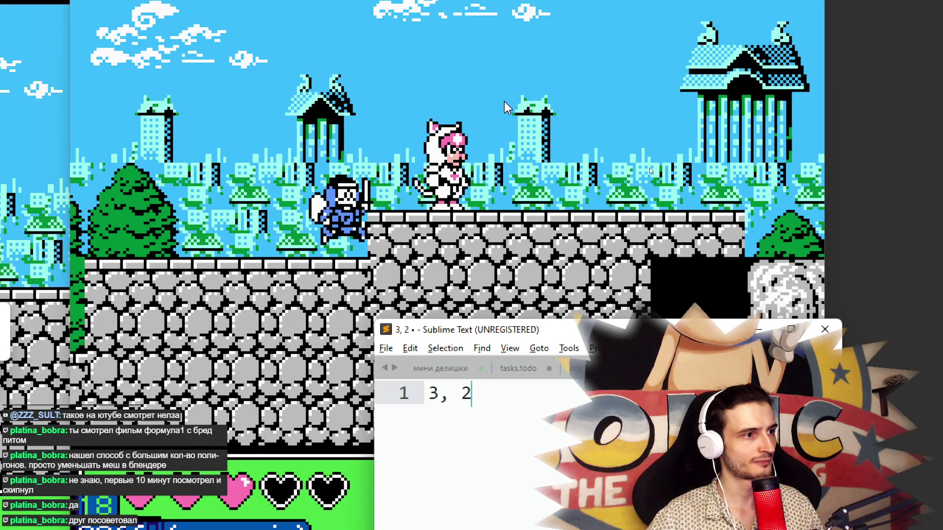
# Append ',2,2' so the first notes line reads '3, 2,2,2'.
pyautogui.click(504, 101)
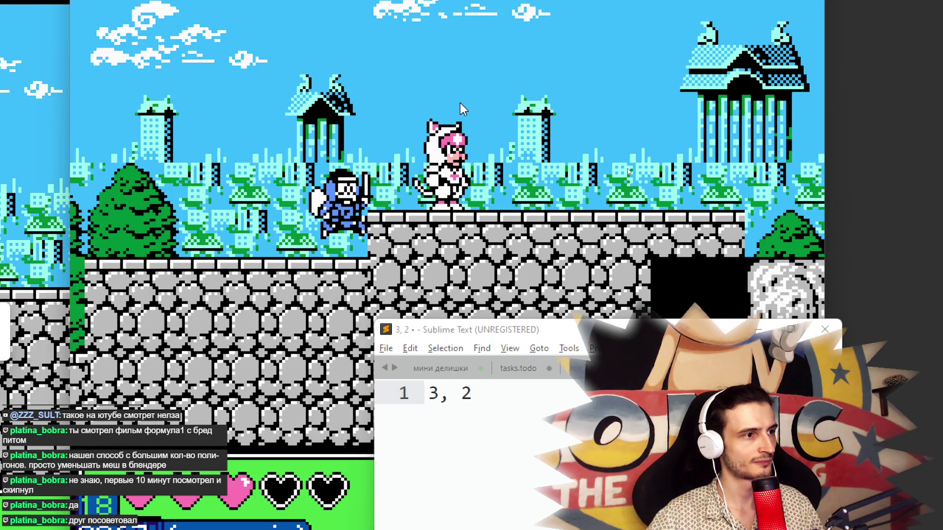
pyautogui.click(495, 393)
pyautogui.write(',2')
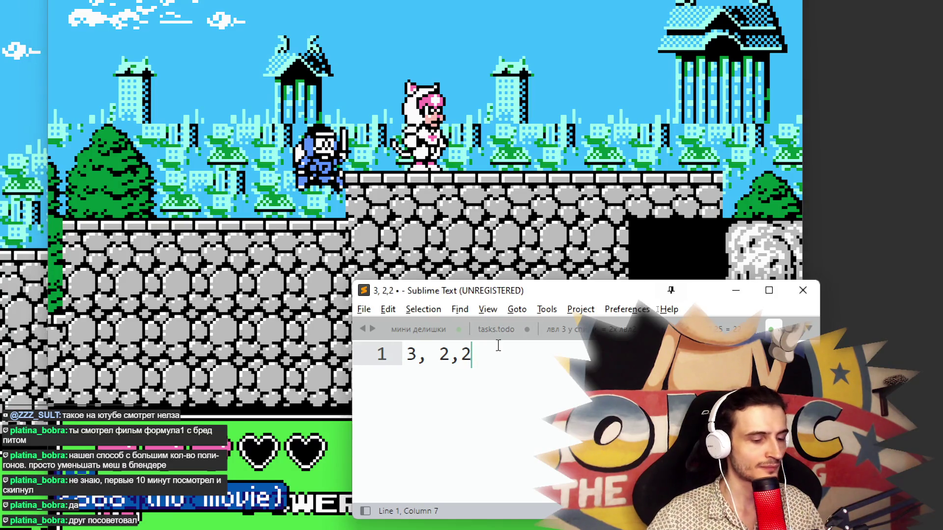
pyautogui.write(',2')
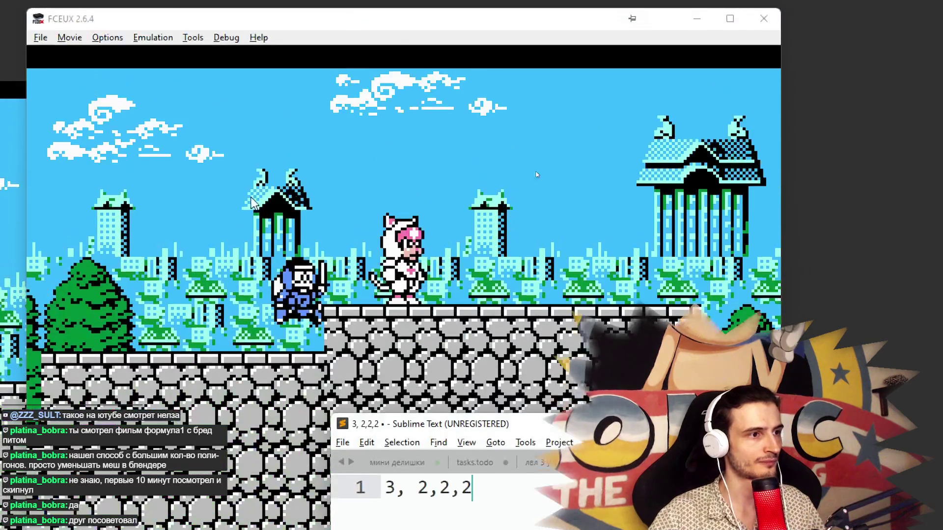
pyautogui.write('y')
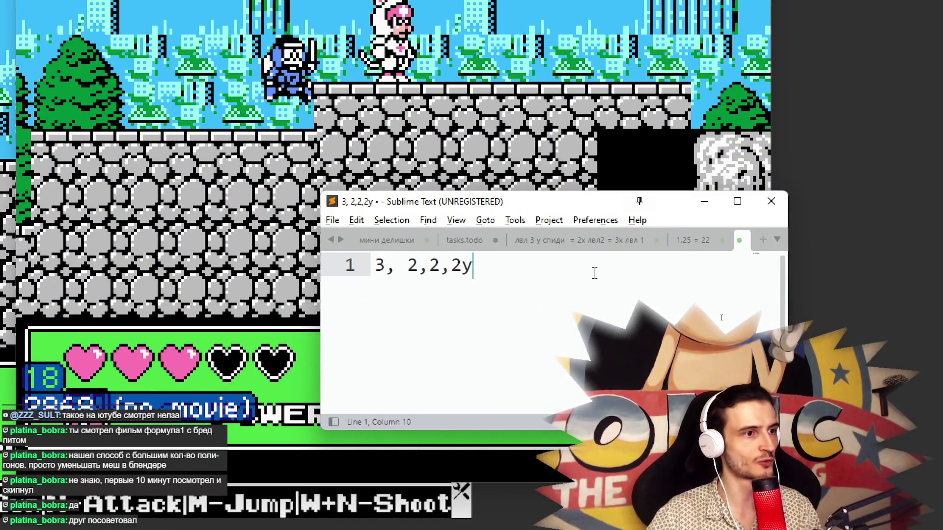
pyautogui.press('BackSpace')
# Add an empty second line, deleting the scratch text typed on it.
pyautogui.press('Return')
pyautogui.write('пог')
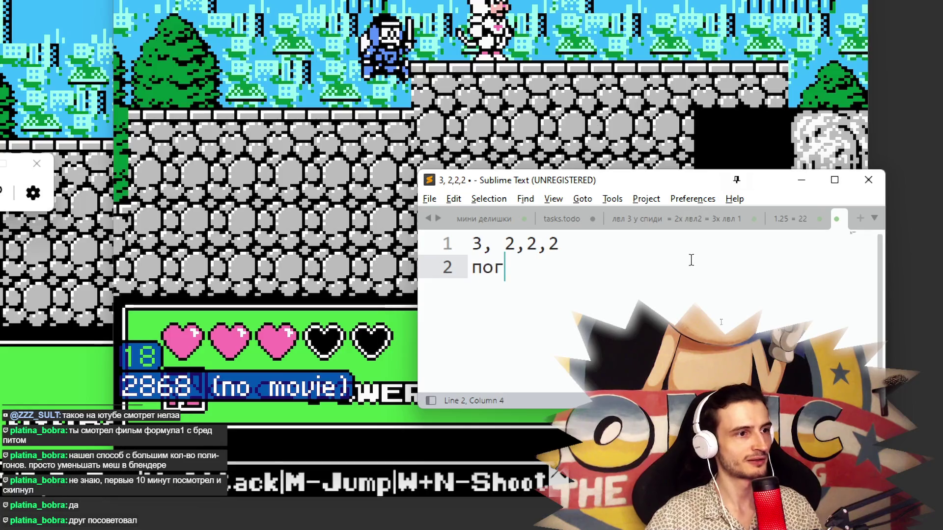
pyautogui.write('апрапрапрапр')
pyautogui.press('BackSpace')
pyautogui.press('BackSpace')
pyautogui.press('BackSpace')
pyautogui.press('BackSpace')
pyautogui.press('BackSpace')
pyautogui.press('BackSpace')
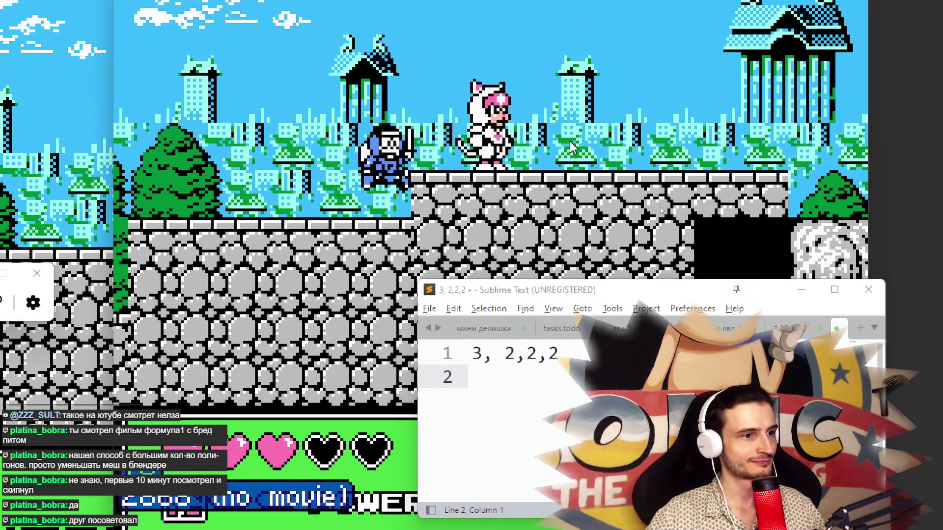
pyautogui.press('super')
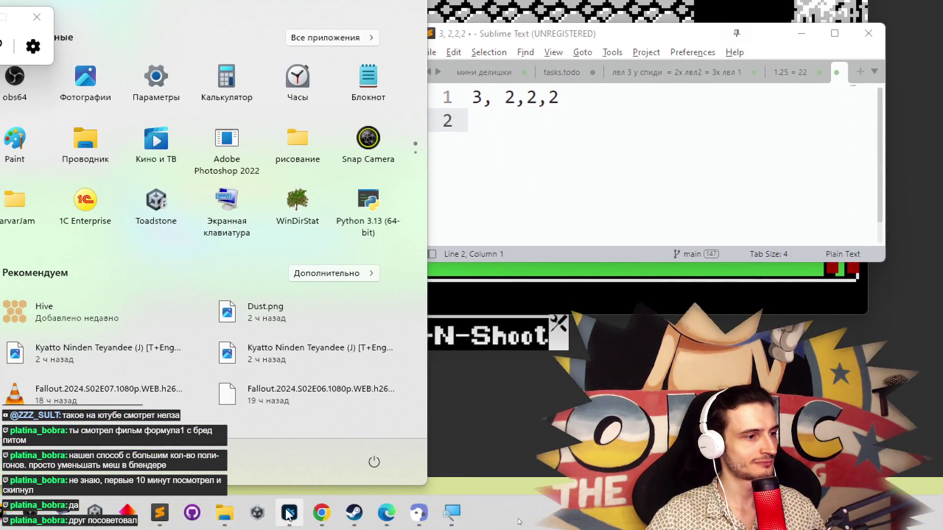
# Close all Magnifier windows and drag the FCEUX window to the left side of the screen.
pyautogui.click(289, 515)
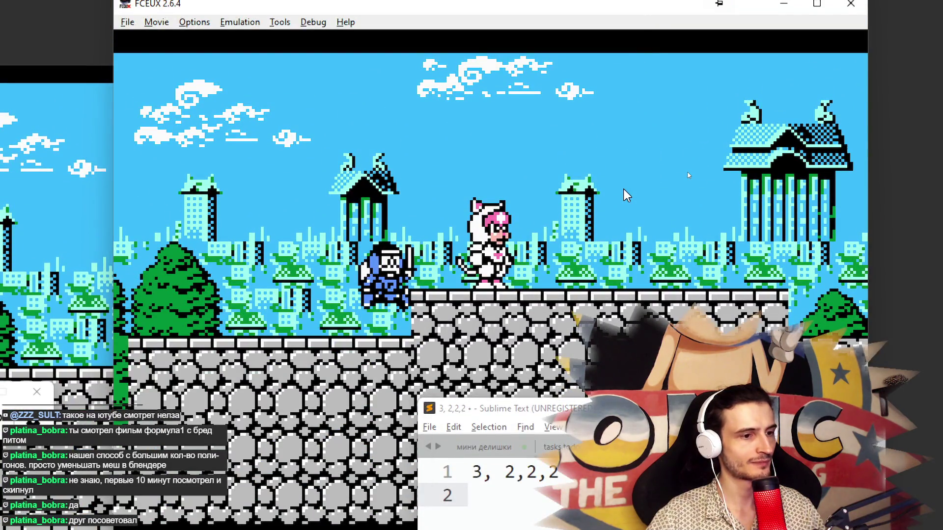
pyautogui.press('super')
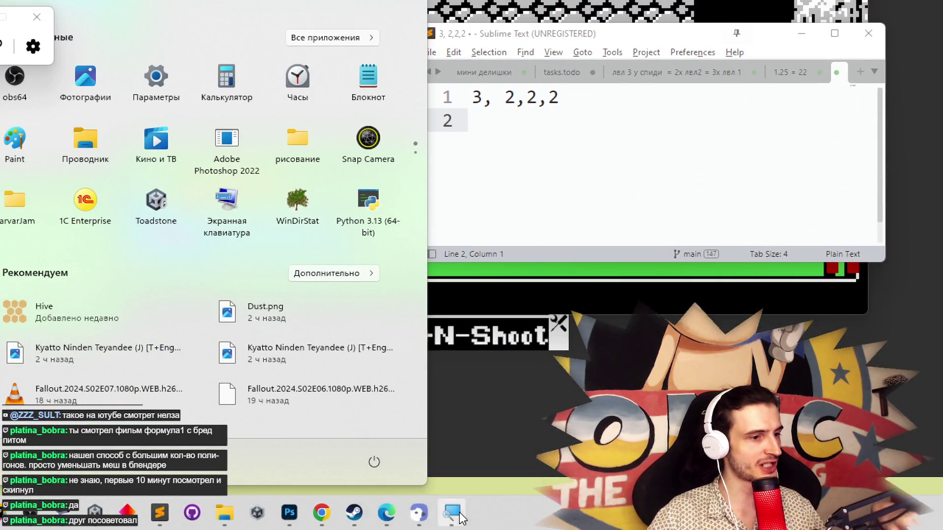
pyautogui.rightClick(462, 517)
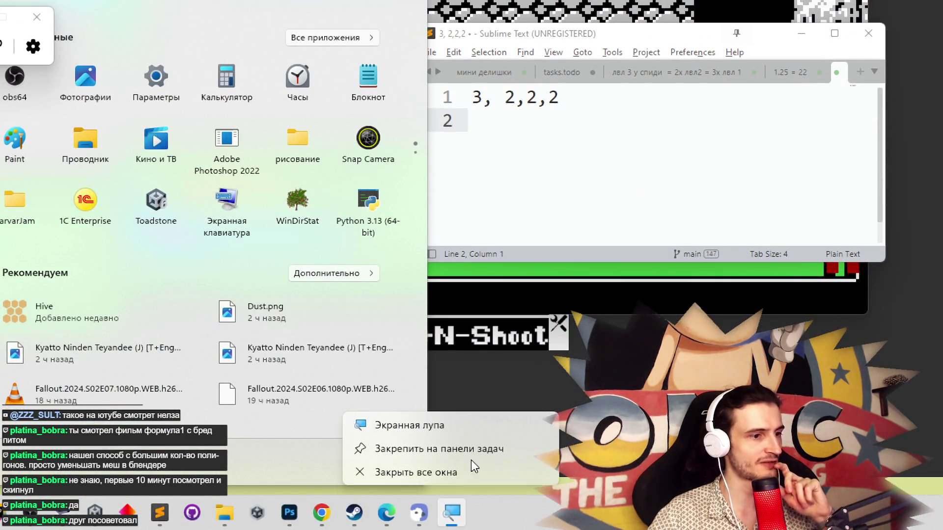
pyautogui.click(422, 472)
pyautogui.moveTo(629, 80)
pyautogui.mouseDown()
pyautogui.moveTo(327, 75)
pyautogui.moveTo(230, 92)
pyautogui.mouseUp()
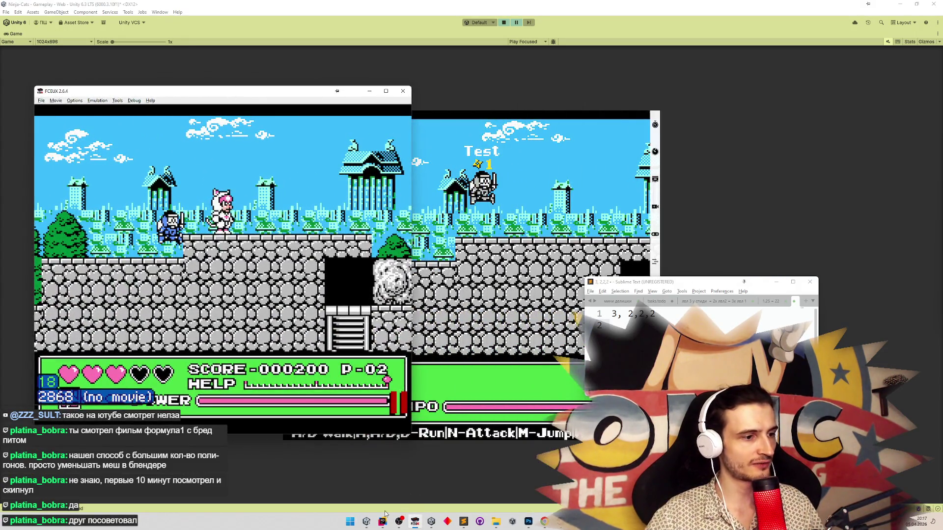
# Restore Unity's normal layout and open the GravityData asset found by searching 'grav'.
pyautogui.click(366, 484)
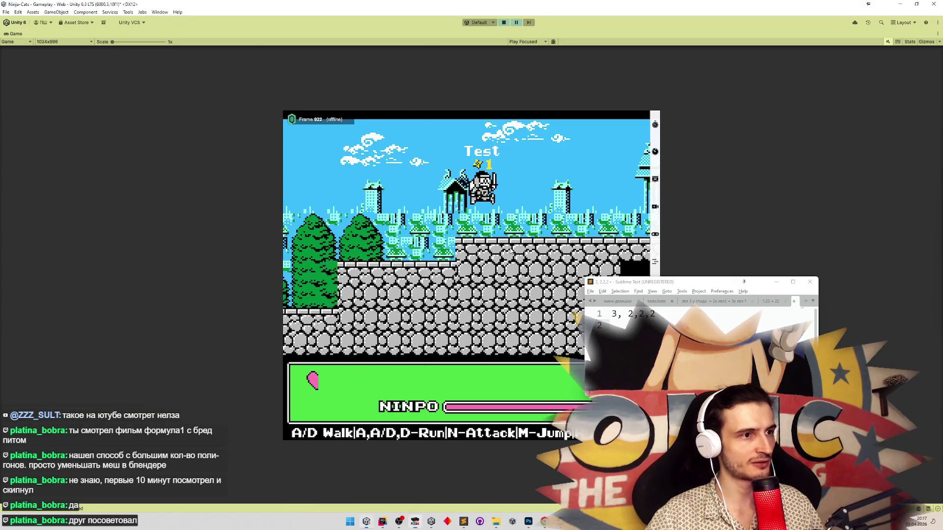
pyautogui.hotkey('shift', 'space')
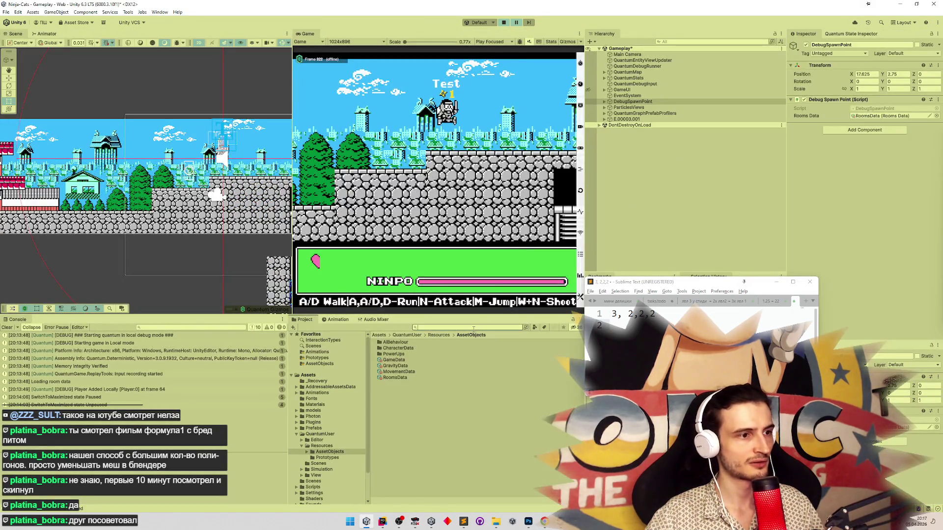
pyautogui.write('кф')
pyautogui.write('rav')
pyautogui.click(440, 342)
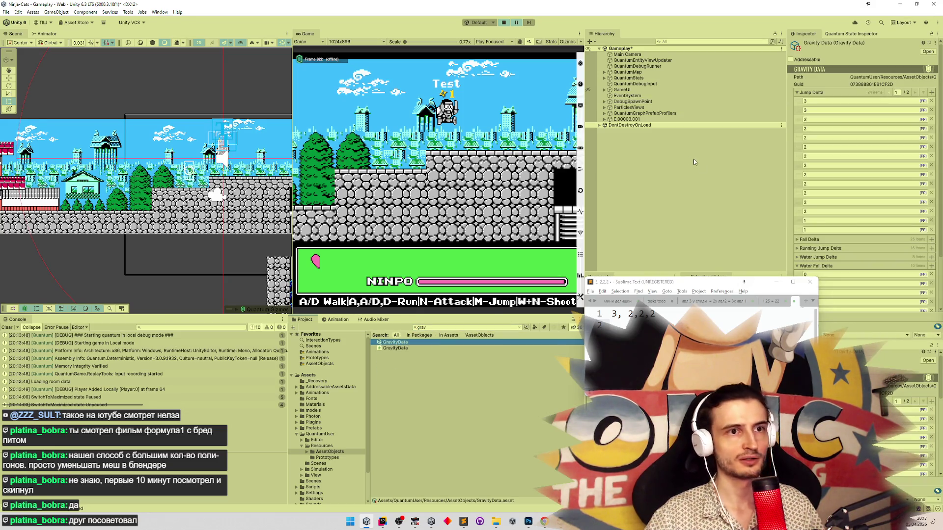
pyautogui.click(797, 93)
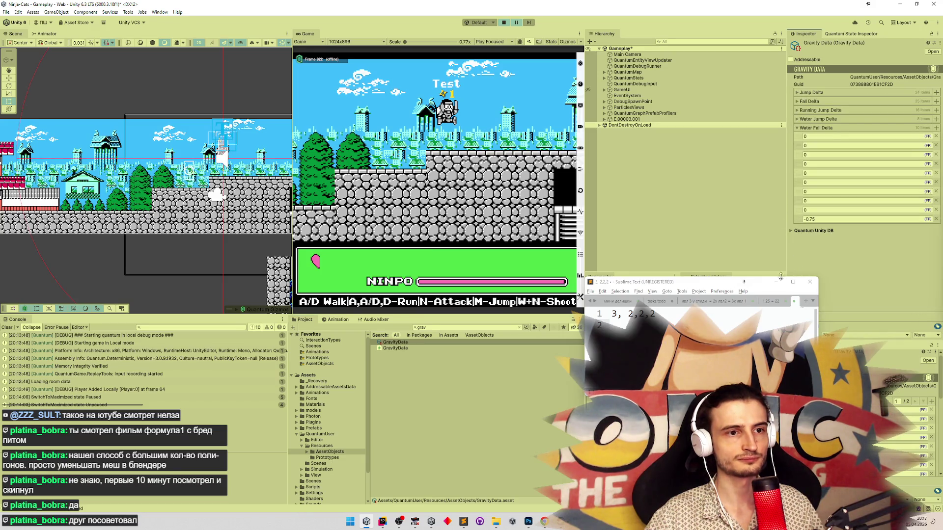
# Re-expand the Jump Delta list, then minimize the Sublime notes window.
pyautogui.moveTo(723, 283); pyautogui.dragTo(616, 223)
pyautogui.click(796, 92)
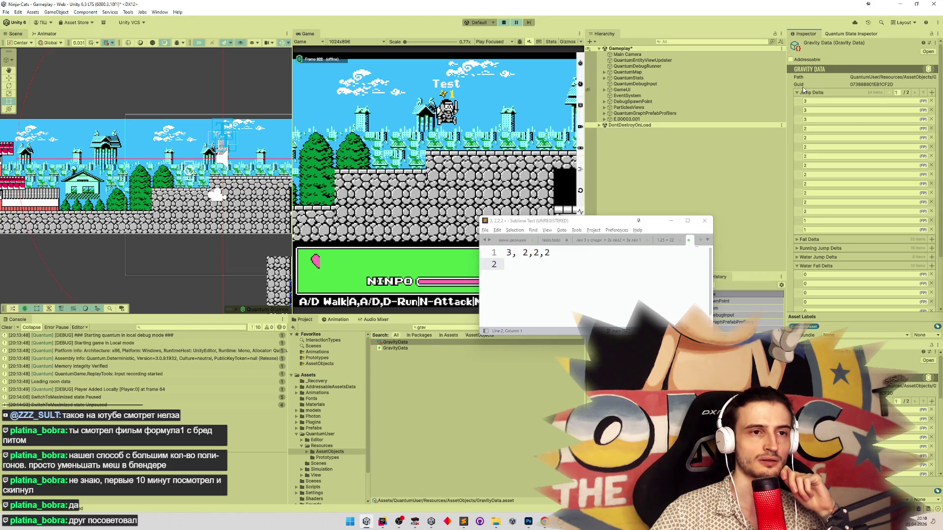
pyautogui.click(671, 220)
pyautogui.click(415, 521)
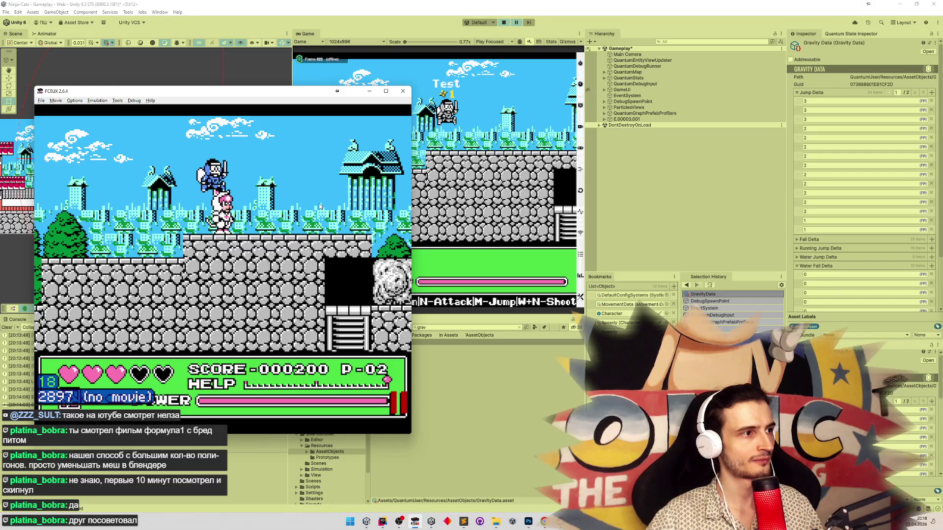
# Walk and jump the pink cat left and right around the rooftop.
pyautogui.press('Left')
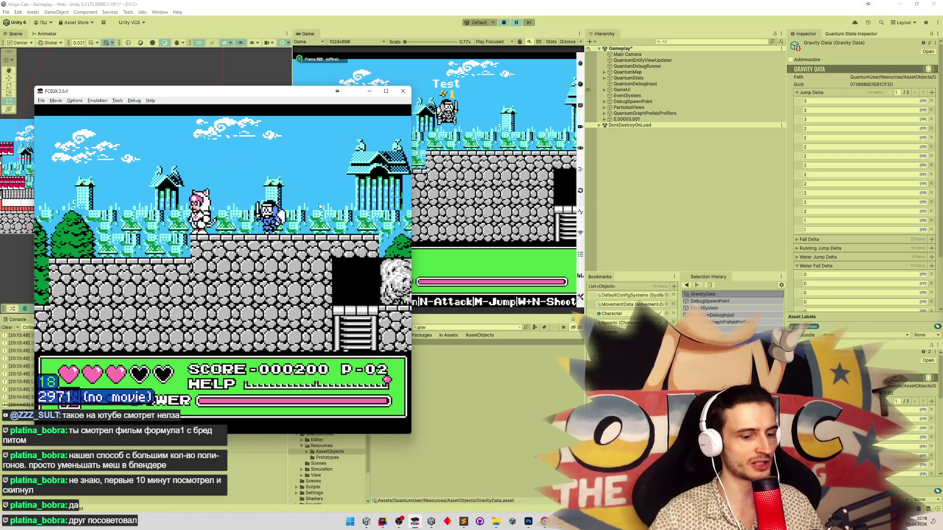
pyautogui.press('Left')
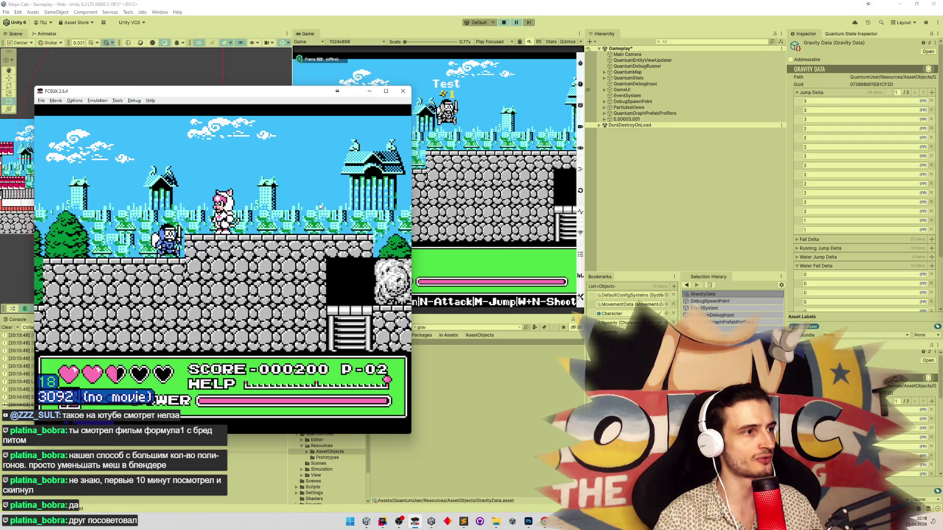
pyautogui.press('Left')
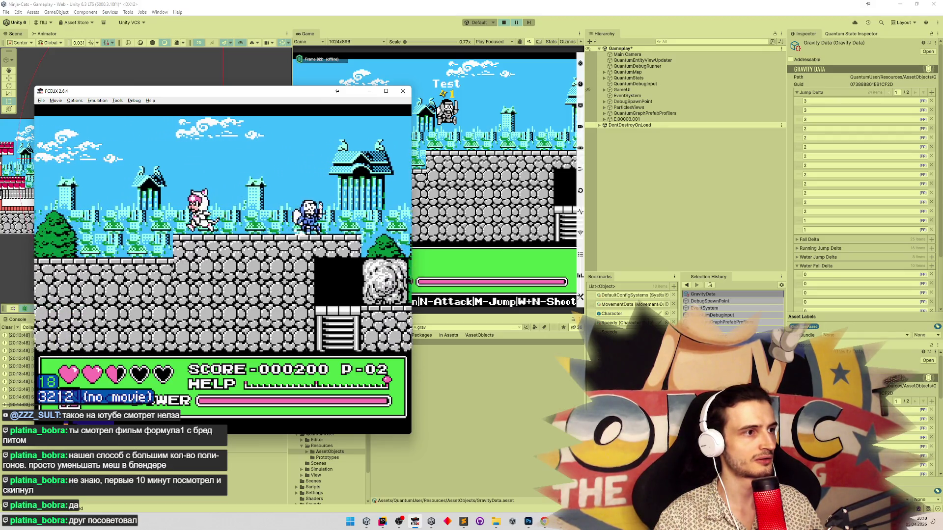
pyautogui.press('f')
pyautogui.press('Right')
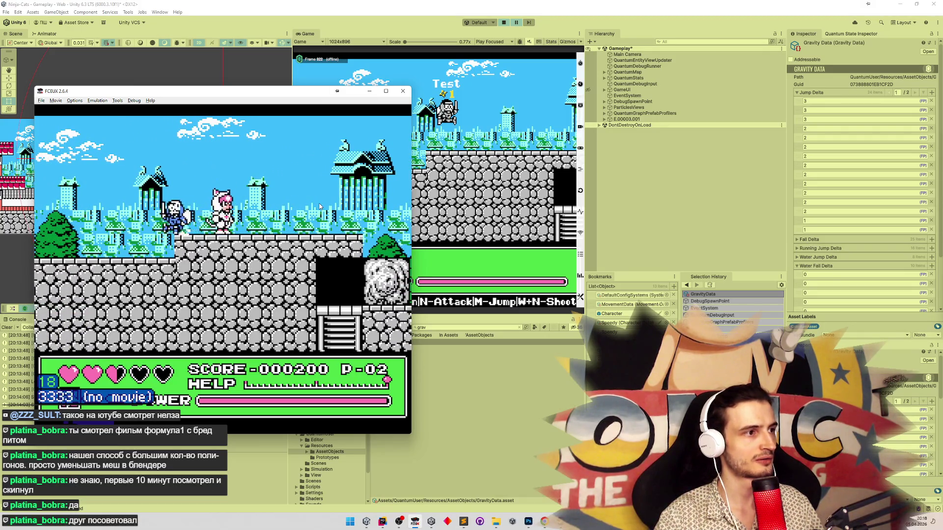
pyautogui.press('Left')
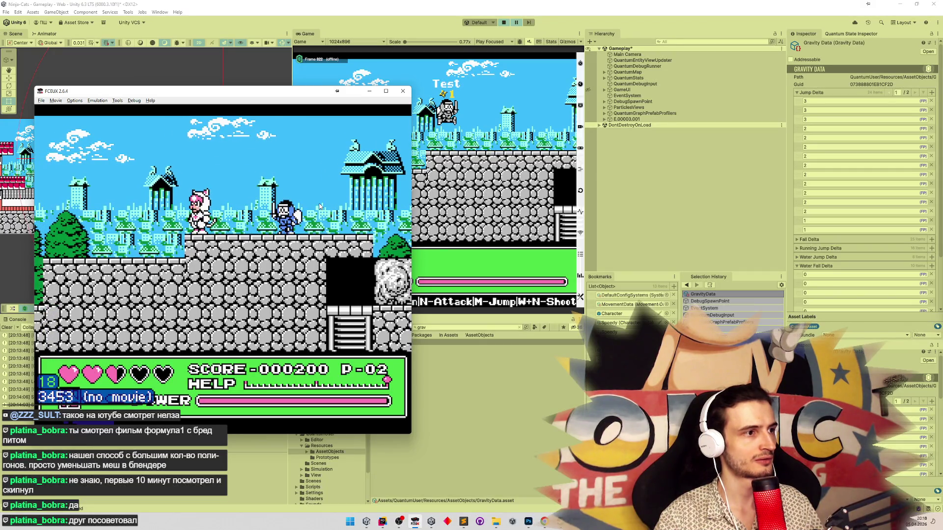
pyautogui.press('Right')
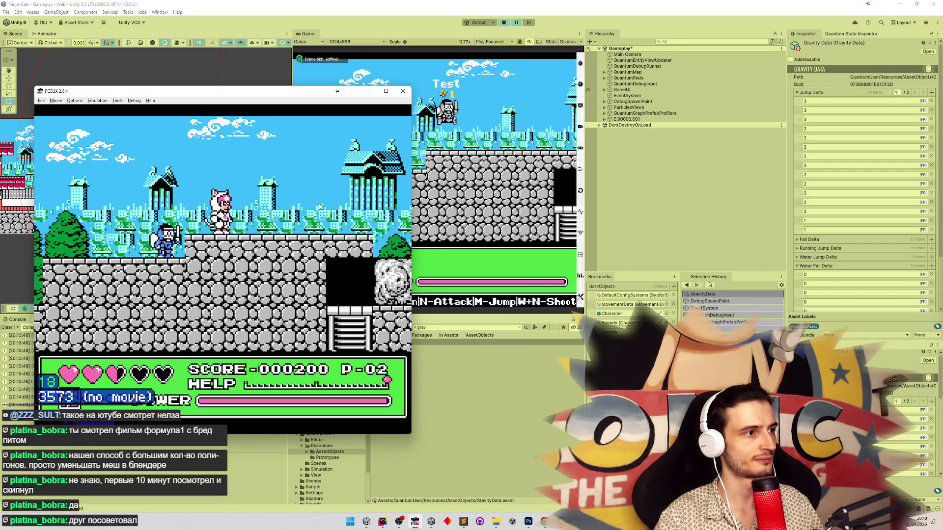
pyautogui.press('Left')
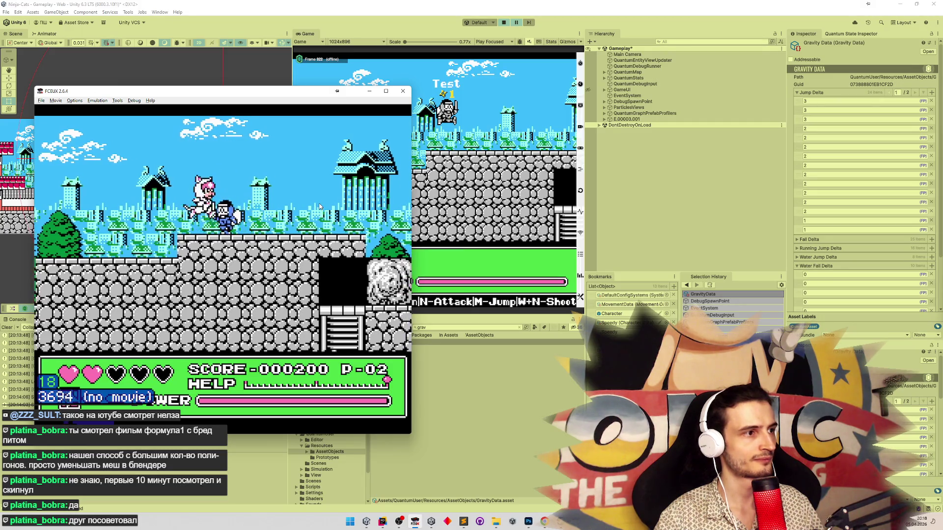
# Move the cat up the higher ledge and left past the pagoda, then turn right.
pyautogui.press('Left')
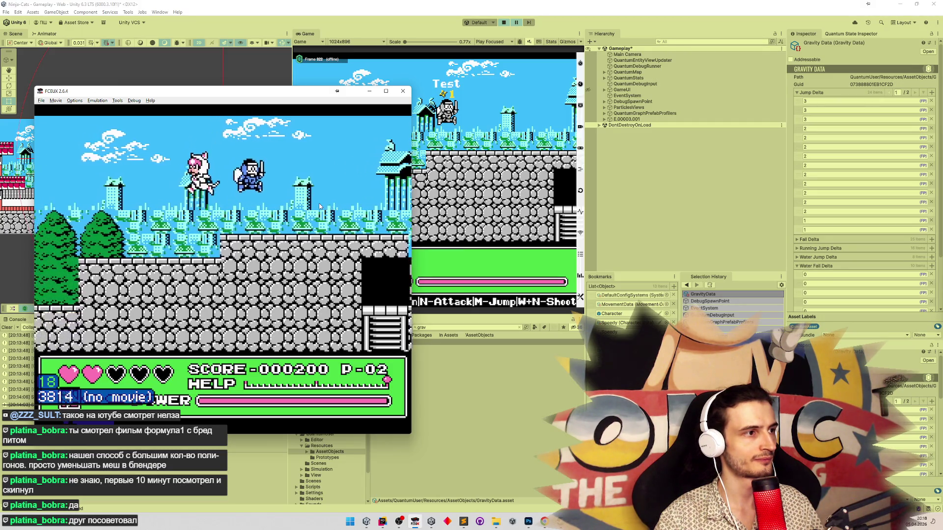
pyautogui.press('Left')
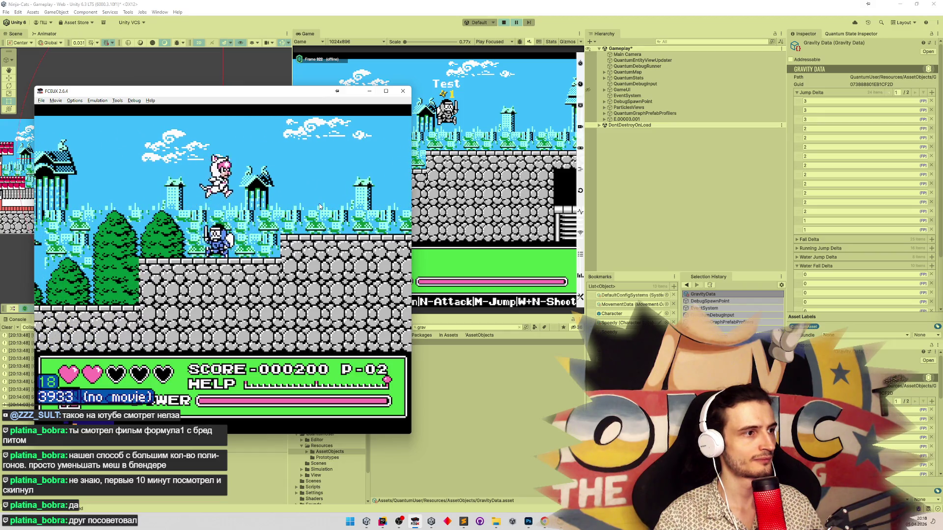
pyautogui.press('Left')
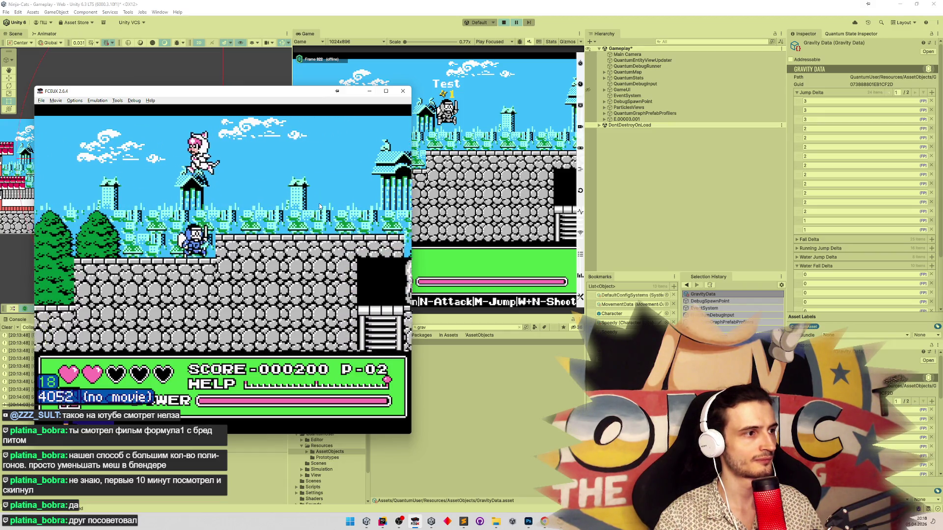
pyautogui.press('Left')
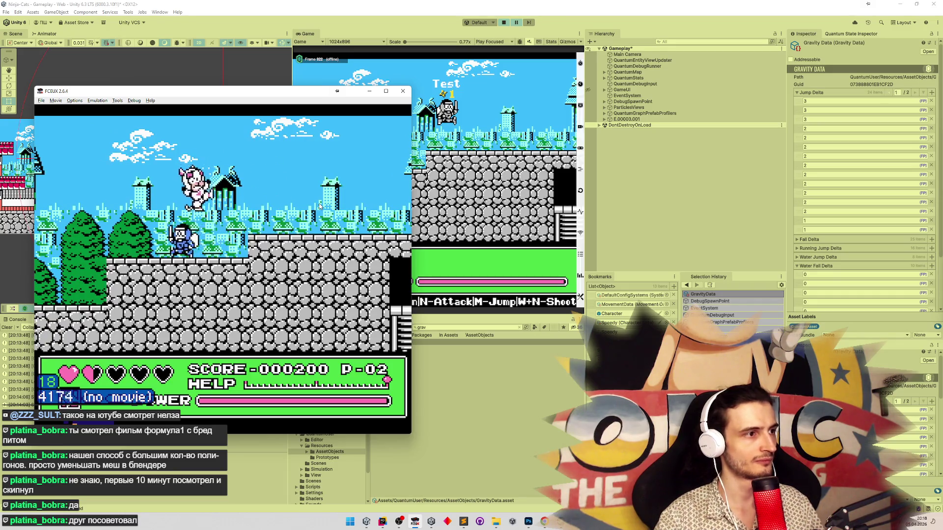
pyautogui.press('Left')
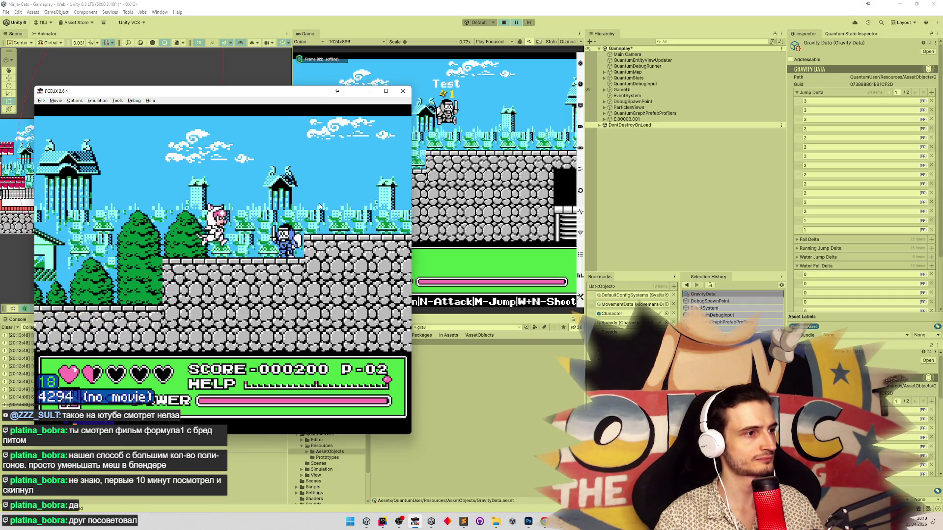
pyautogui.press('Left')
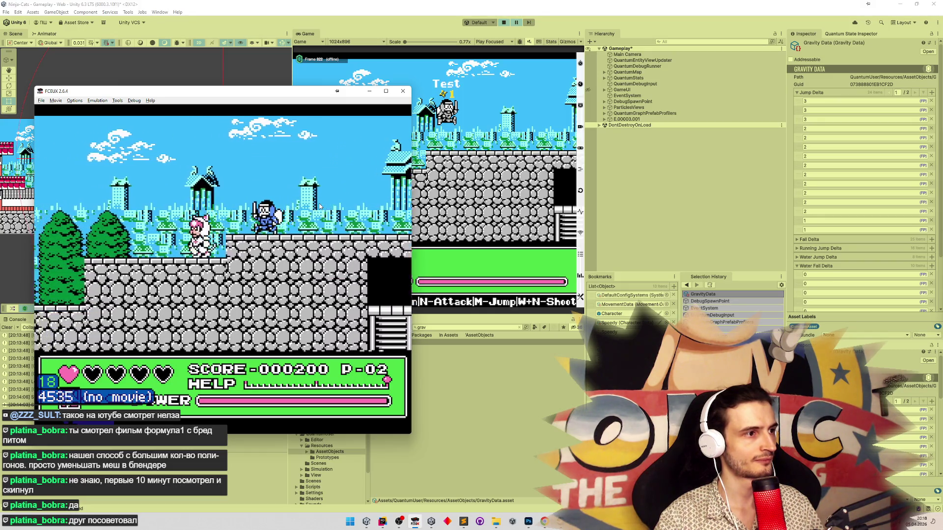
pyautogui.press('Right')
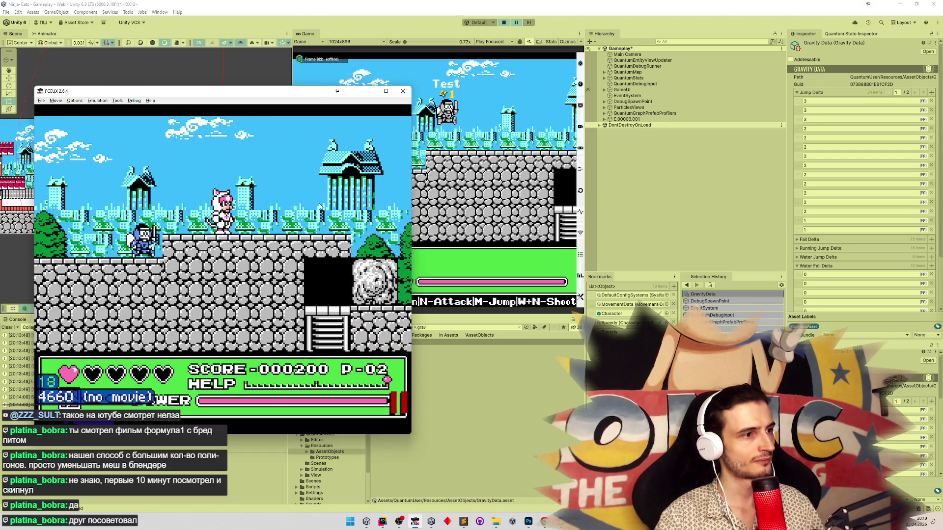
# Walk the ninja right and left along the level, dropping to the lower ledge.
pyautogui.press('\\')
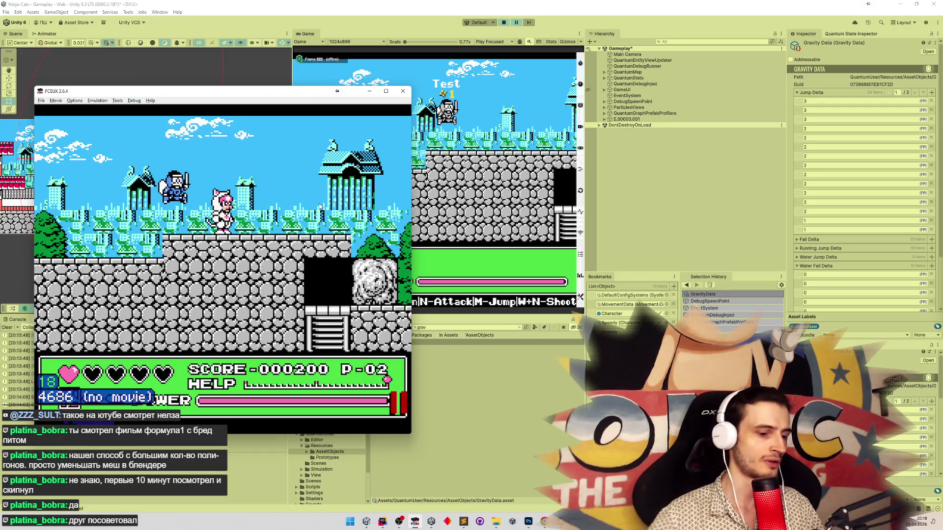
pyautogui.press('Right')
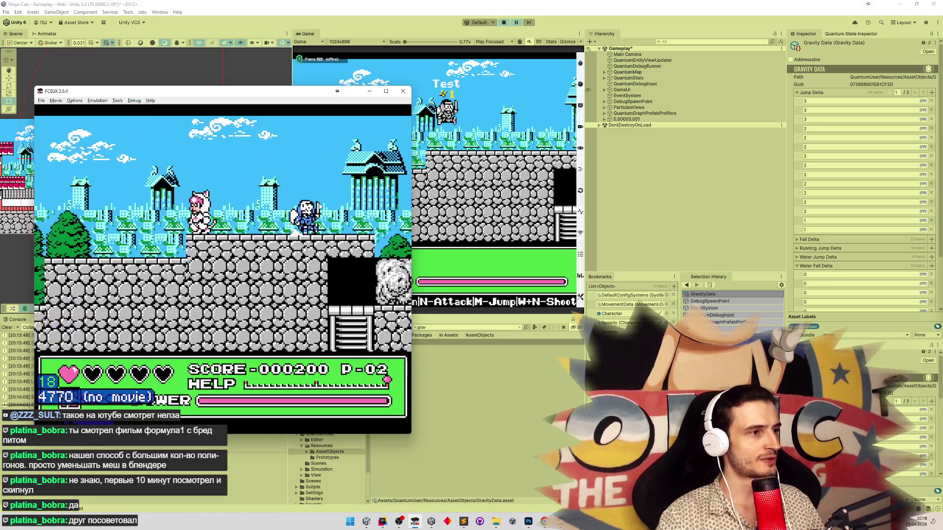
pyautogui.press('Left')
pyautogui.press('Right')
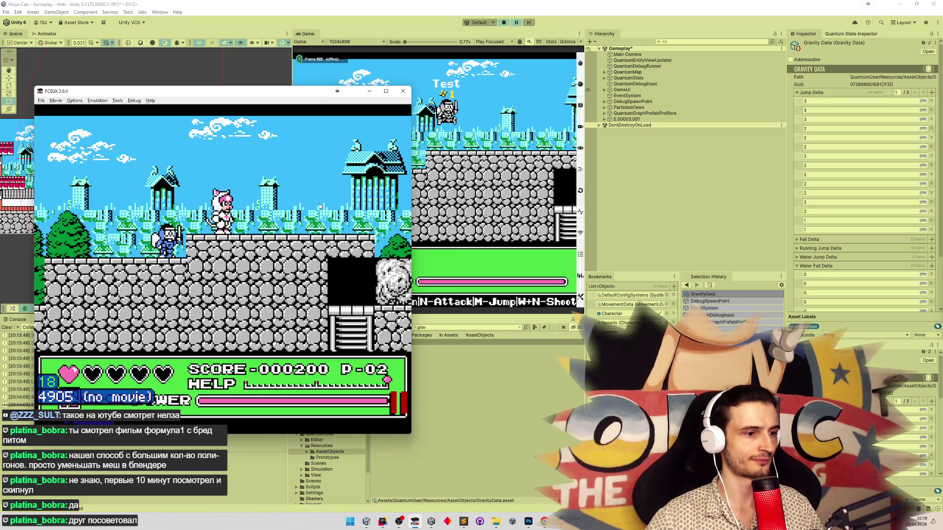
pyautogui.moveTo(398, 522)
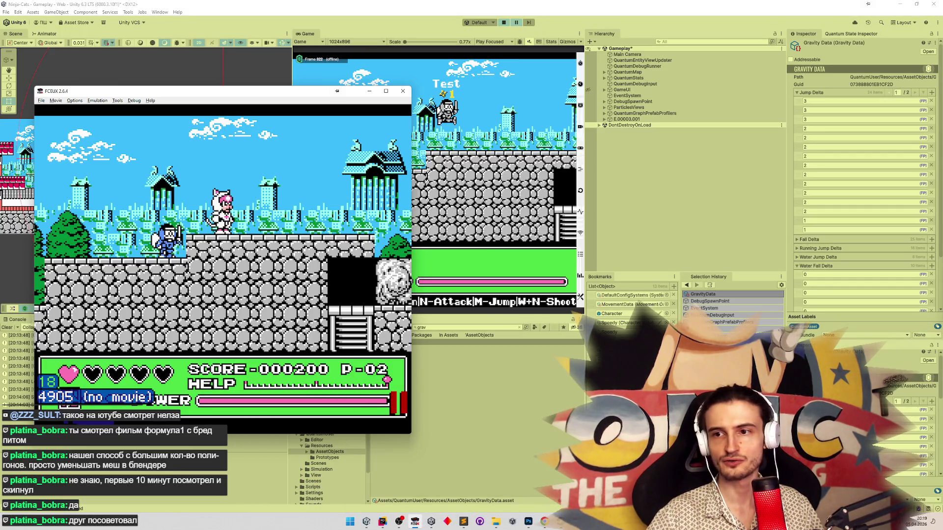
pyautogui.hotkey('alt', 'Tab')
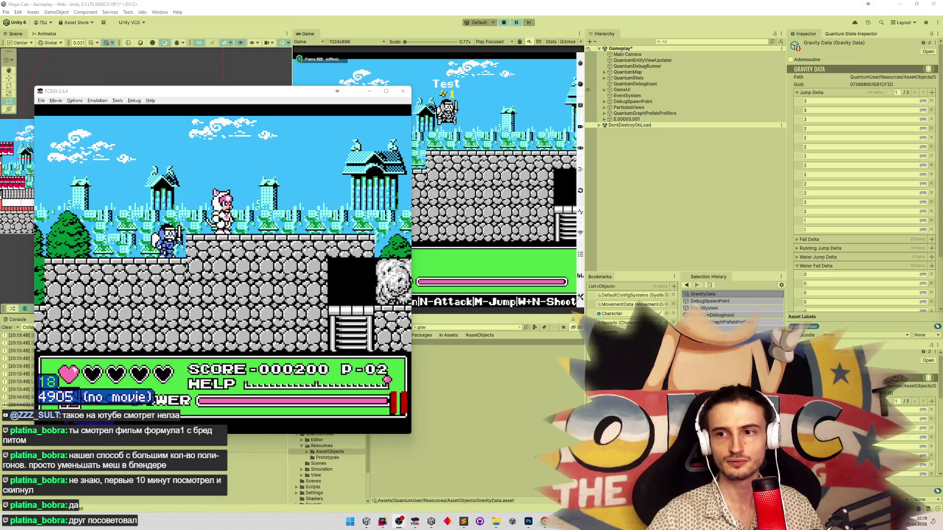
pyautogui.click(343, 222)
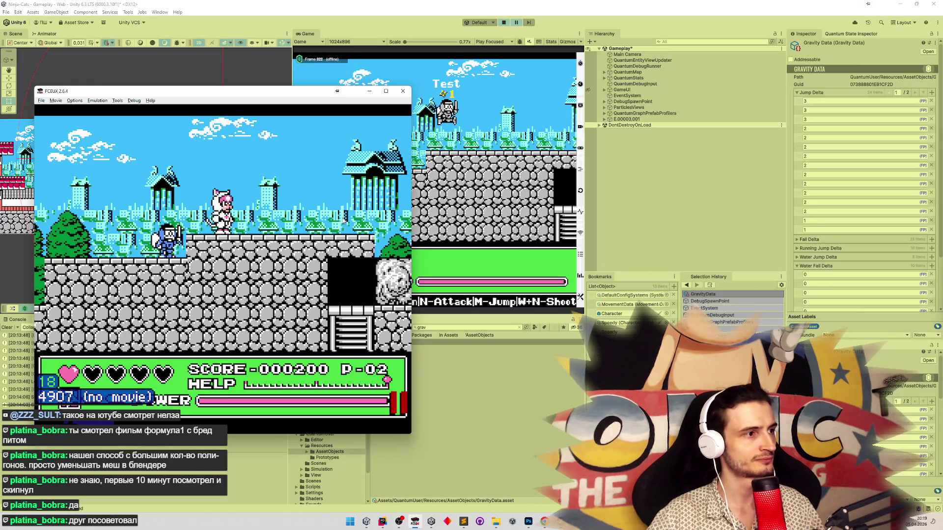
pyautogui.press('Right')
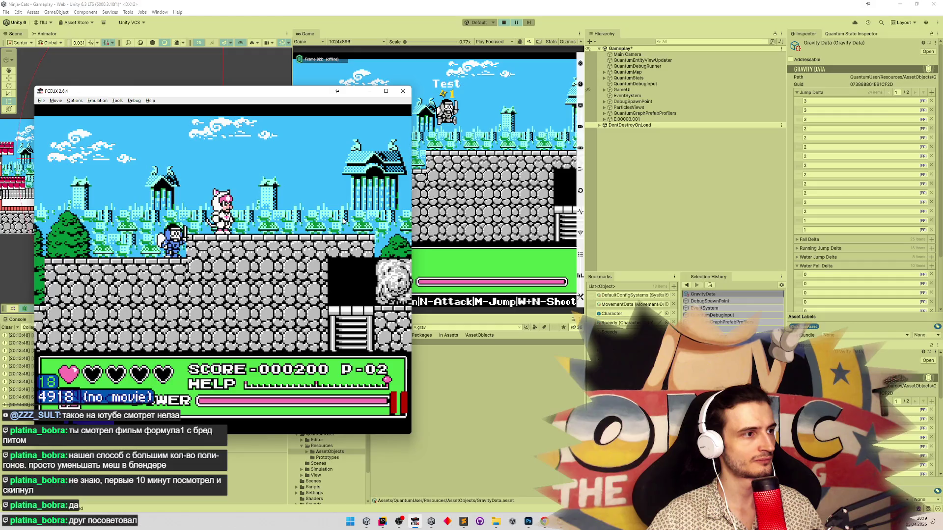
# Step through the ninja's jump frame by frame, reaching frame 4989.
pyautogui.press('\\')
pyautogui.press('\\')
pyautogui.press('\\')
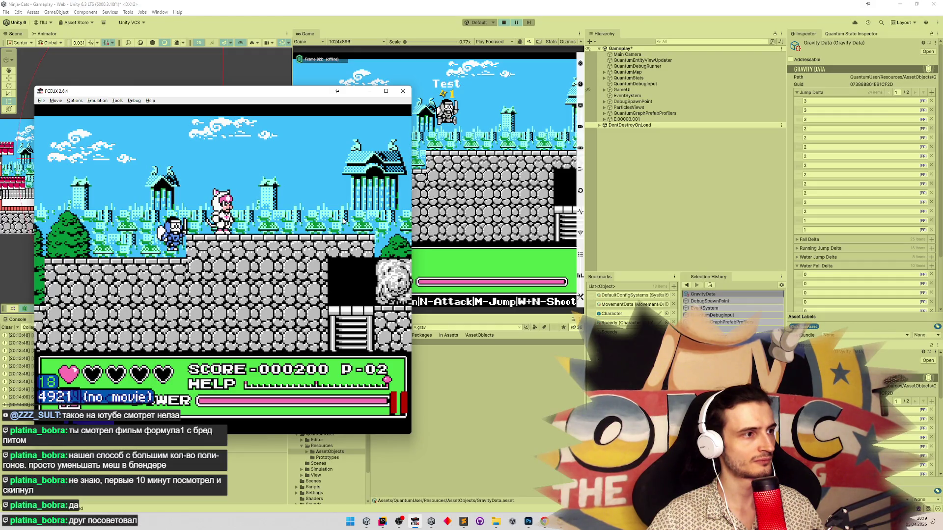
pyautogui.press('\\')
pyautogui.press('\\')
pyautogui.press('\\')
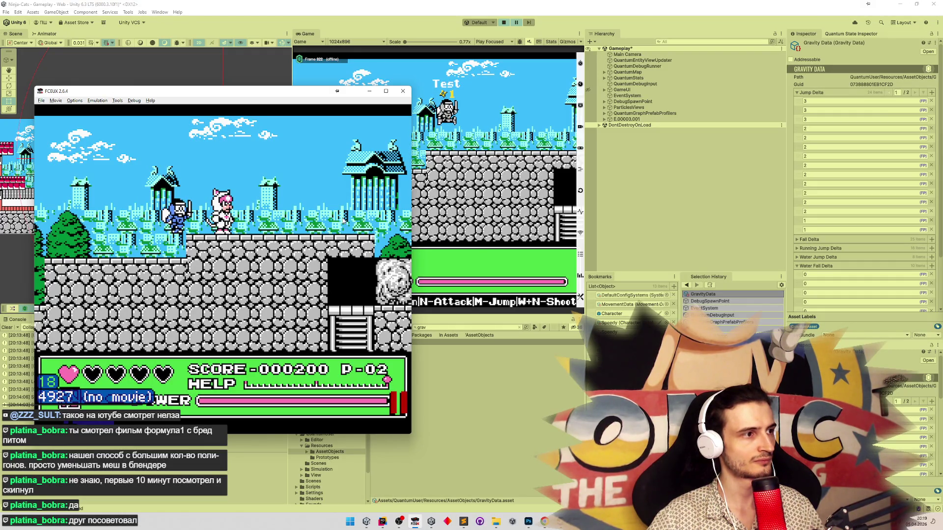
pyautogui.press('\\')
pyautogui.press('\\')
pyautogui.press('\\')
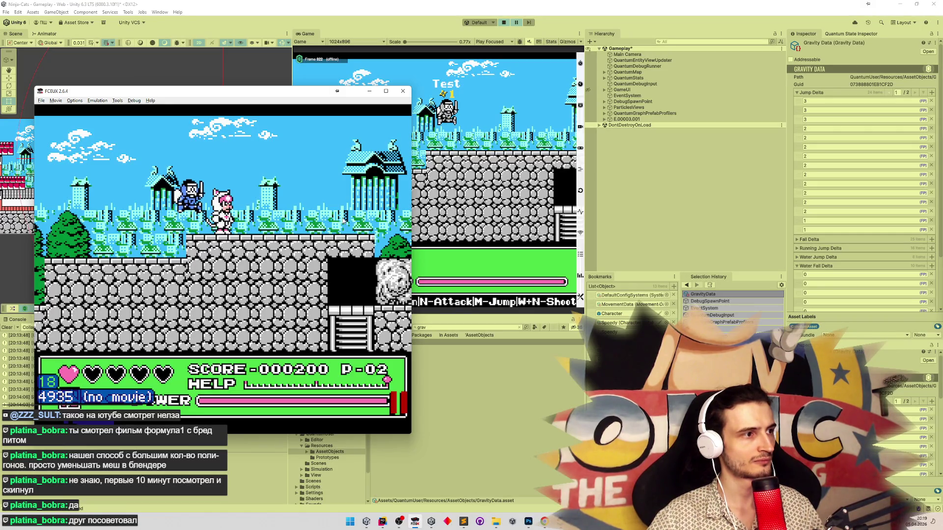
pyautogui.press('\\')
pyautogui.press('\\')
pyautogui.press('\\')
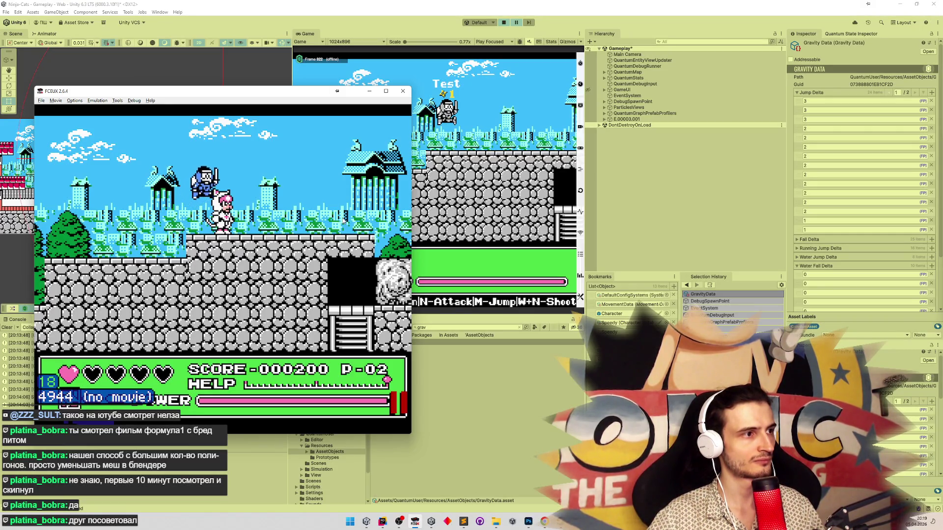
pyautogui.press('\\')
pyautogui.press('\\')
pyautogui.press('\\')
pyautogui.press('\\')
pyautogui.press('\\')
pyautogui.press('\\')
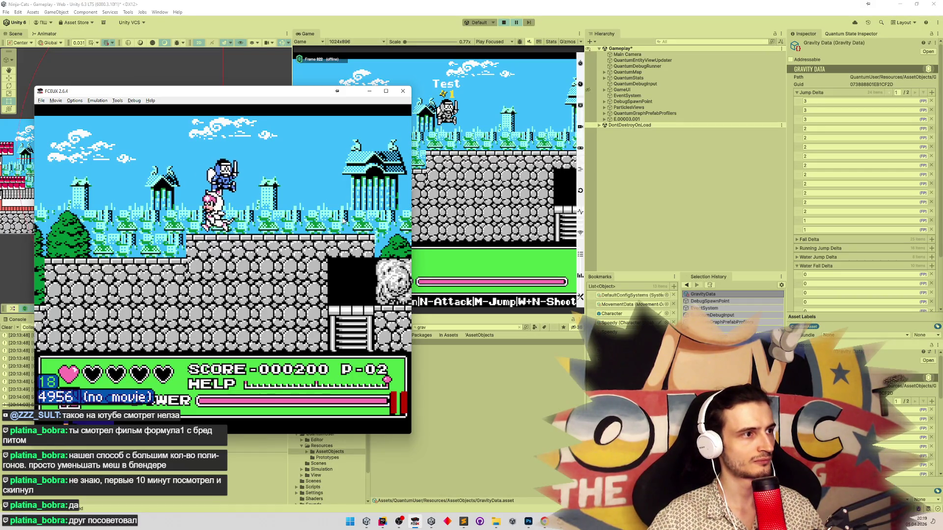
pyautogui.press('\\')
pyautogui.press('\\')
pyautogui.press('\\')
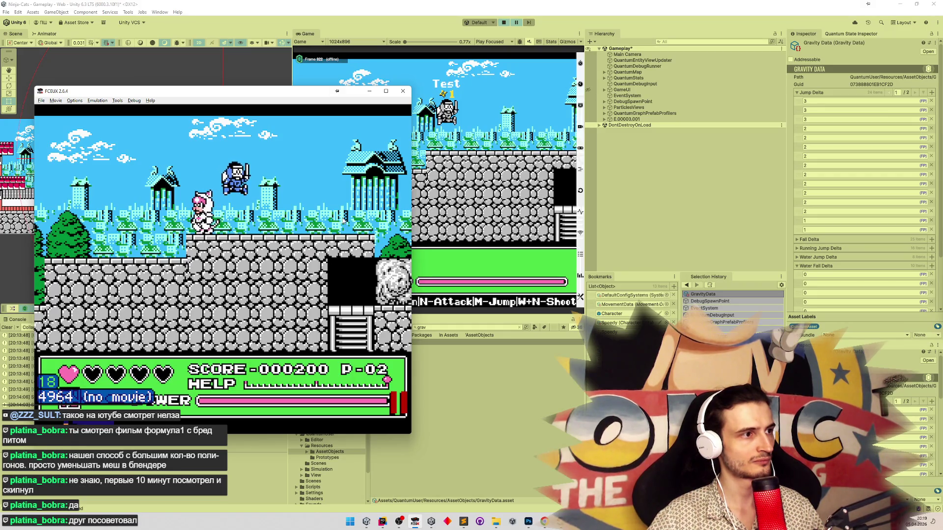
pyautogui.press('\\')
pyautogui.press('\\')
pyautogui.press('\\')
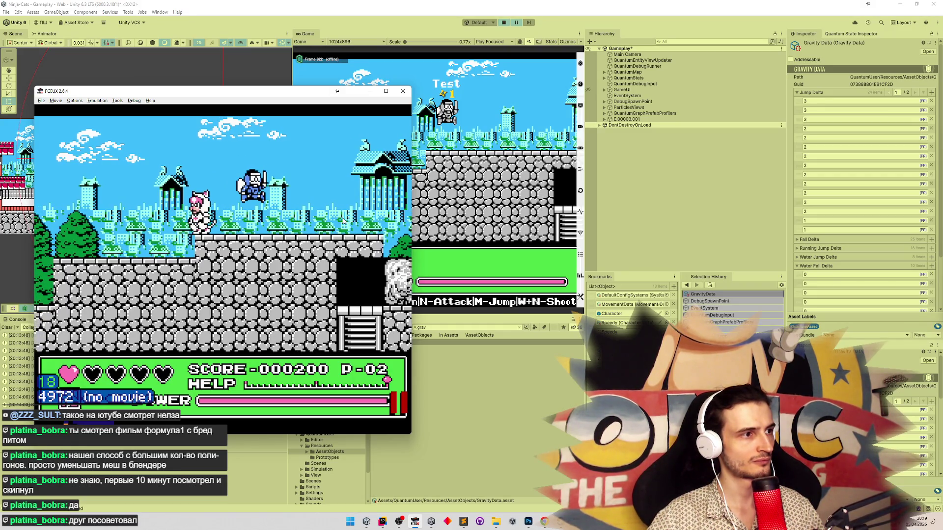
pyautogui.press('\\')
pyautogui.press('\\')
pyautogui.press('\\')
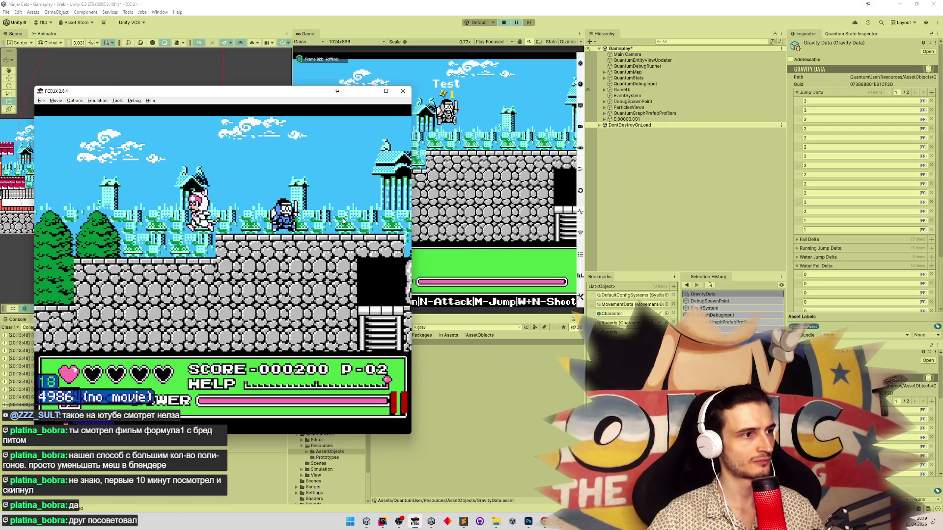
pyautogui.press('\\')
pyautogui.press('\\')
pyautogui.press('\\')
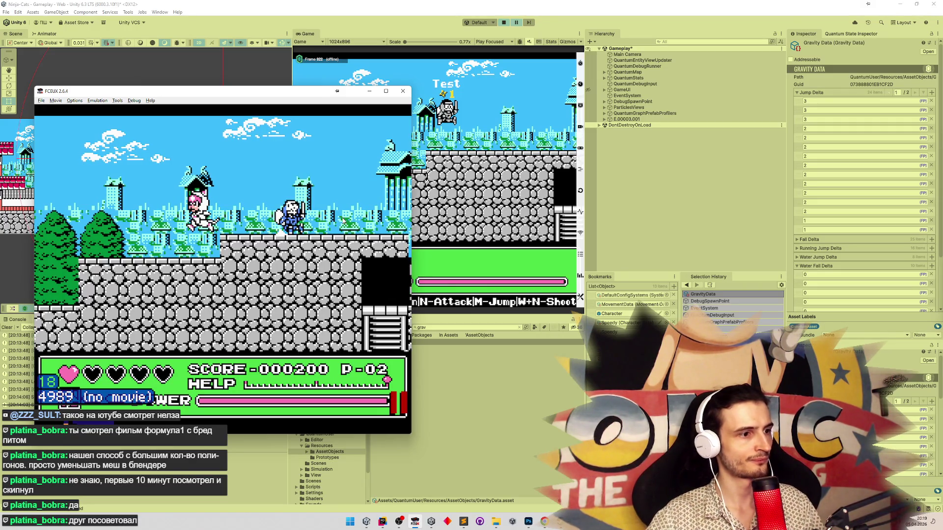
pyautogui.hotkey('alt', 'Tab')
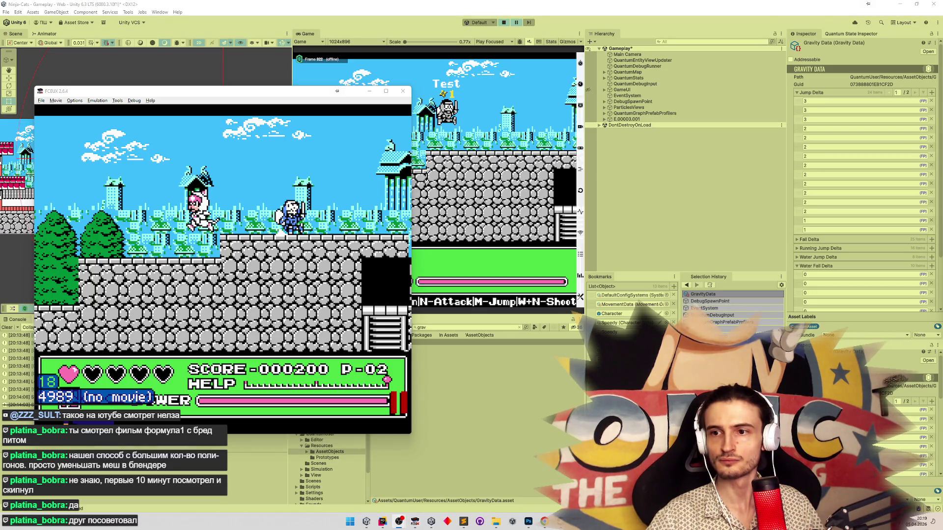
pyautogui.click(351, 525)
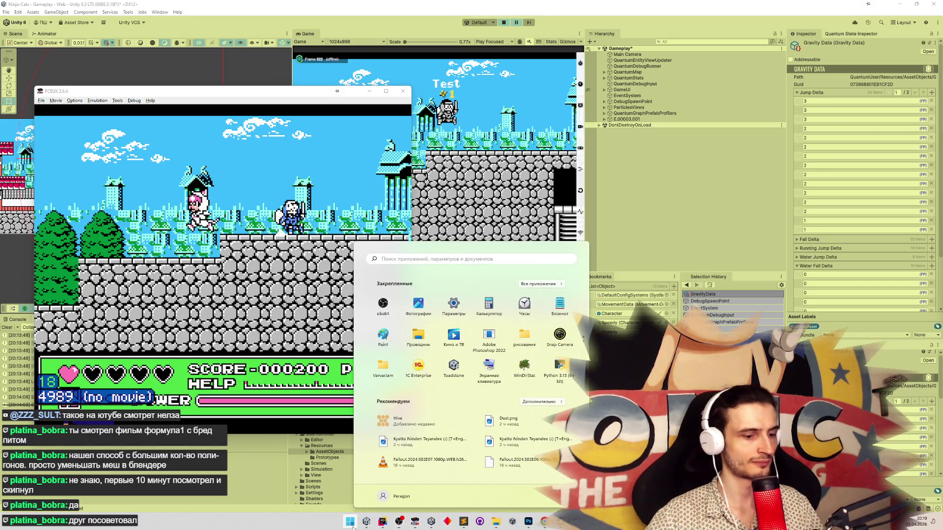
# Search 'pro' in Start and launch Adobe Premiere Pro 2023.
pyautogui.write('pro')
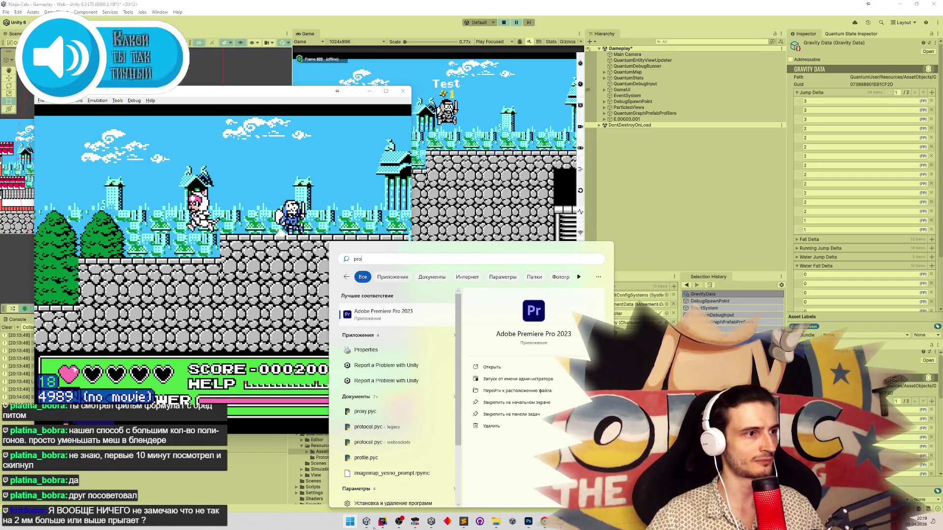
pyautogui.click(403, 319)
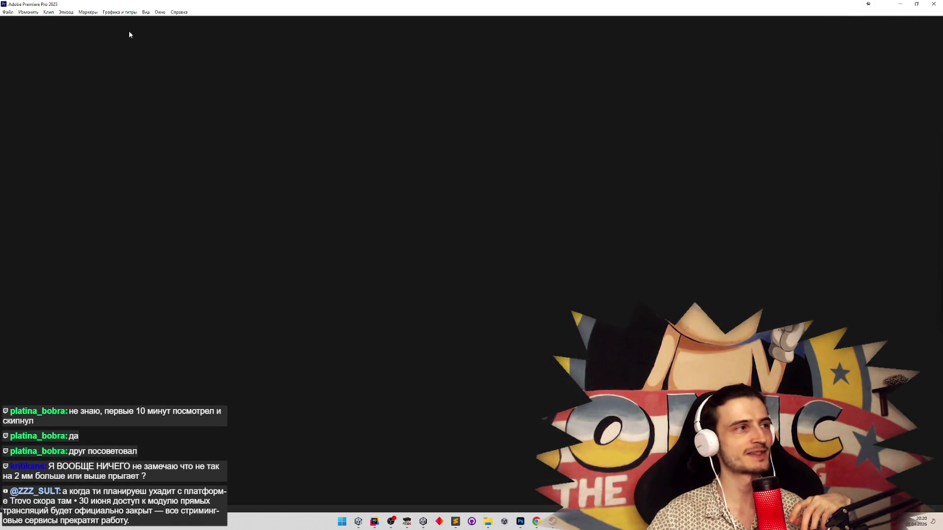
pyautogui.click(12, 13)
# Create a new untitled Premiere project, confirming replacement of the existing project file.
pyautogui.moveTo(17, 20)
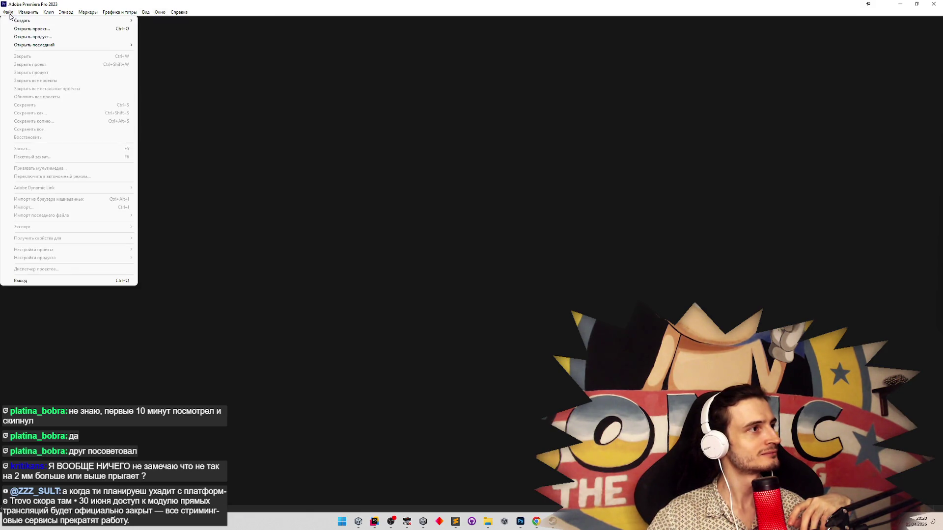
pyautogui.moveTo(88, 12)
pyautogui.moveTo(30, 21)
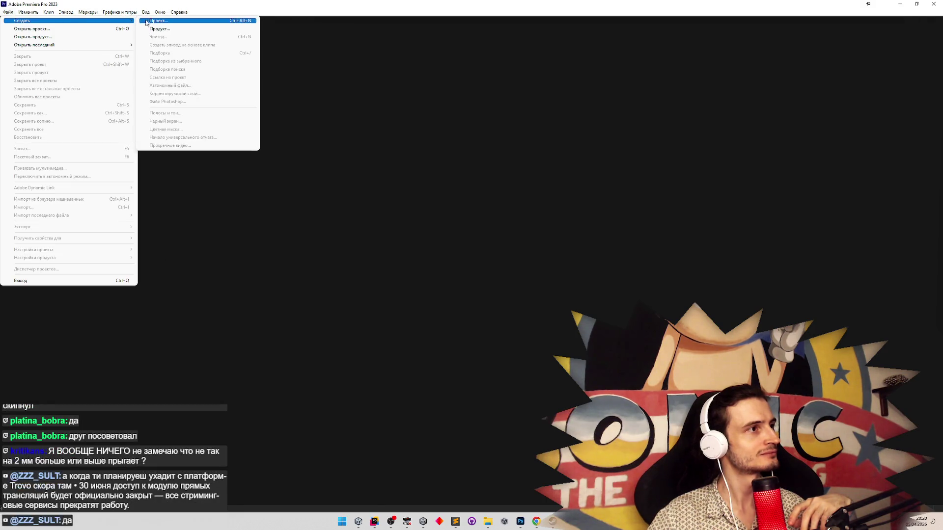
pyautogui.click(157, 21)
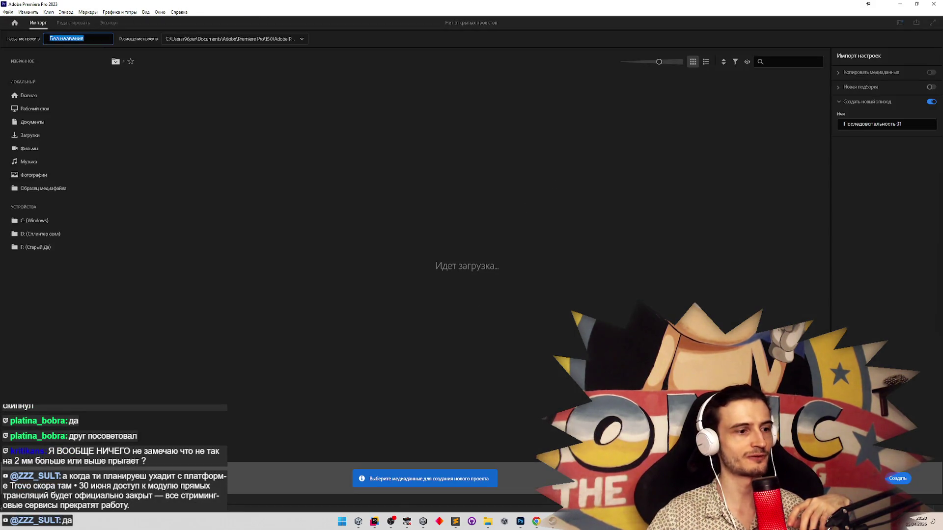
pyautogui.click(887, 477)
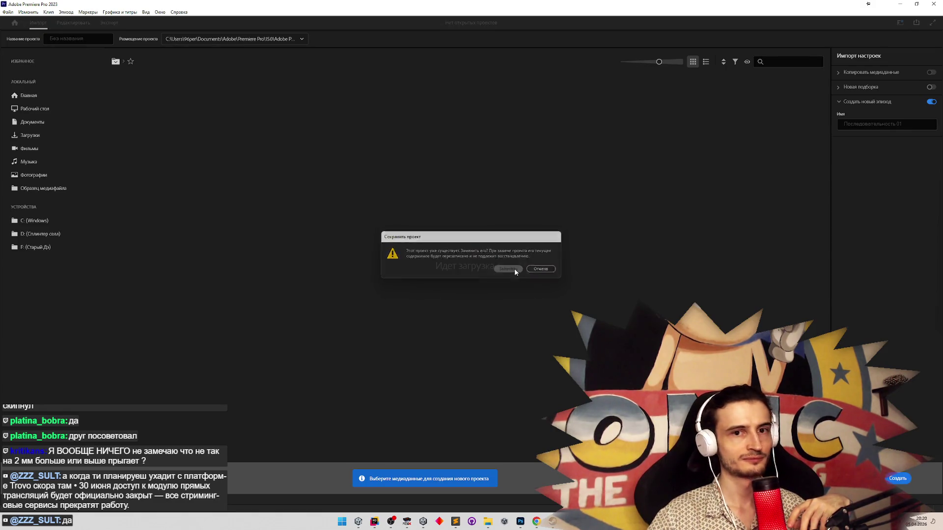
pyautogui.click(514, 269)
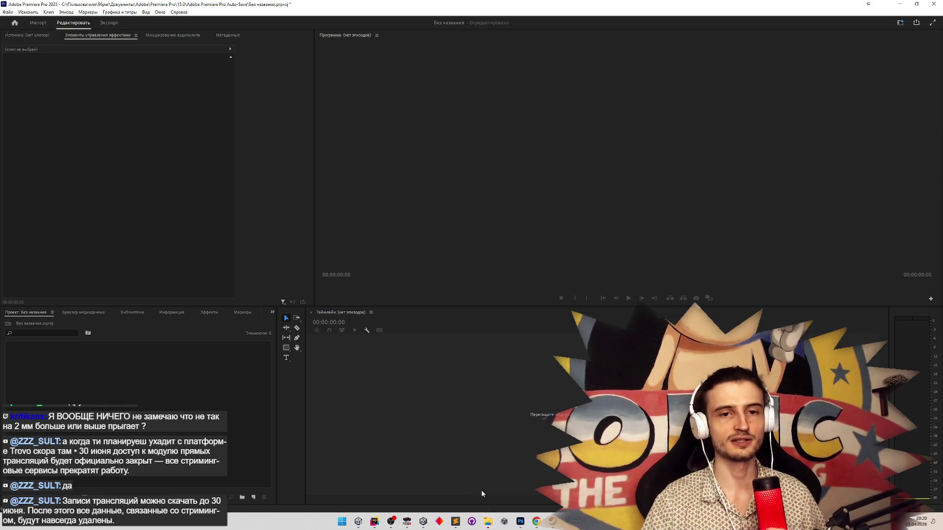
pyautogui.click(494, 525)
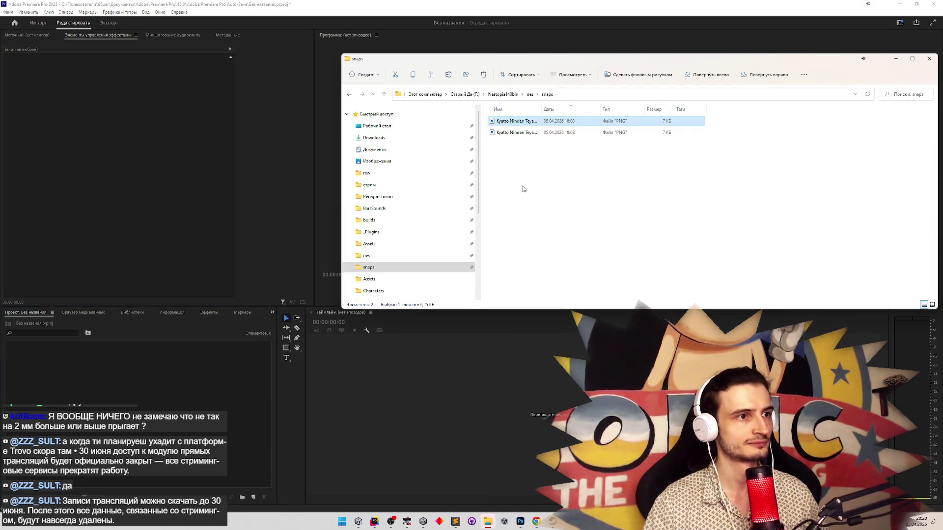
pyautogui.click(393, 174)
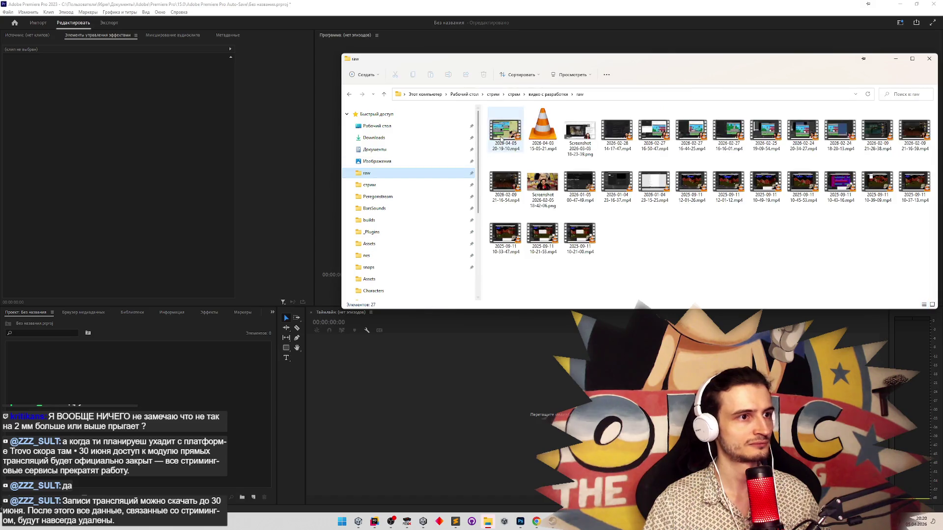
pyautogui.click(637, 240)
pyautogui.click(505, 133)
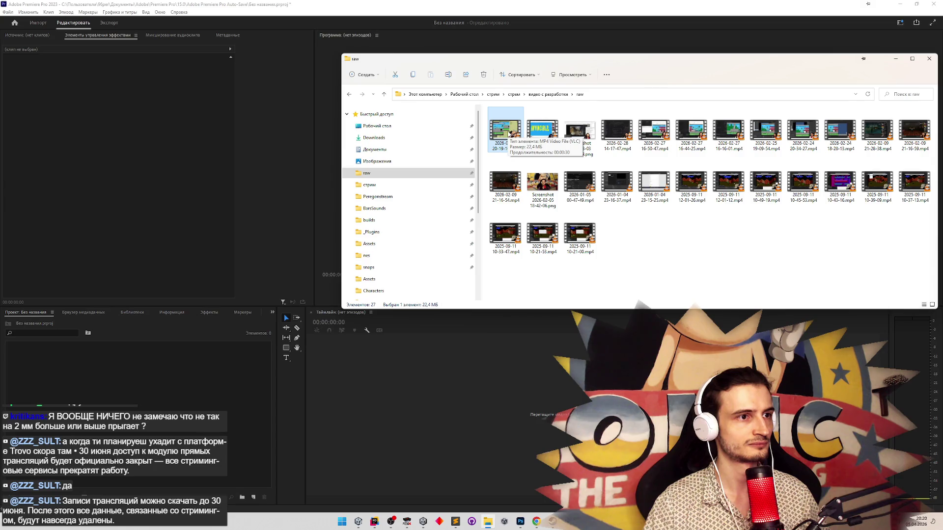
pyautogui.moveTo(508, 133); pyautogui.dragTo(442, 358)
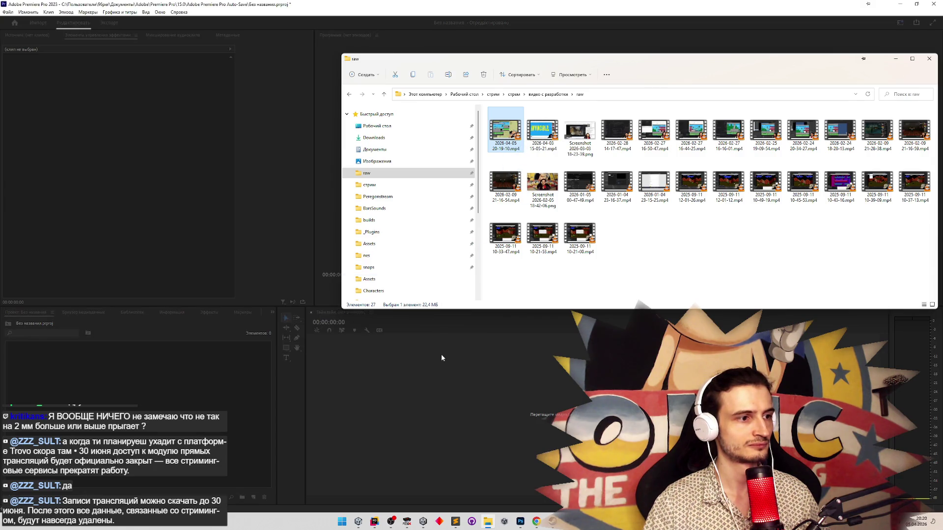
pyautogui.click(895, 60)
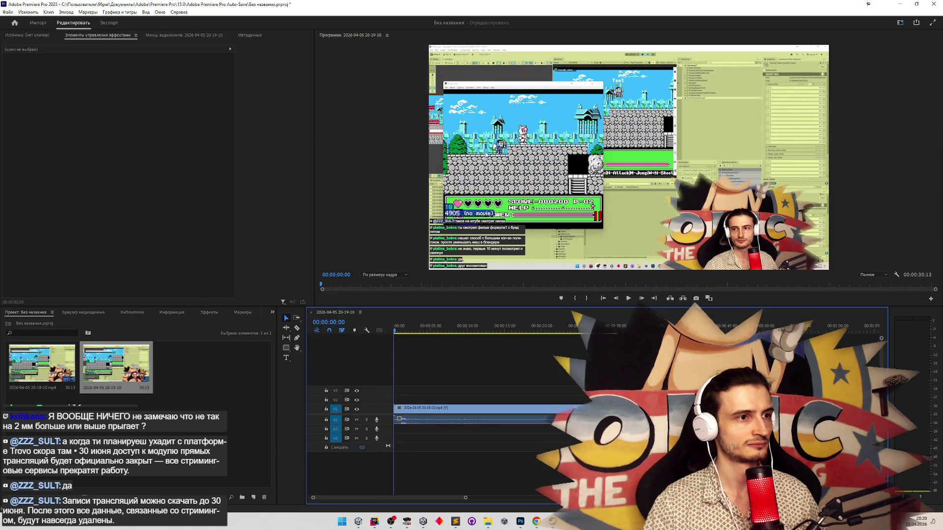
# Scale the clip to 424 so the NES game fills the frame, then move to about four seconds.
pyautogui.click(415, 90)
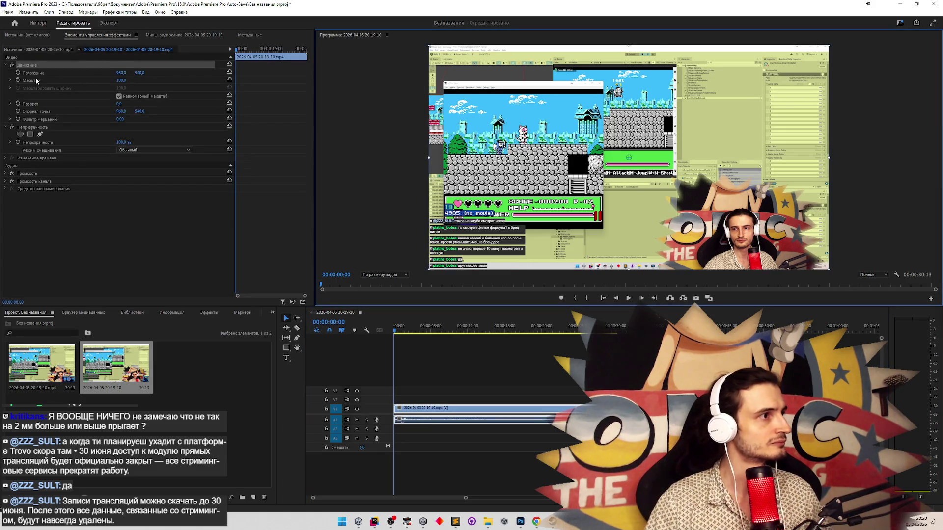
pyautogui.moveTo(134, 80)
pyautogui.mouseDown()
pyautogui.moveTo(444, 136)
pyautogui.moveTo(796, 166)
pyautogui.mouseUp()
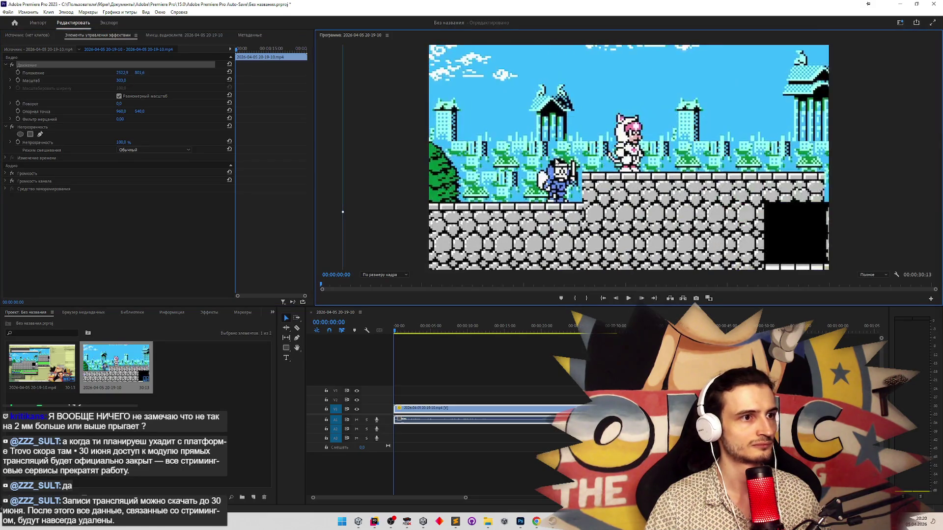
pyautogui.moveTo(122, 83)
pyautogui.mouseDown()
pyautogui.moveTo(373, 114)
pyautogui.moveTo(620, 166)
pyautogui.moveTo(624, 175)
pyautogui.mouseUp()
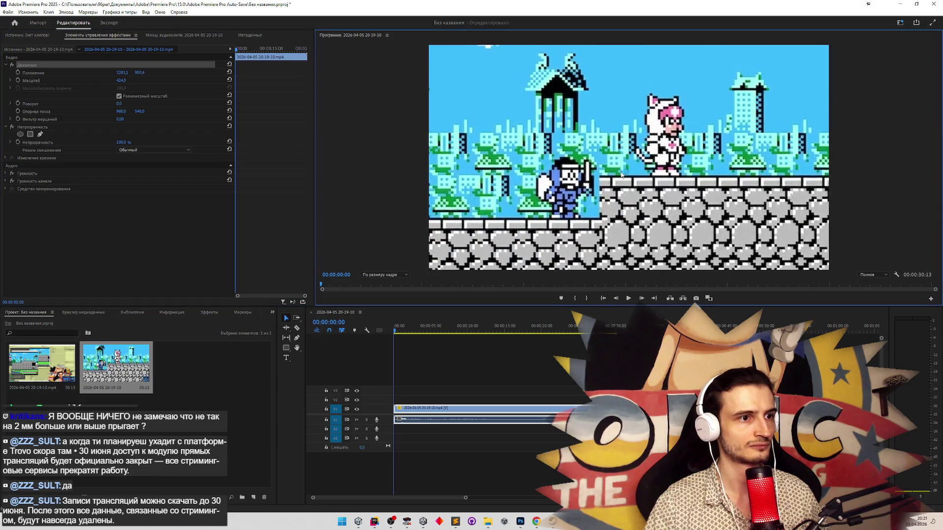
pyautogui.moveTo(397, 333)
pyautogui.mouseDown()
pyautogui.moveTo(479, 324)
pyautogui.moveTo(417, 319)
pyautogui.moveTo(491, 314)
pyautogui.moveTo(432, 319)
pyautogui.moveTo(464, 316)
pyautogui.moveTo(434, 314)
pyautogui.moveTo(456, 315)
pyautogui.mouseUp()
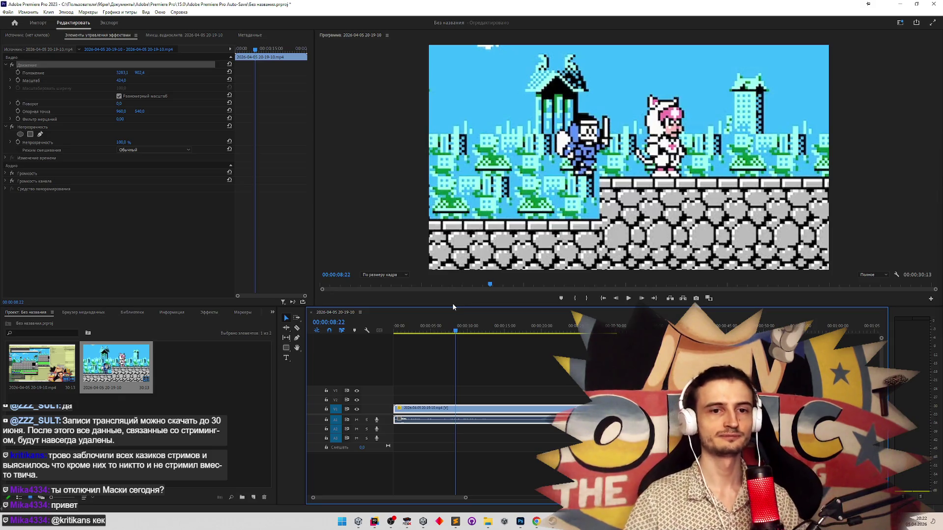
# Rewind the playhead from 00:00:08:22 to about 00:00:04:59, just before the ninja's jump.
pyautogui.moveTo(457, 333)
pyautogui.mouseDown()
pyautogui.moveTo(430, 334)
pyautogui.moveTo(449, 332)
pyautogui.mouseUp()
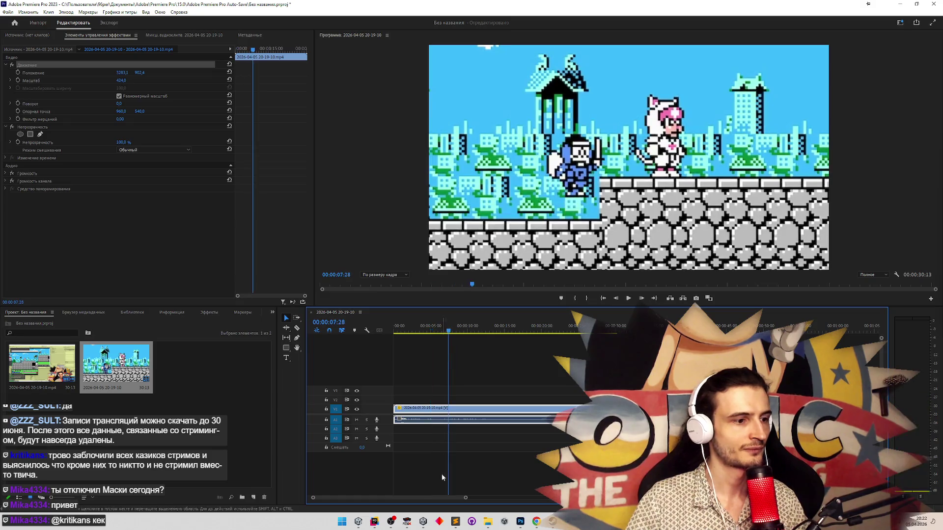
pyautogui.click(408, 520)
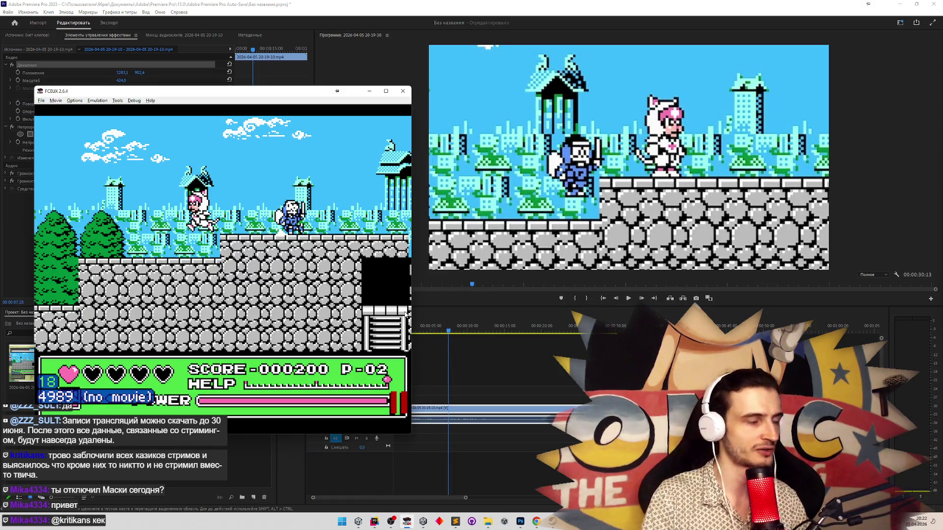
# Run the ninja left and right, jumping onto the wall and over the pink cat, then pause.
pyautogui.press('Left')
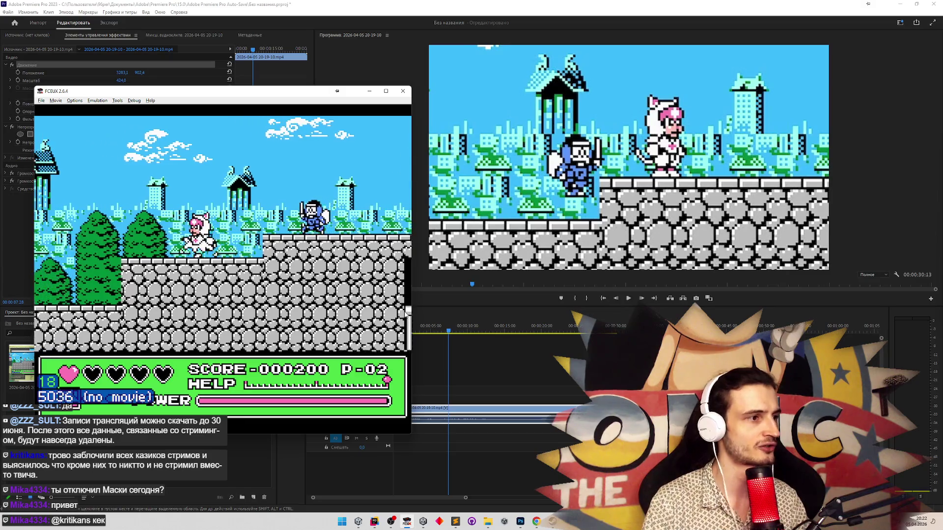
pyautogui.press('Left')
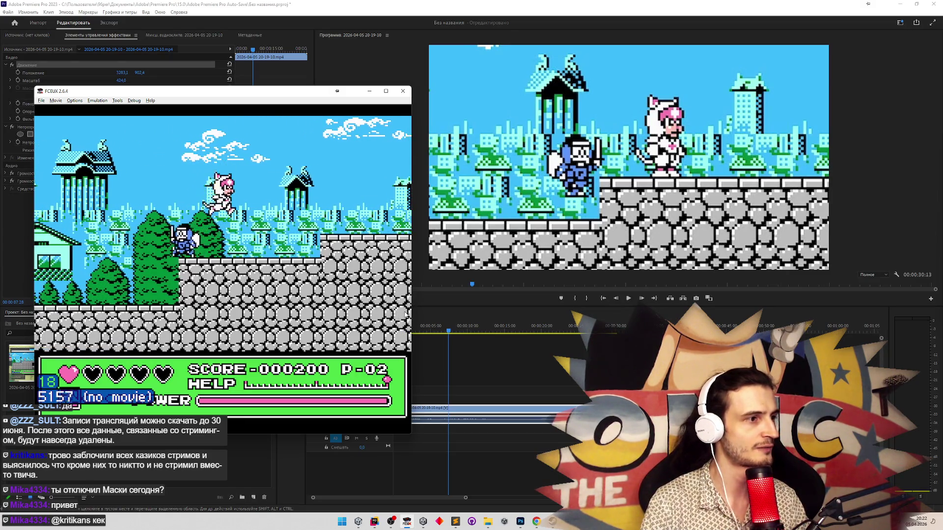
pyautogui.press('f')
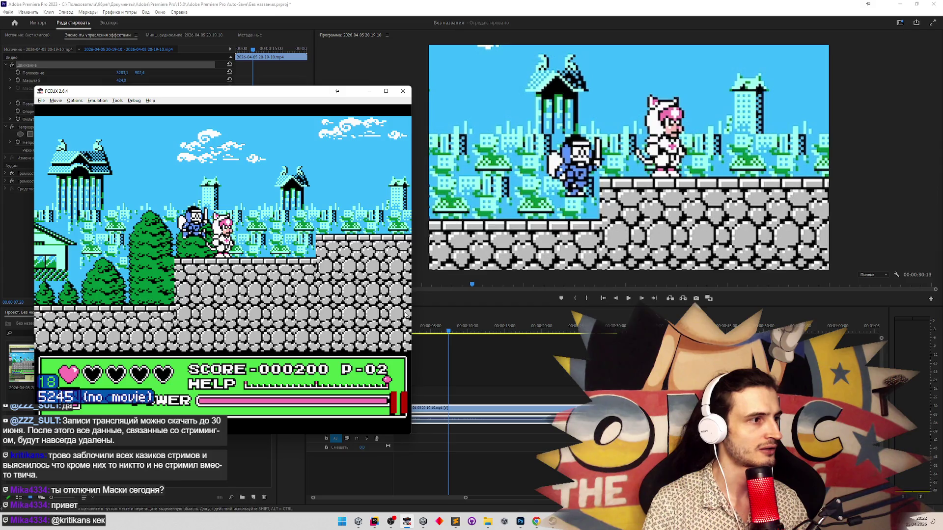
pyautogui.press('Right')
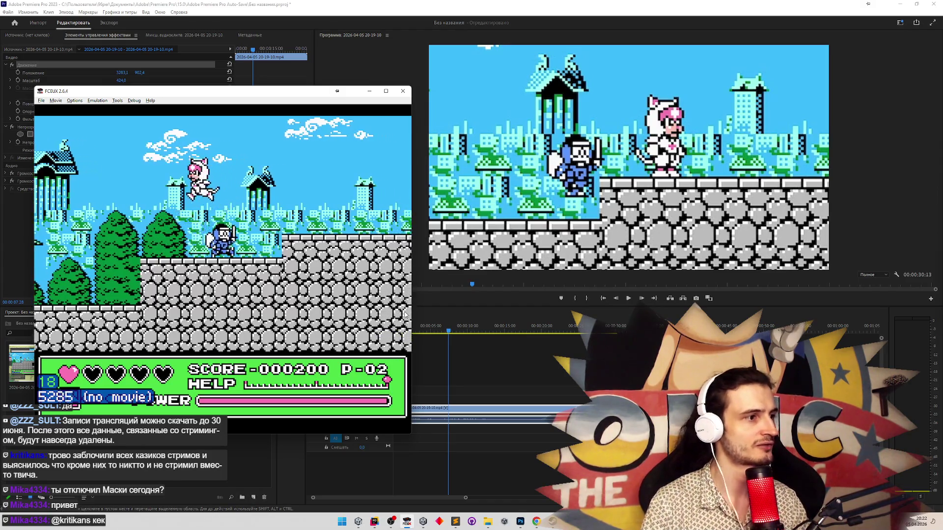
pyautogui.press('Left')
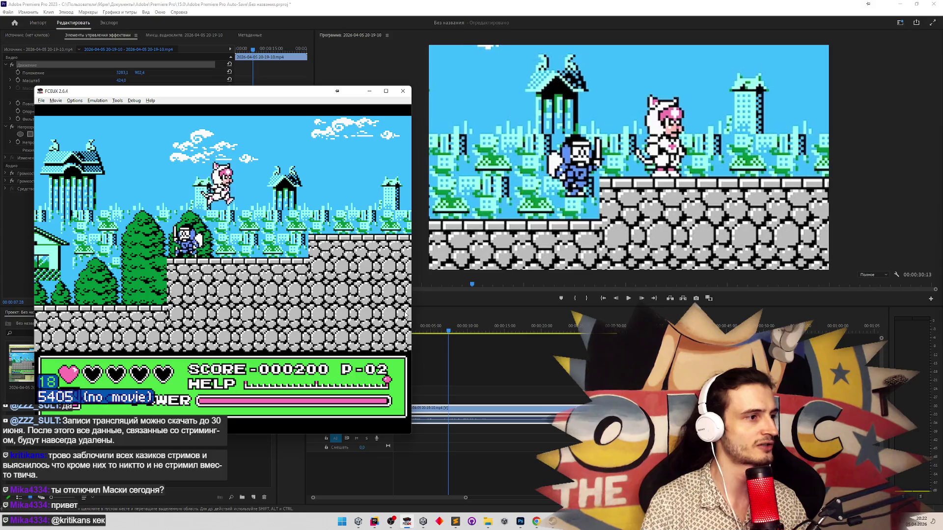
pyautogui.press('Right')
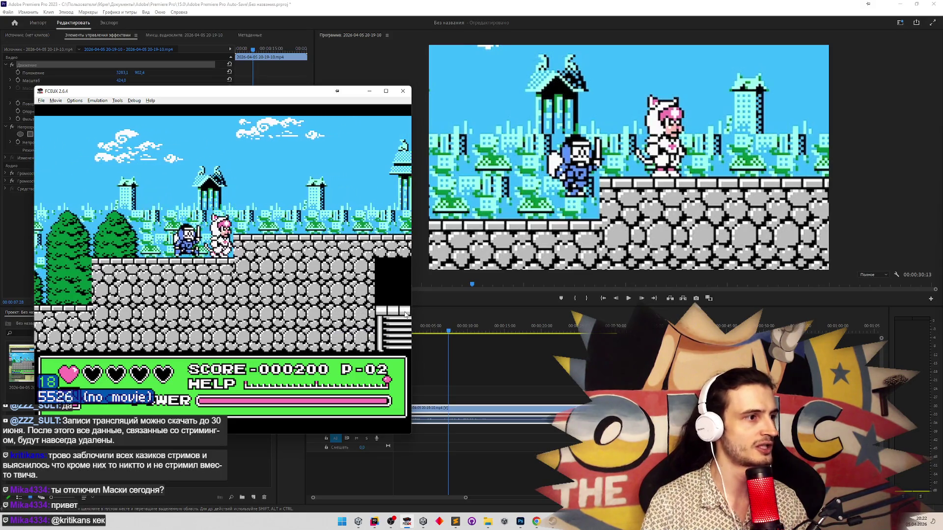
pyautogui.press('Pause')
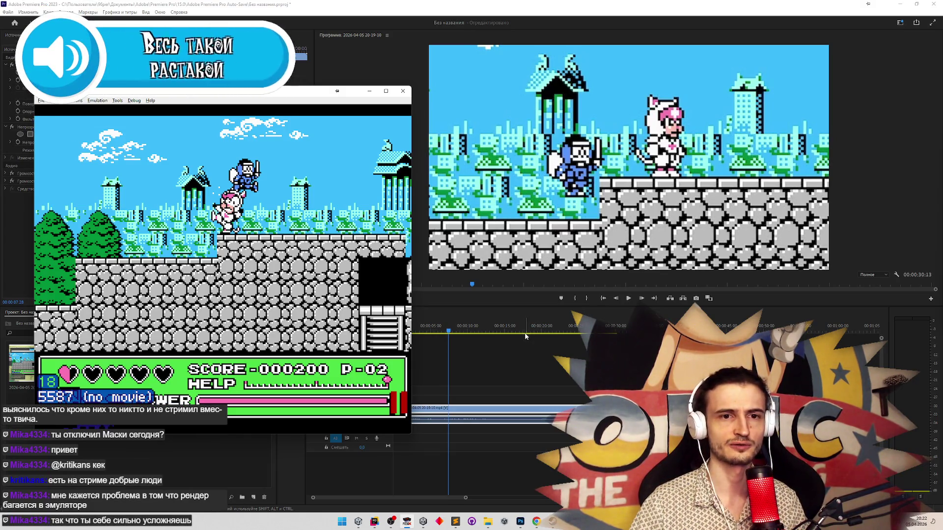
# Replay and scrub through the ninja's jump, ending at 00:00:07:19.
pyautogui.moveTo(456, 336)
pyautogui.mouseDown()
pyautogui.moveTo(410, 336)
pyautogui.moveTo(429, 341)
pyautogui.mouseUp()
pyautogui.press('space')
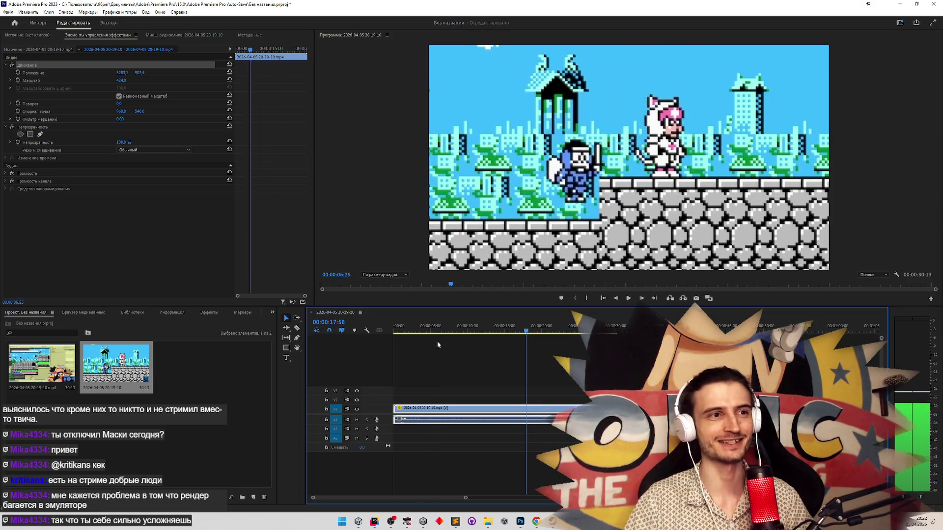
pyautogui.click(410, 341)
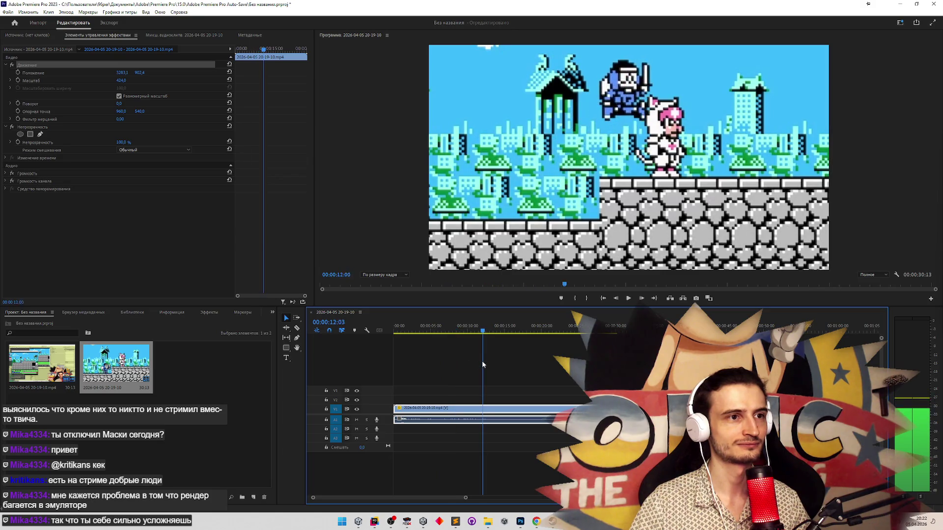
pyautogui.click(424, 379)
pyautogui.click(426, 333)
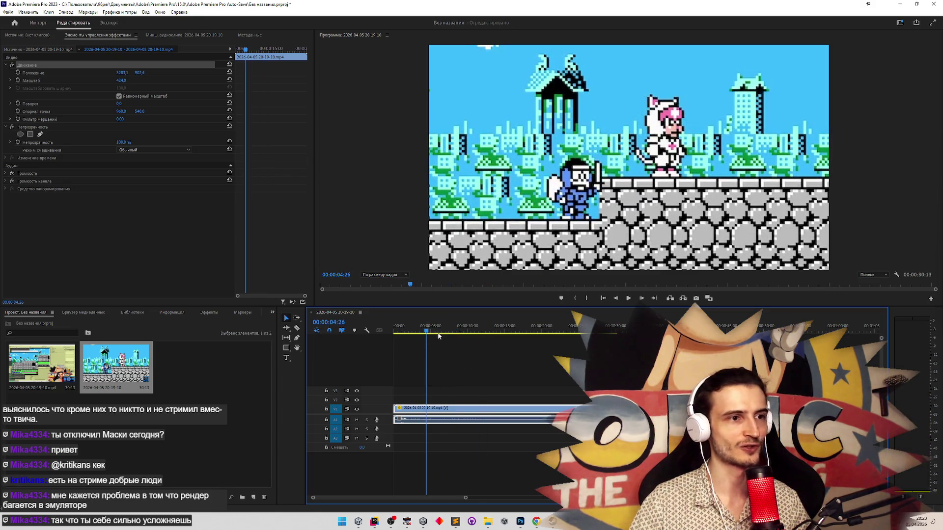
pyautogui.moveTo(428, 333); pyautogui.dragTo(447, 333)
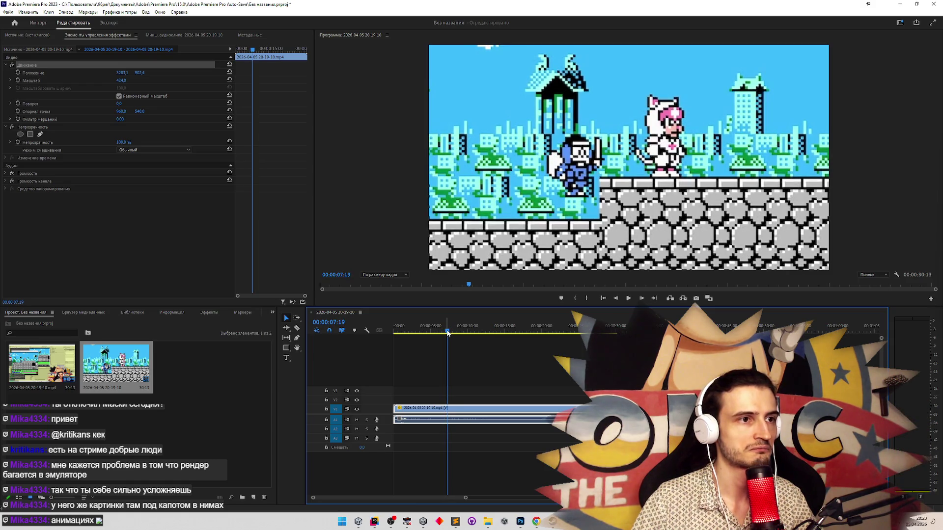
# Rewrite the selected jump values in the Sublime Text notes as 2, 3, 2, 2, then minimize the notes.
pyautogui.click(456, 522)
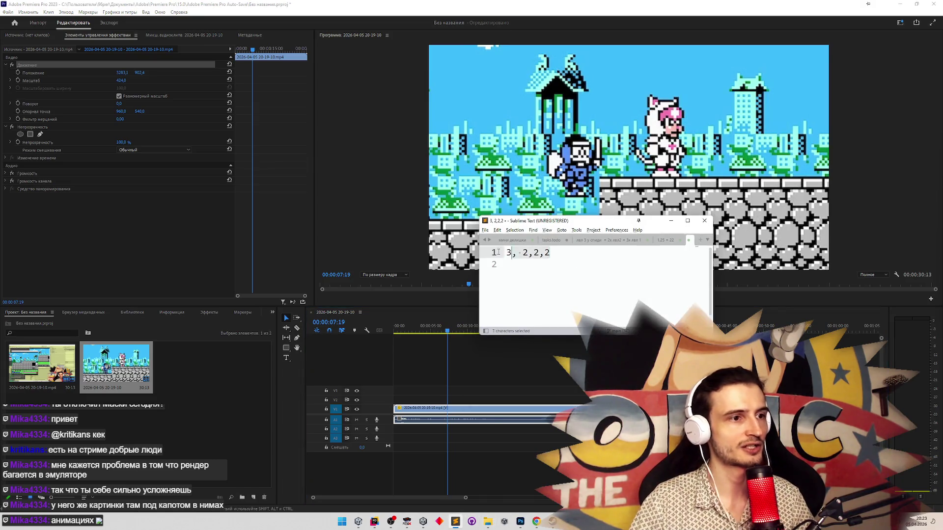
pyautogui.write('2, 2')
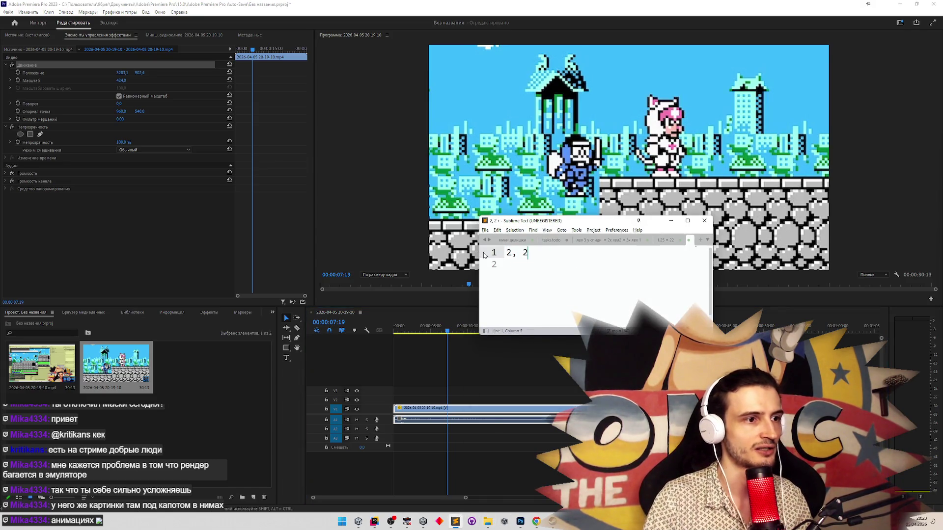
pyautogui.press('BackSpace')
pyautogui.write('3, 2, 2')
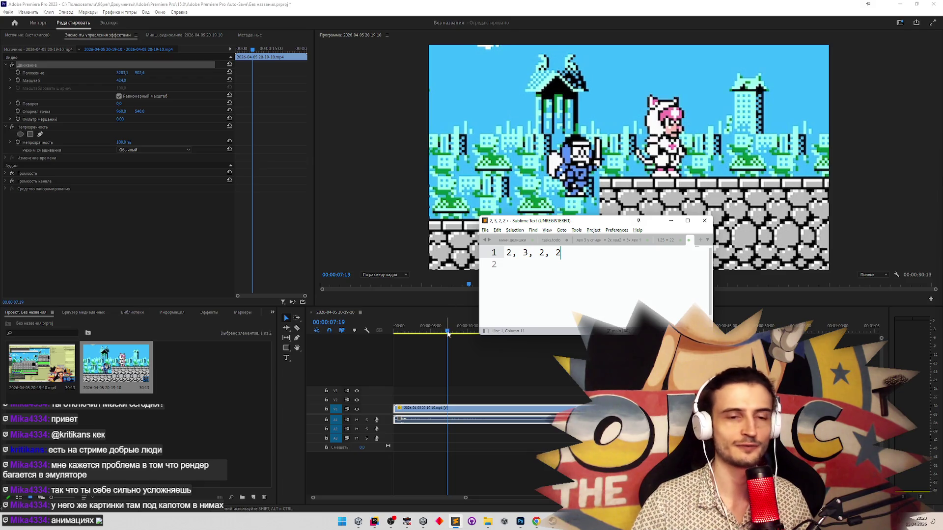
pyautogui.click(671, 221)
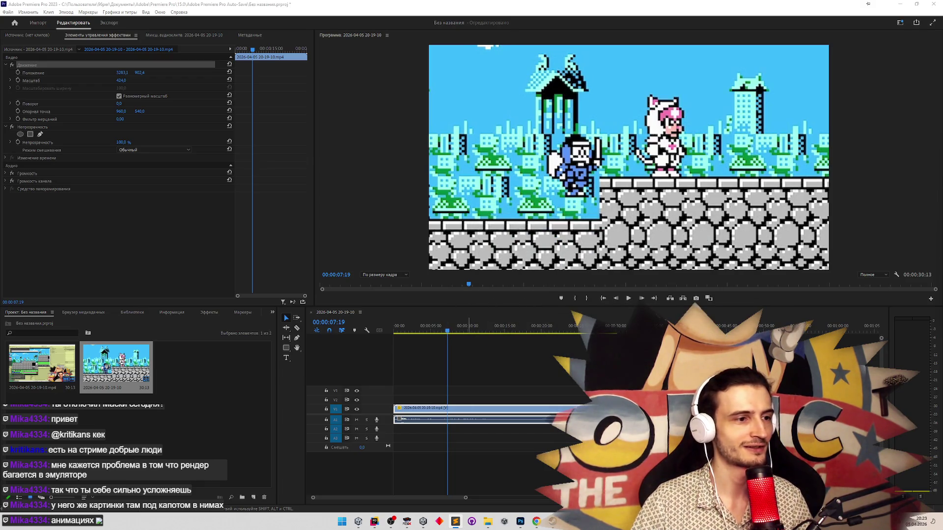
# Rewind the gameplay clip's playhead to about 00:00:04:20 to replay the ninja's jump.
pyautogui.click(446, 332)
pyautogui.moveTo(446, 332)
pyautogui.mouseDown()
pyautogui.moveTo(428, 330)
pyautogui.moveTo(456, 331)
pyautogui.moveTo(422, 328)
pyautogui.moveTo(458, 329)
pyautogui.mouseUp()
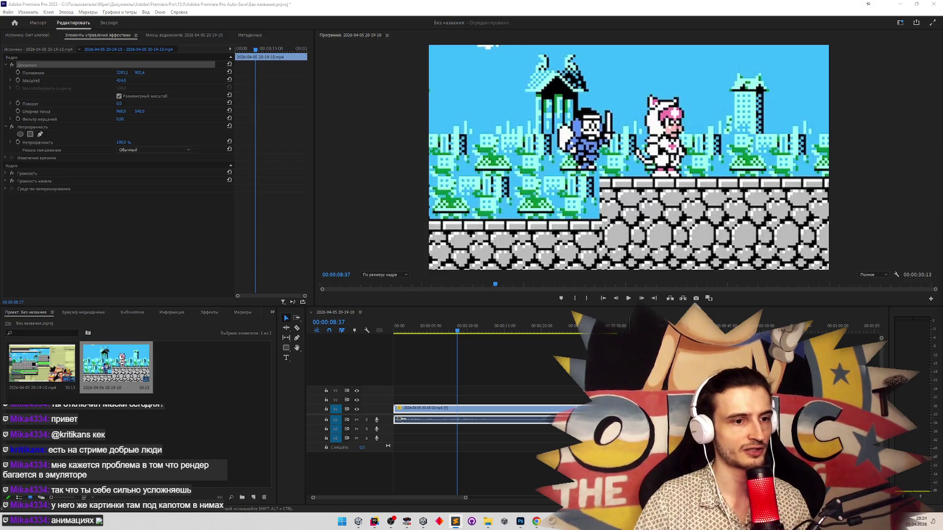
# Scrub the timeline playhead forward a few frames through the jump.
pyautogui.click(456, 329)
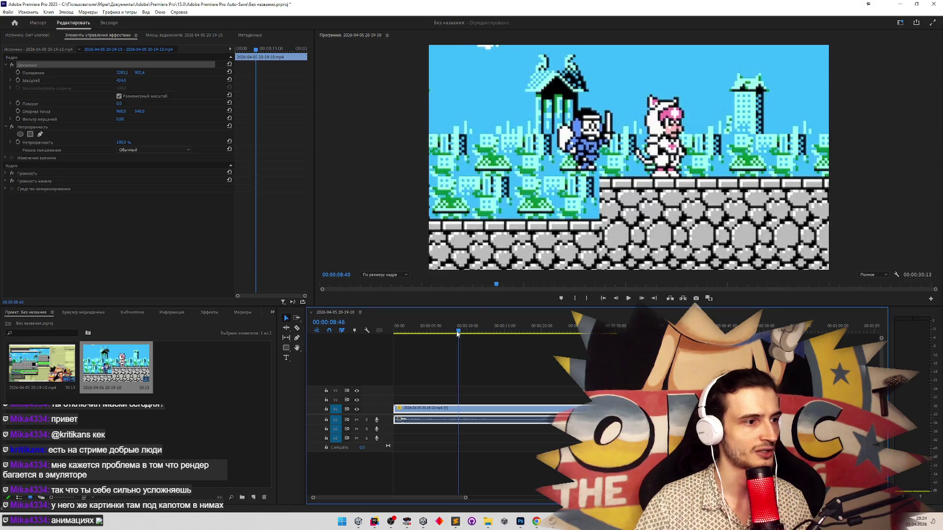
pyautogui.moveTo(457, 333); pyautogui.dragTo(460, 338)
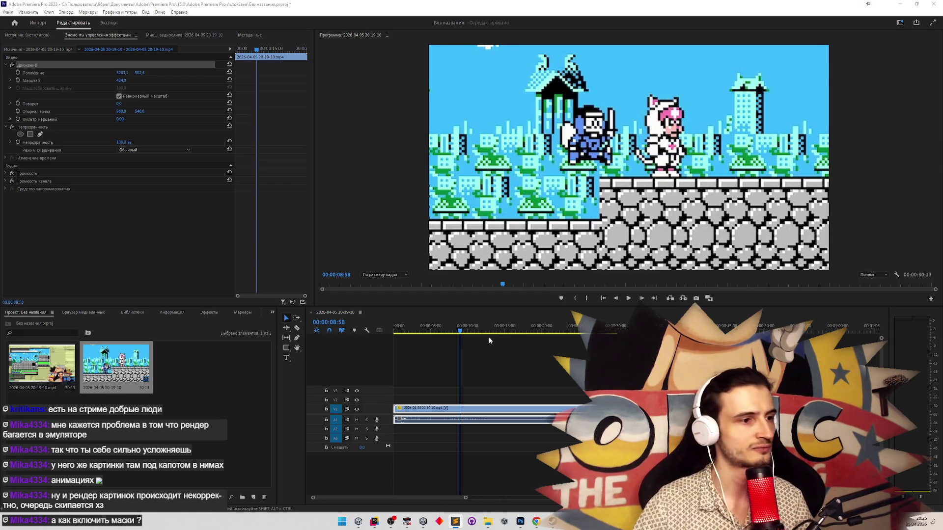
pyautogui.moveTo(460, 332); pyautogui.dragTo(467, 332)
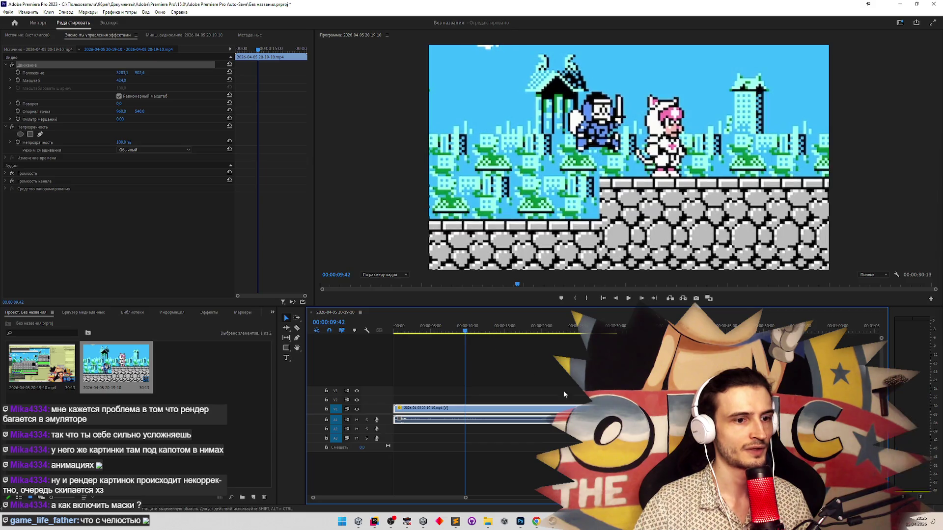
pyautogui.hotkey('alt', 'Tab')
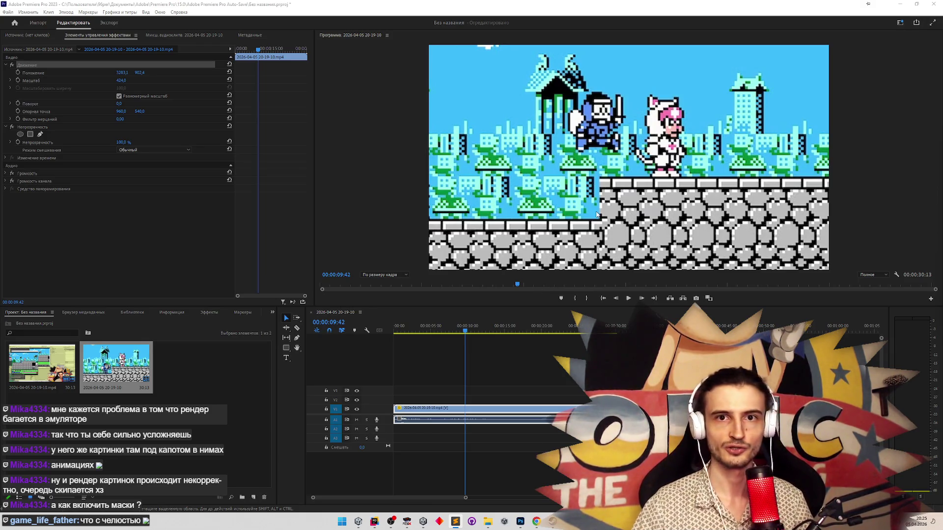
# Move the enlarged clip to Position 3120.4, 1079.1, then step forward to 00:00:11:27.
pyautogui.moveTo(605, 205)
pyautogui.mouseDown()
pyautogui.moveTo(589, 209)
pyautogui.moveTo(570, 243)
pyautogui.mouseUp()
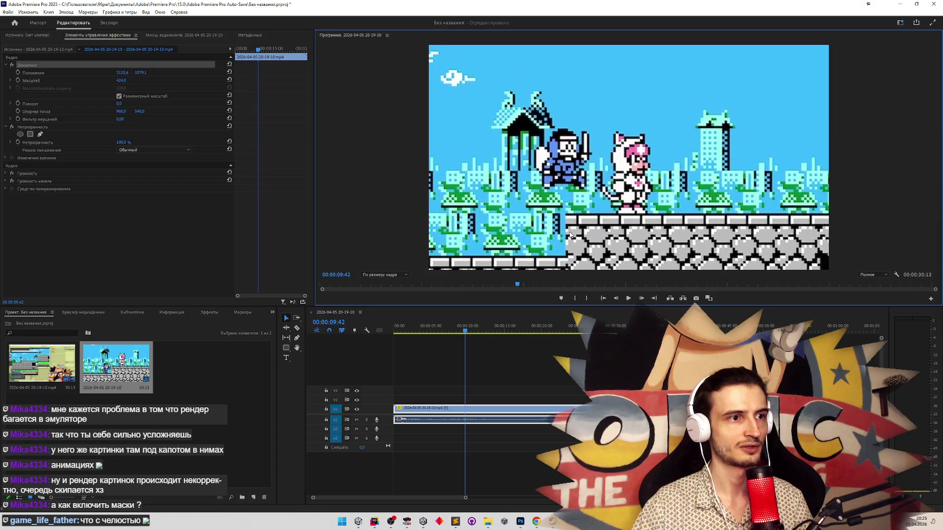
pyautogui.click(466, 332)
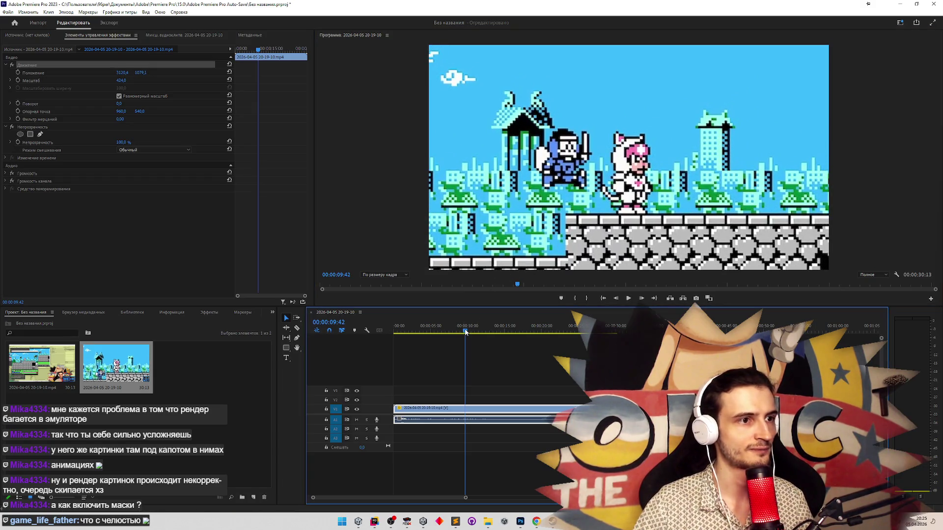
pyautogui.moveTo(466, 332); pyautogui.dragTo(472, 332)
pyautogui.hotkey('alt', 'Tab')
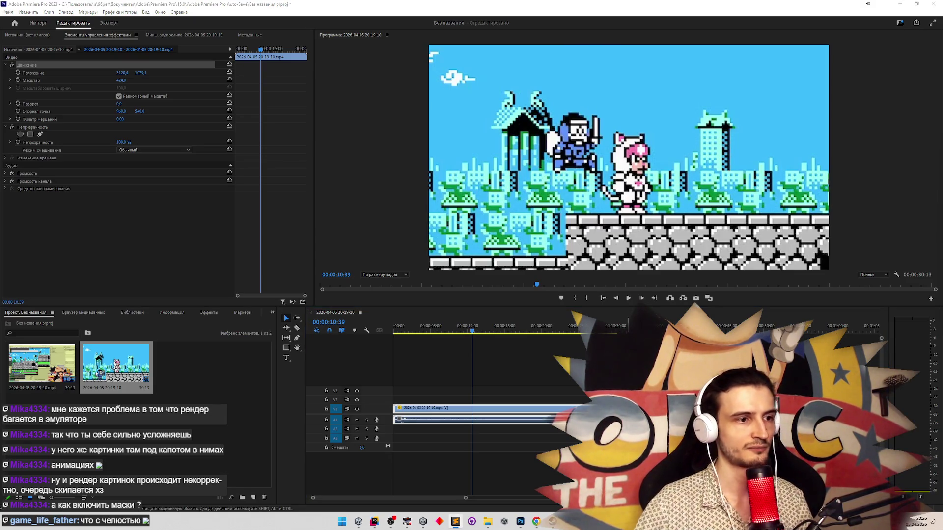
pyautogui.hotkey('alt', 'Tab')
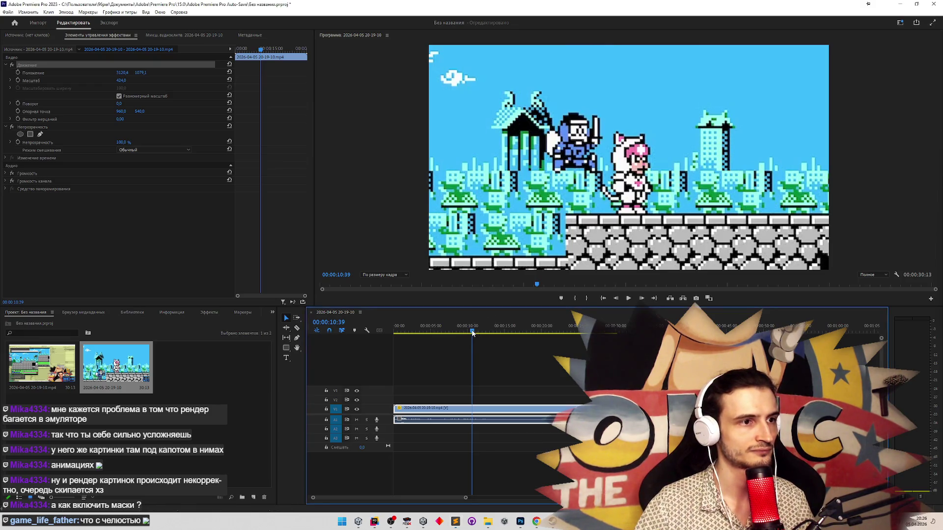
pyautogui.moveTo(473, 333); pyautogui.dragTo(481, 334)
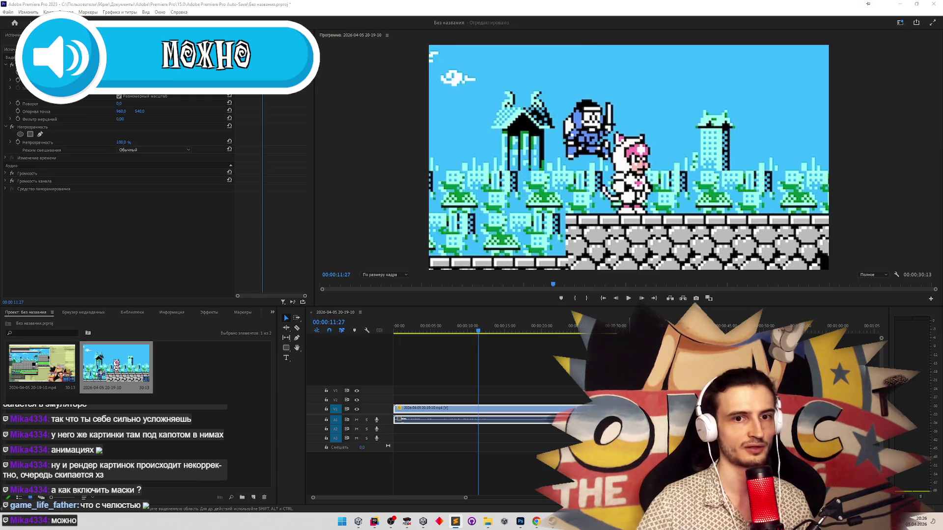
# Scrub the playhead from 00:00:13:32 to 00:00:15:17, where the ninja lands atop the pink cat.
pyautogui.moveTo(479, 334); pyautogui.dragTo(487, 333)
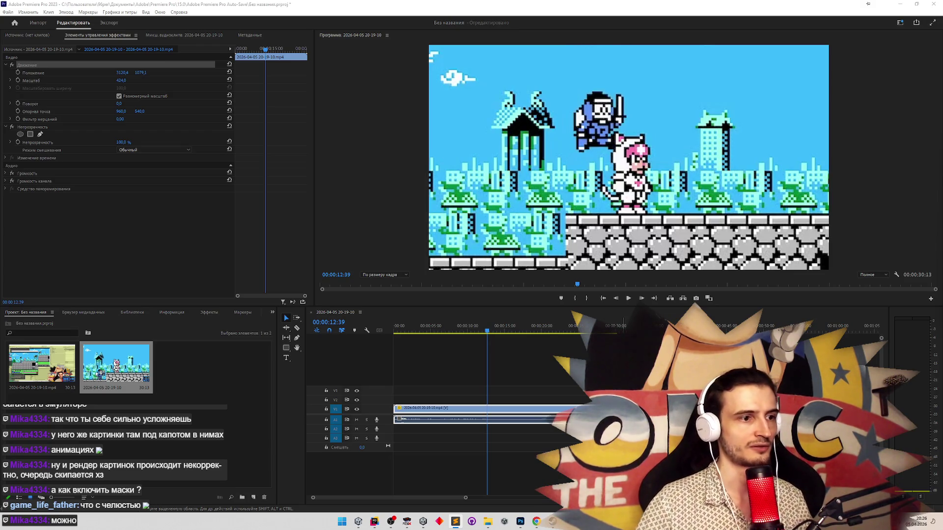
pyautogui.click(488, 333)
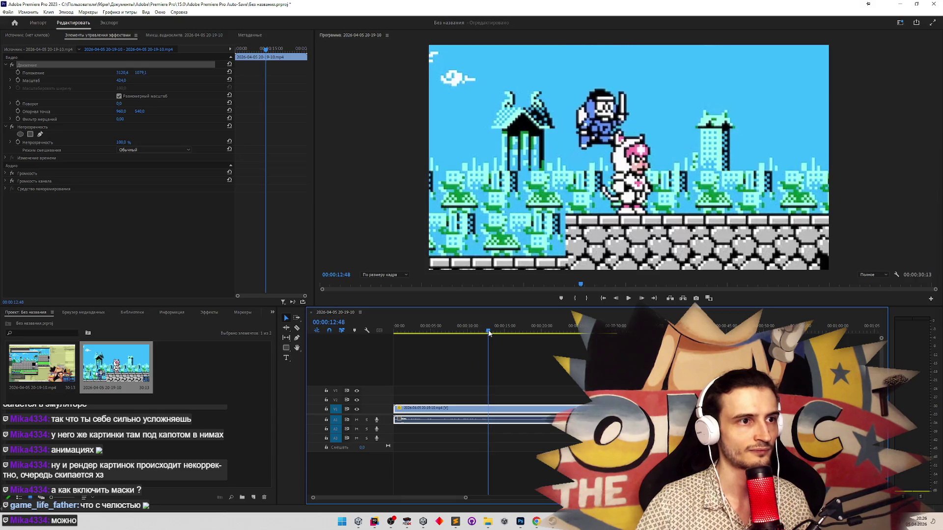
pyautogui.moveTo(488, 332); pyautogui.dragTo(491, 334)
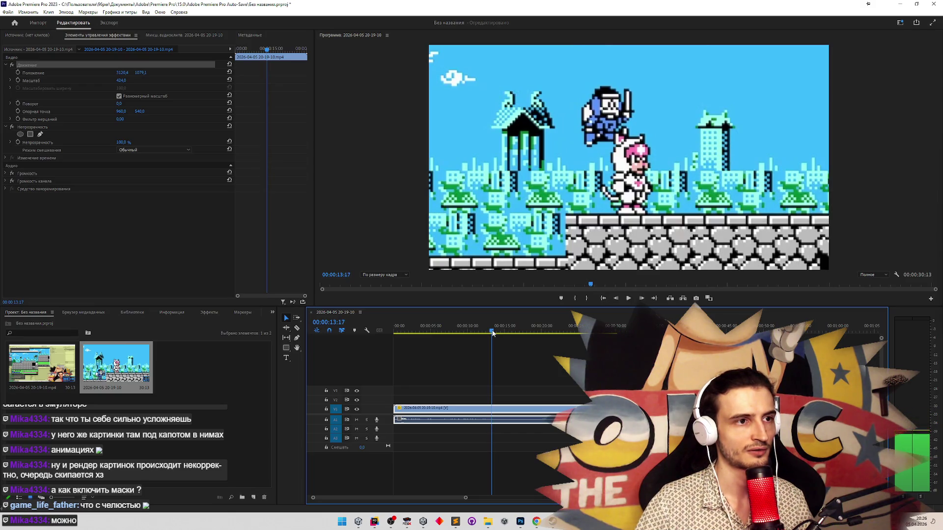
pyautogui.moveTo(493, 334); pyautogui.dragTo(495, 334)
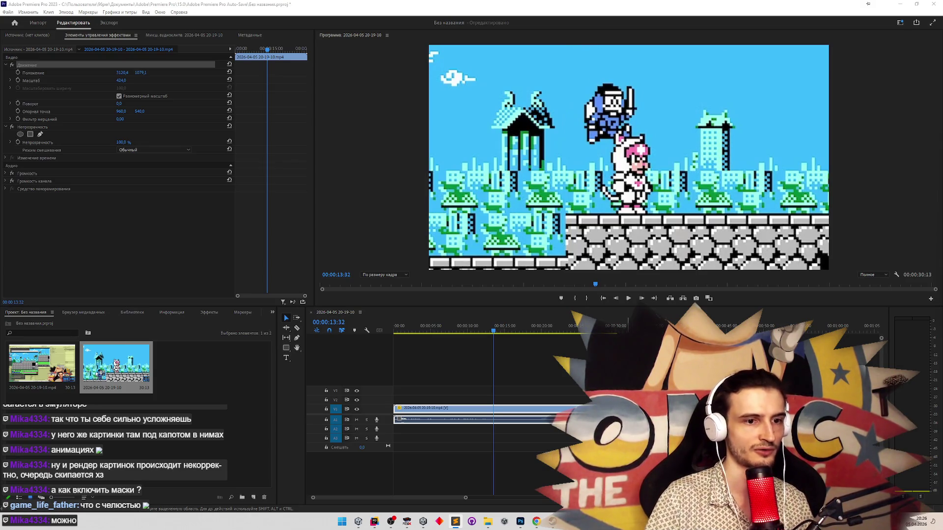
pyautogui.moveTo(494, 331); pyautogui.dragTo(504, 335)
pyautogui.moveTo(501, 334)
pyautogui.mouseDown()
pyautogui.moveTo(496, 343)
pyautogui.moveTo(508, 340)
pyautogui.mouseUp()
pyautogui.hotkey('alt', 'Tab')
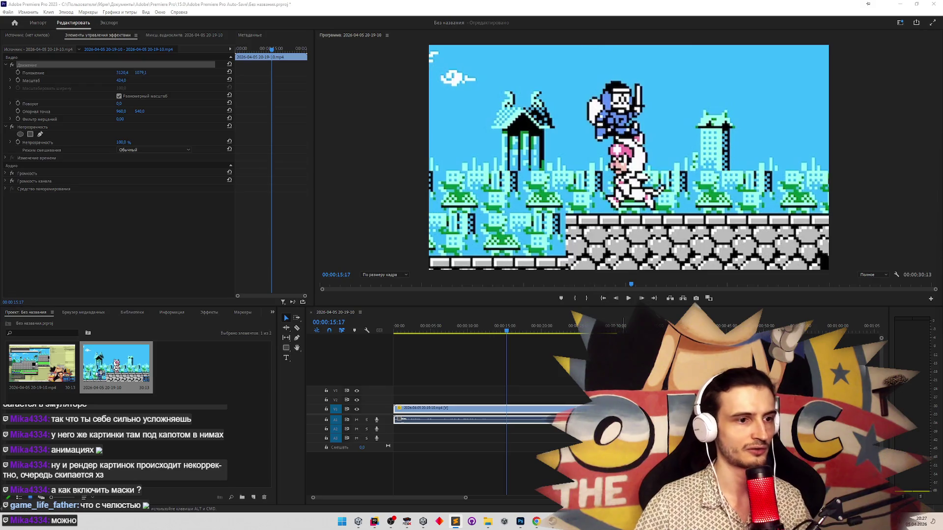
# Scrub back and forth between 00:00:15:17 and 00:00:18:55, ending at 00:00:19:40.
pyautogui.click(508, 334)
pyautogui.moveTo(508, 333); pyautogui.dragTo(516, 334)
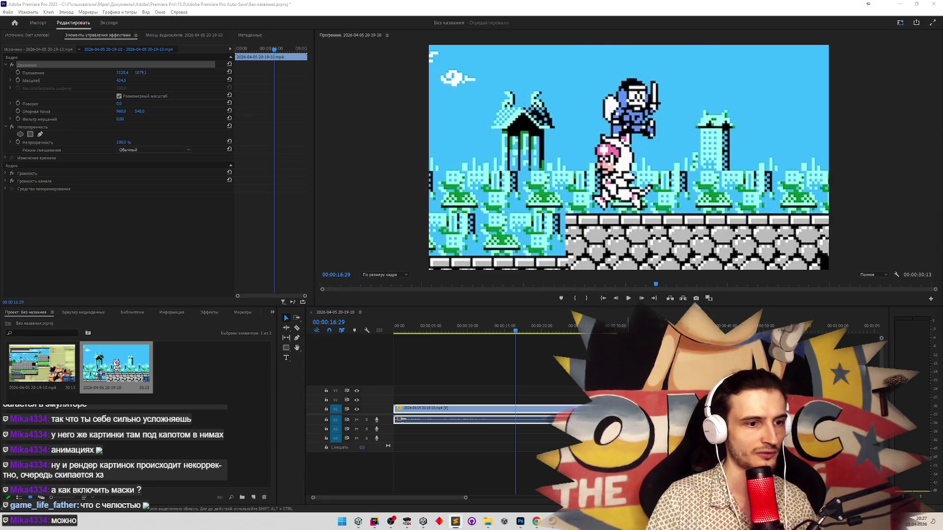
pyautogui.moveTo(516, 333); pyautogui.dragTo(524, 332)
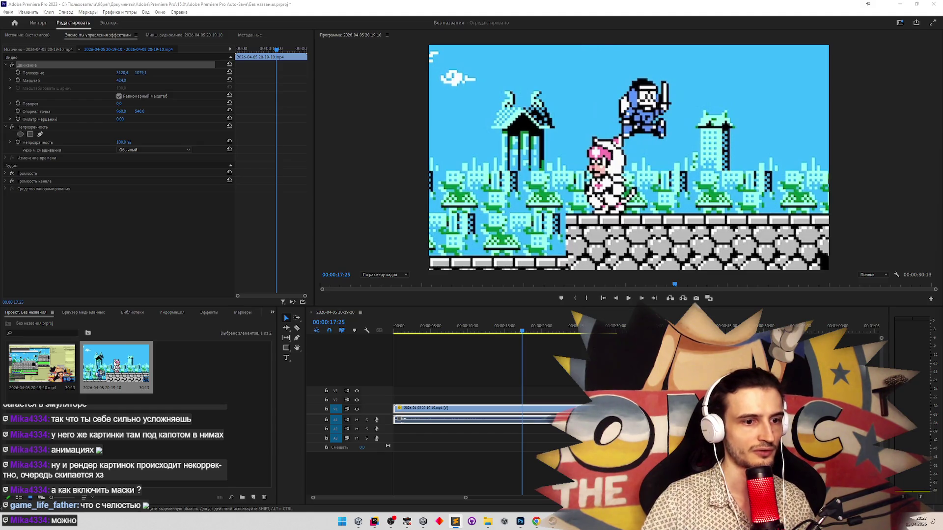
pyautogui.click(524, 333)
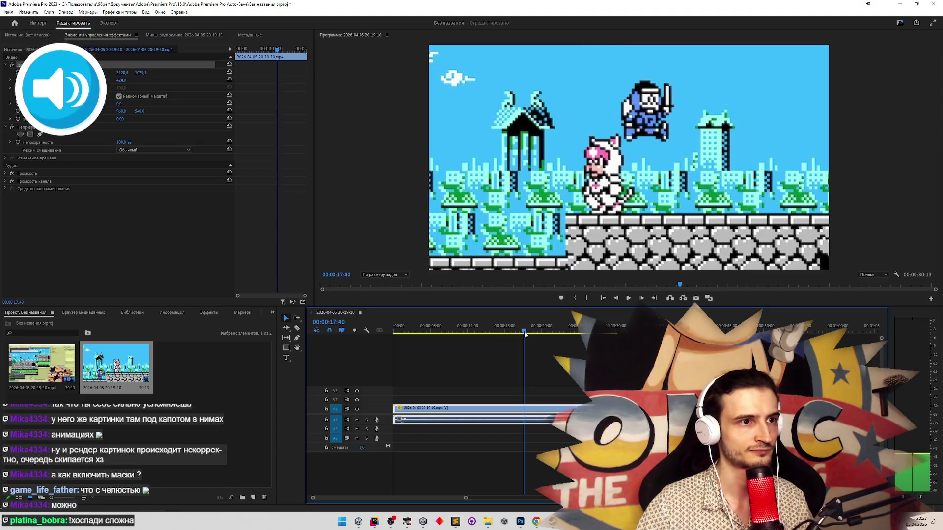
pyautogui.moveTo(524, 334); pyautogui.dragTo(529, 335)
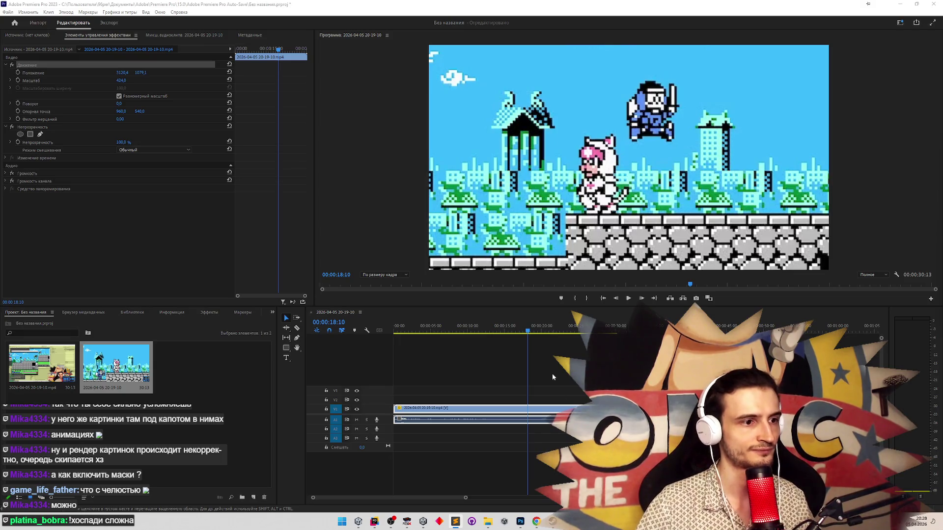
pyautogui.moveTo(531, 337)
pyautogui.mouseDown()
pyautogui.moveTo(523, 337)
pyautogui.moveTo(537, 336)
pyautogui.mouseUp()
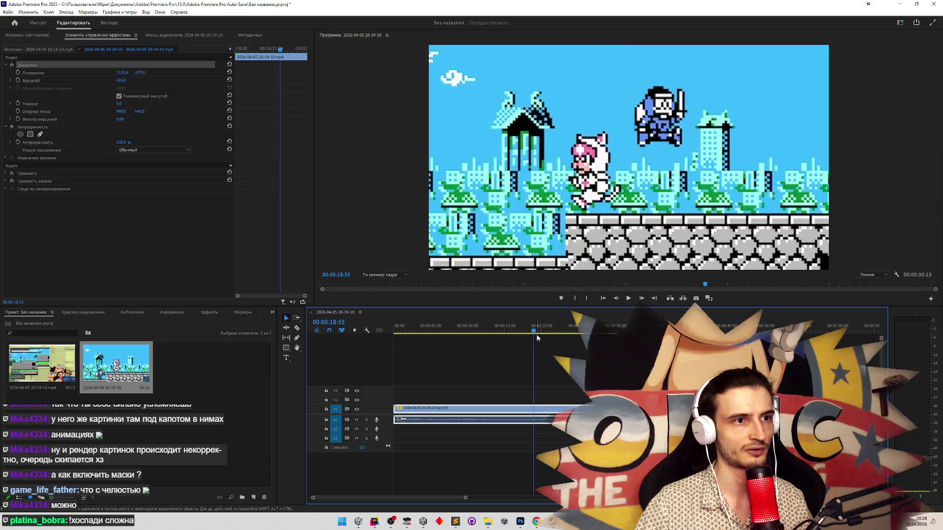
pyautogui.hotkey('alt', 'Tab')
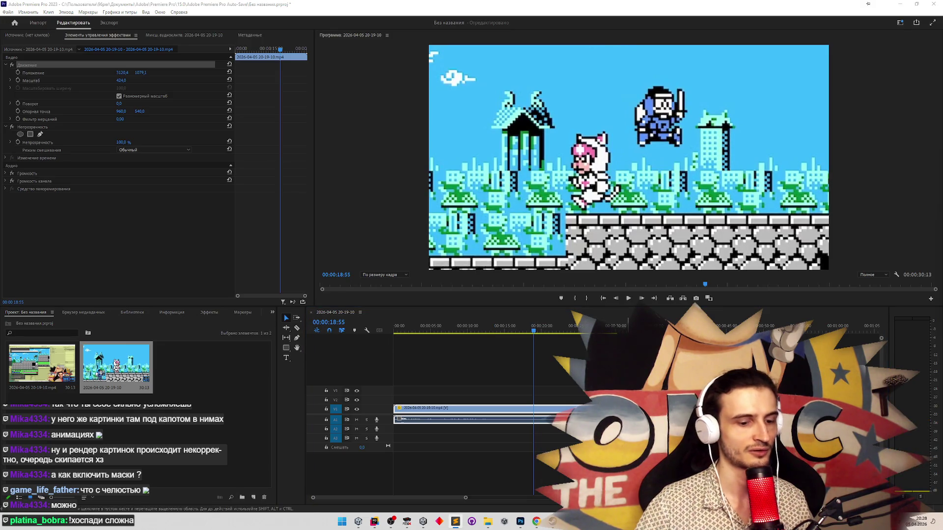
pyautogui.moveTo(534, 333)
pyautogui.mouseDown()
pyautogui.moveTo(518, 336)
pyautogui.moveTo(533, 343)
pyautogui.mouseUp()
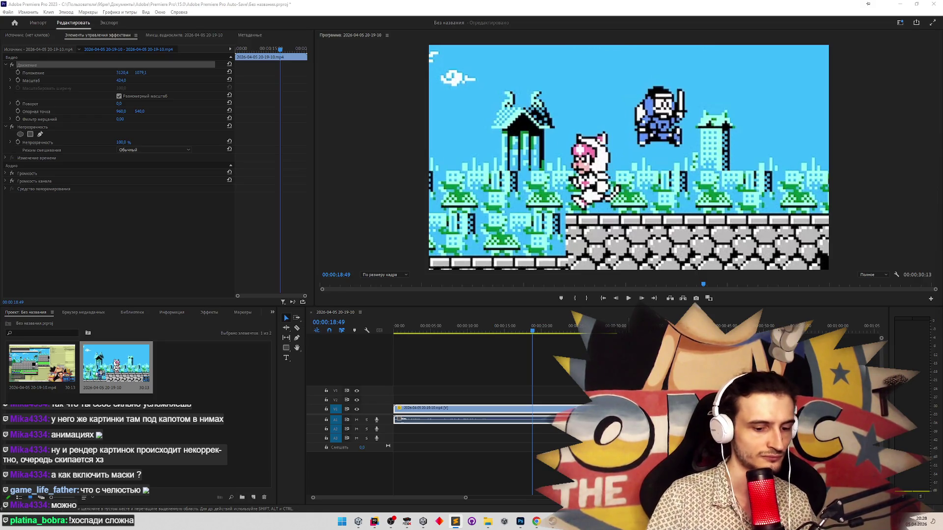
pyautogui.click(534, 331)
# Step the playhead in small increments from 00:00:18:49 to 00:00:22:18.
pyautogui.moveTo(534, 332); pyautogui.dragTo(541, 333)
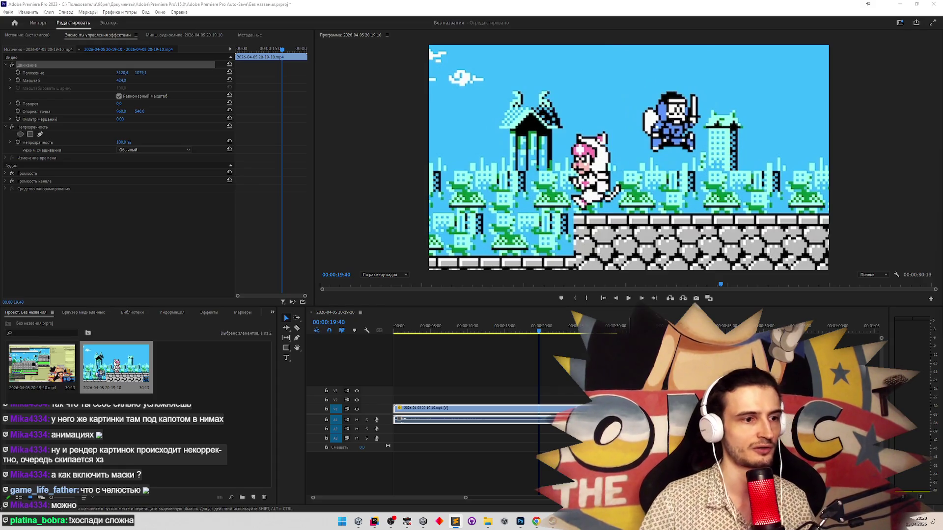
pyautogui.moveTo(539, 334); pyautogui.dragTo(541, 333)
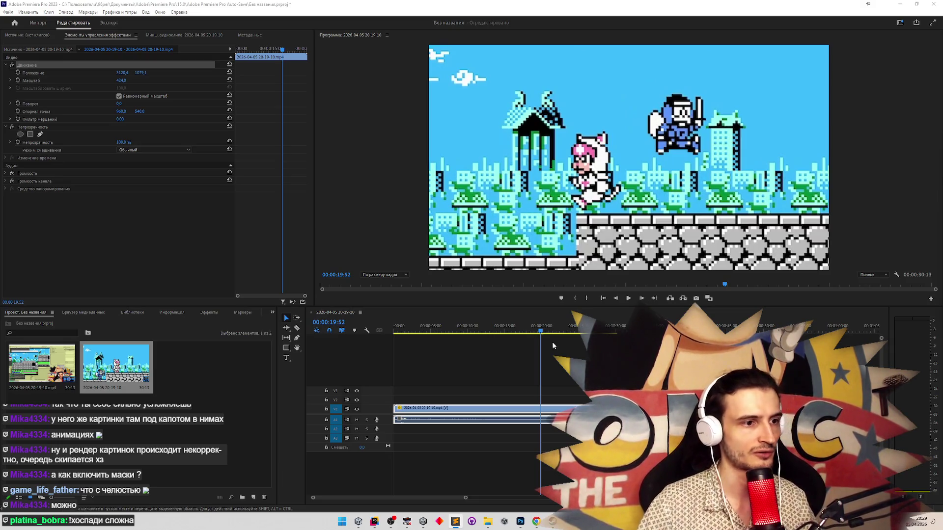
pyautogui.click(541, 333)
pyautogui.moveTo(542, 333); pyautogui.dragTo(548, 332)
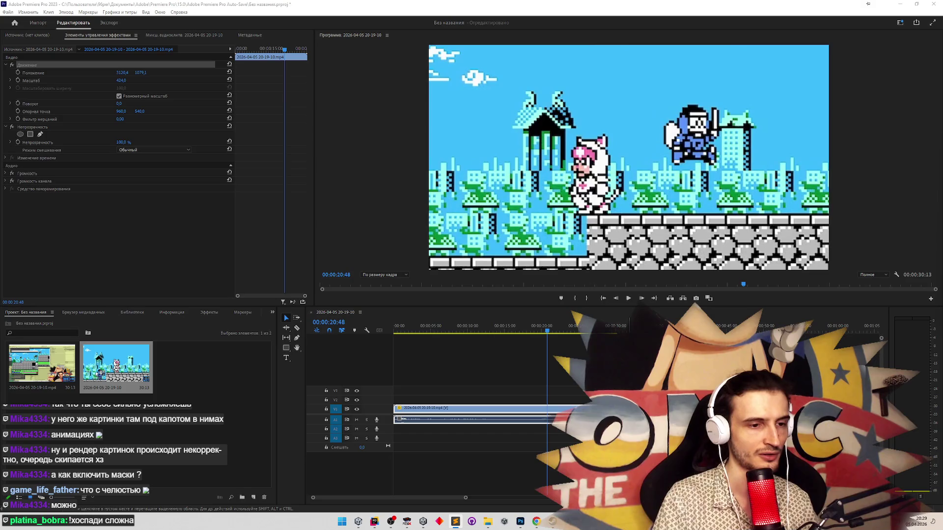
pyautogui.click(546, 329)
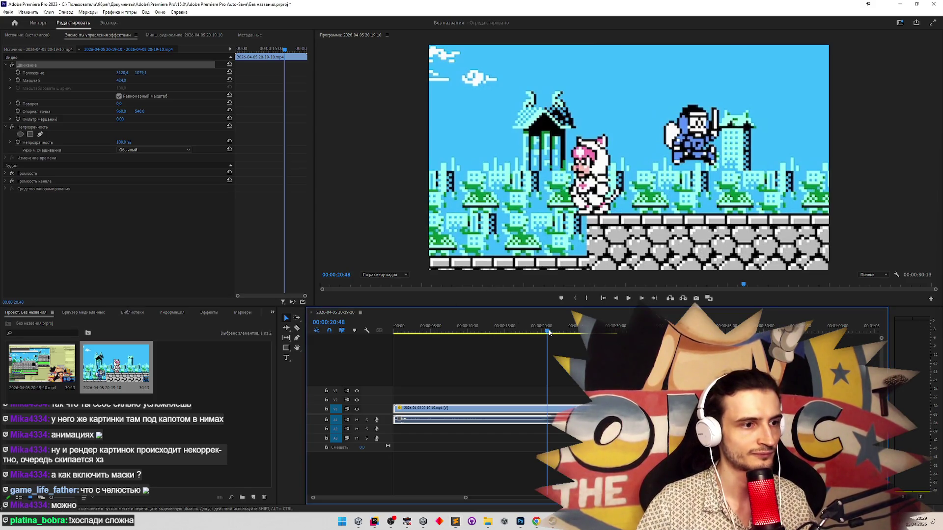
pyautogui.moveTo(549, 333); pyautogui.dragTo(558, 330)
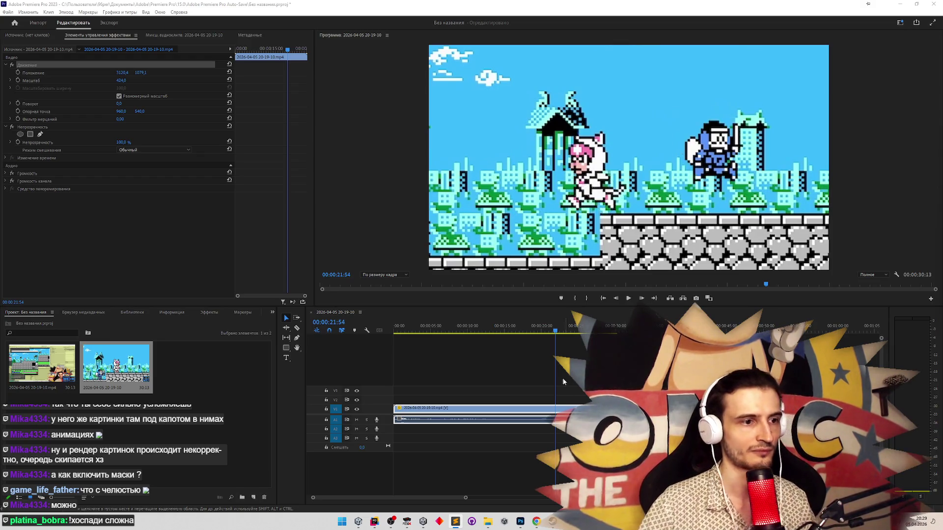
pyautogui.moveTo(553, 331)
pyautogui.mouseDown()
pyautogui.moveTo(568, 334)
pyautogui.moveTo(552, 338)
pyautogui.moveTo(560, 338)
pyautogui.mouseUp()
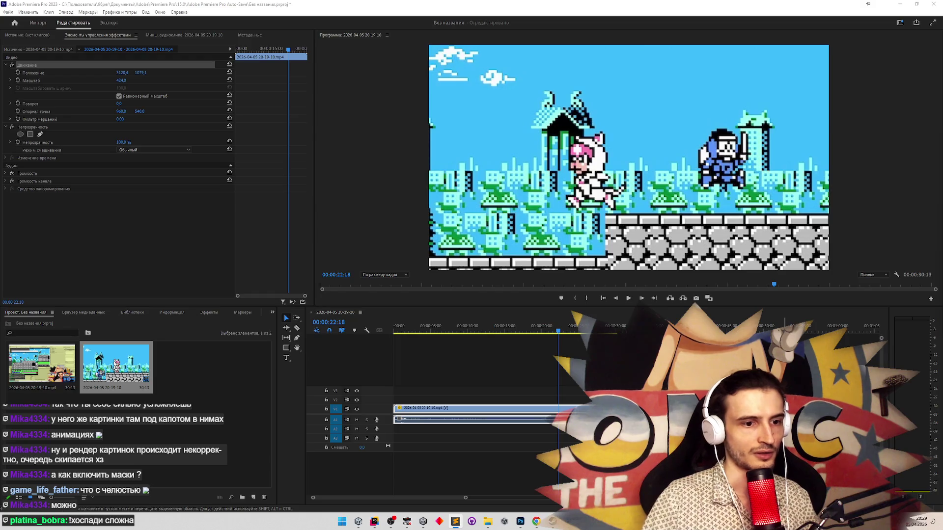
pyautogui.click(560, 333)
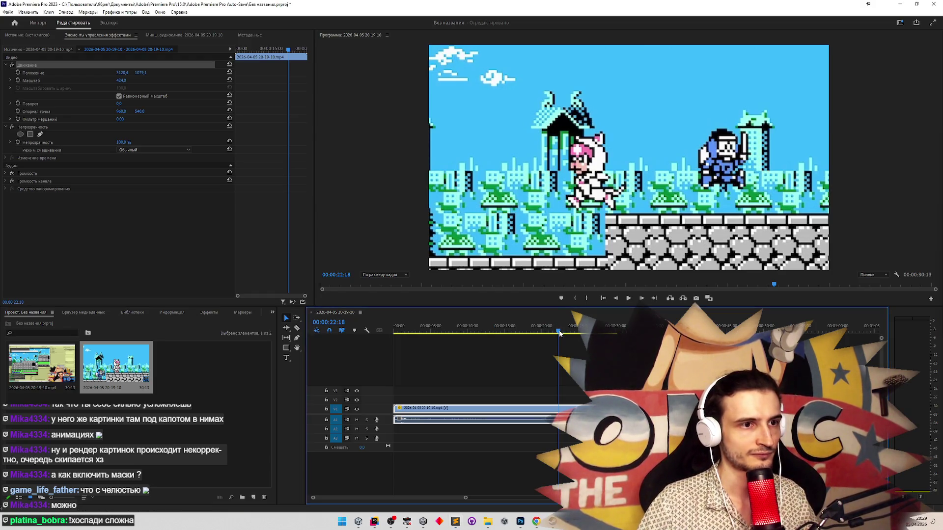
# Advance the playhead to 00:00:25:17 and bring the Sublime Text jump-value notes to the front.
pyautogui.moveTo(560, 334); pyautogui.dragTo(564, 333)
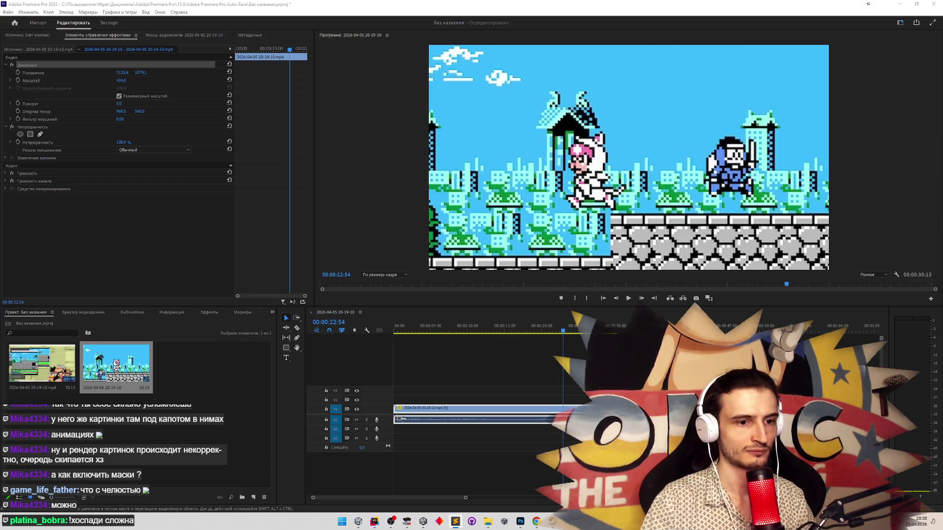
pyautogui.click(564, 334)
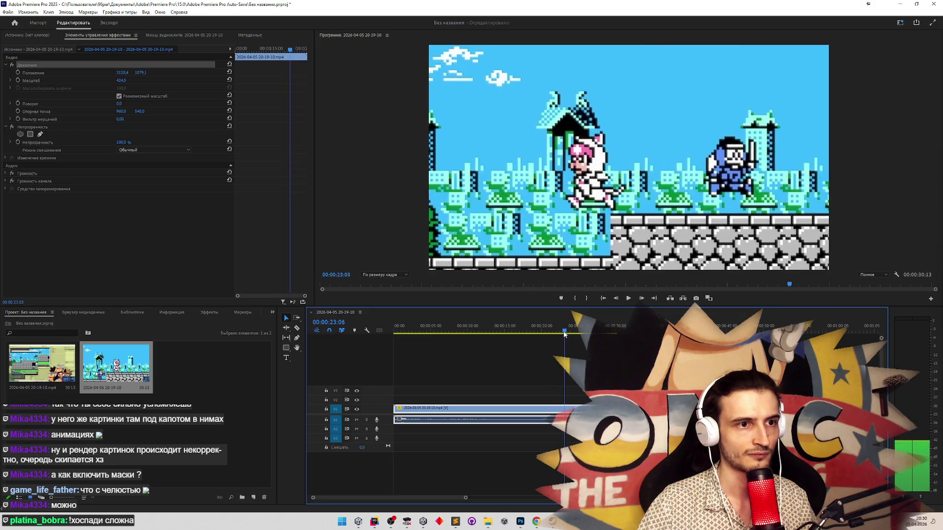
pyautogui.moveTo(564, 334); pyautogui.dragTo(570, 334)
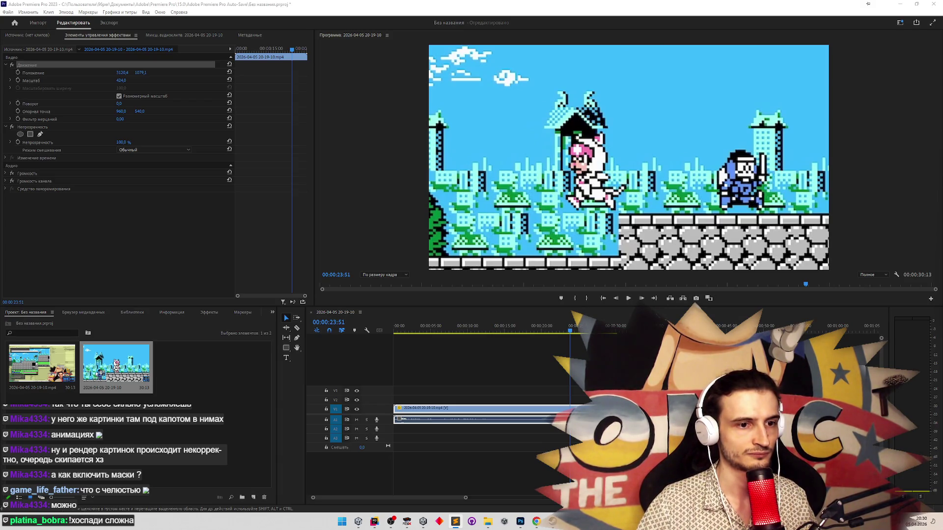
pyautogui.moveTo(571, 332); pyautogui.dragTo(580, 332)
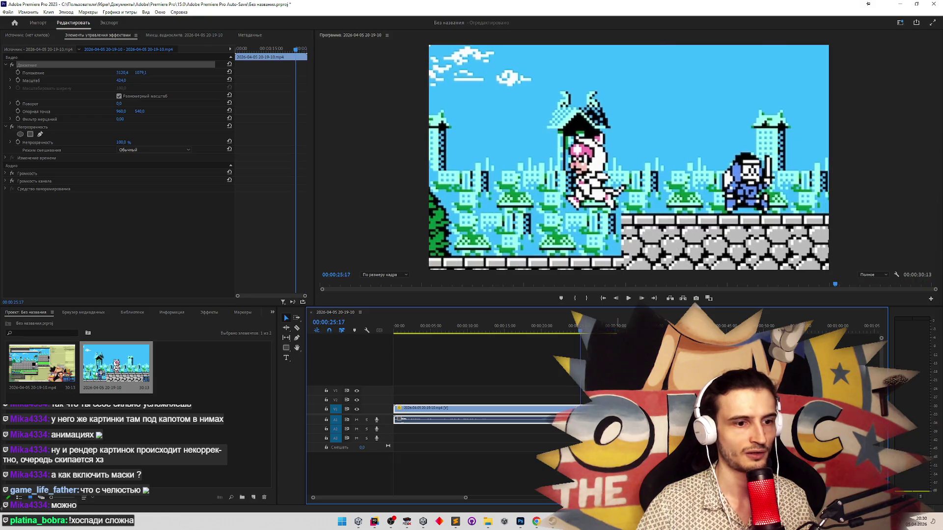
pyautogui.hotkey('alt', 'Tab')
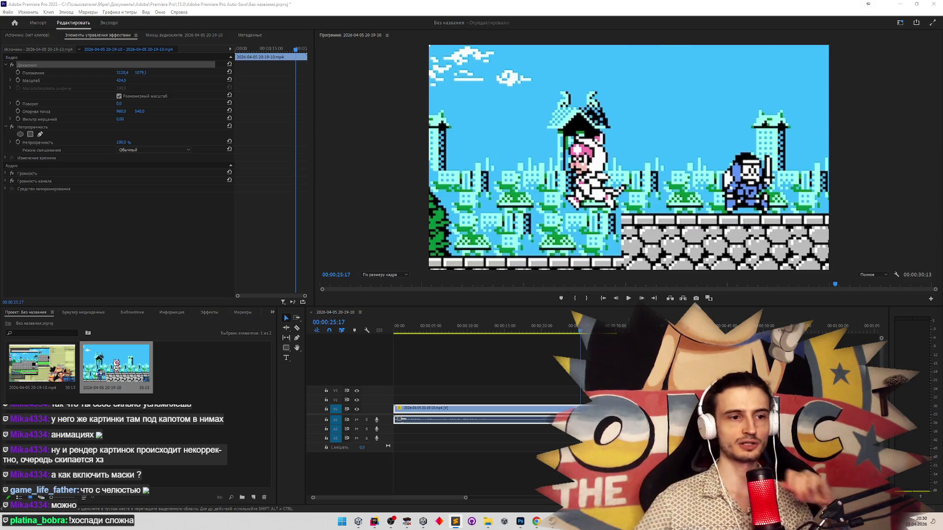
pyautogui.hotkey('alt', 'Tab')
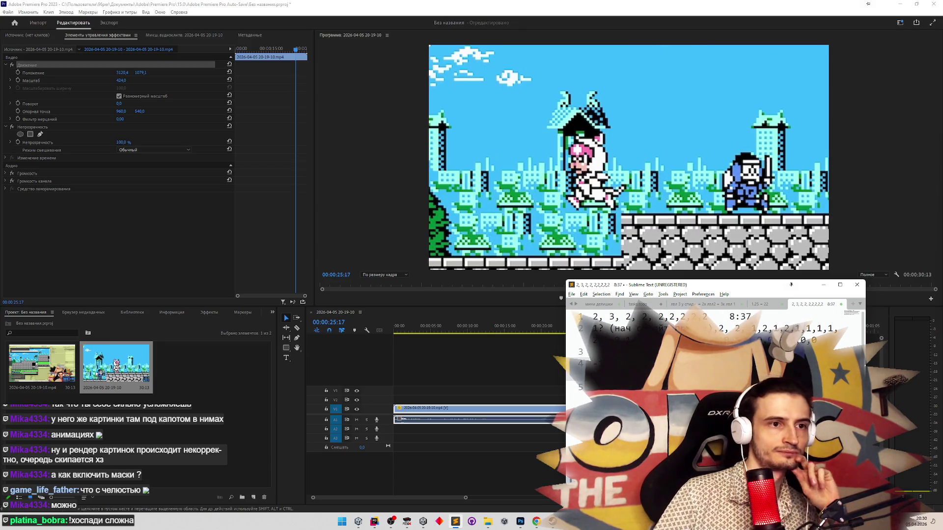
# Move the Sublime Text notes window to the centre-left and scroll in the Premiere timeline.
pyautogui.moveTo(608, 286); pyautogui.dragTo(282, 261)
pyautogui.click(581, 334)
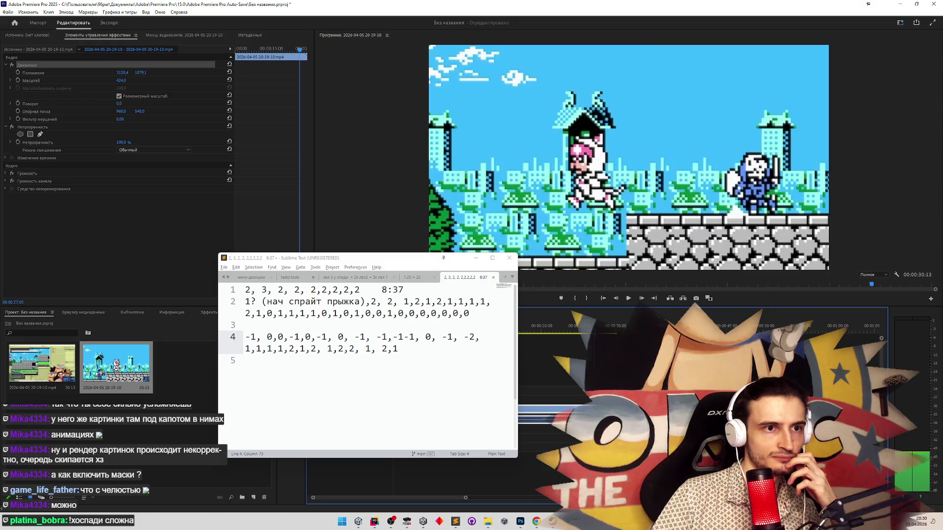
pyautogui.scroll(-1, 460, 343)
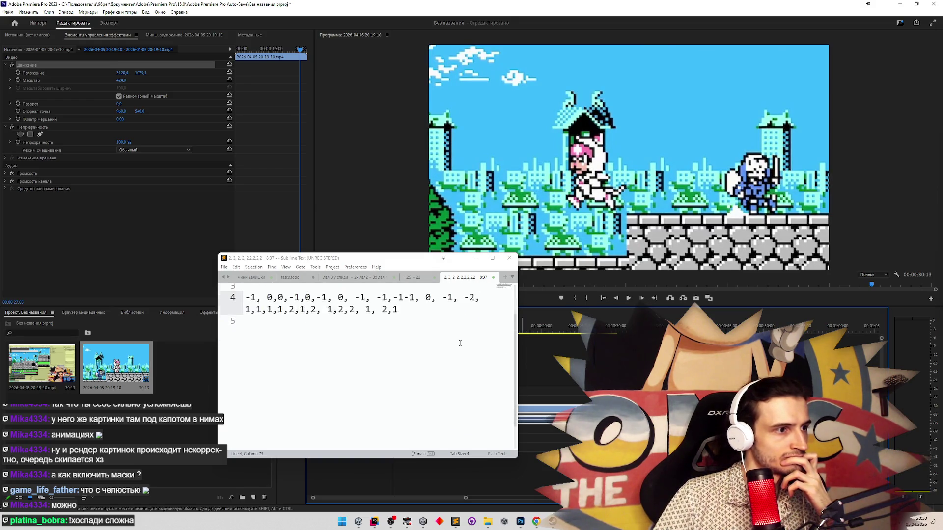
pyautogui.scroll(1, 460, 343)
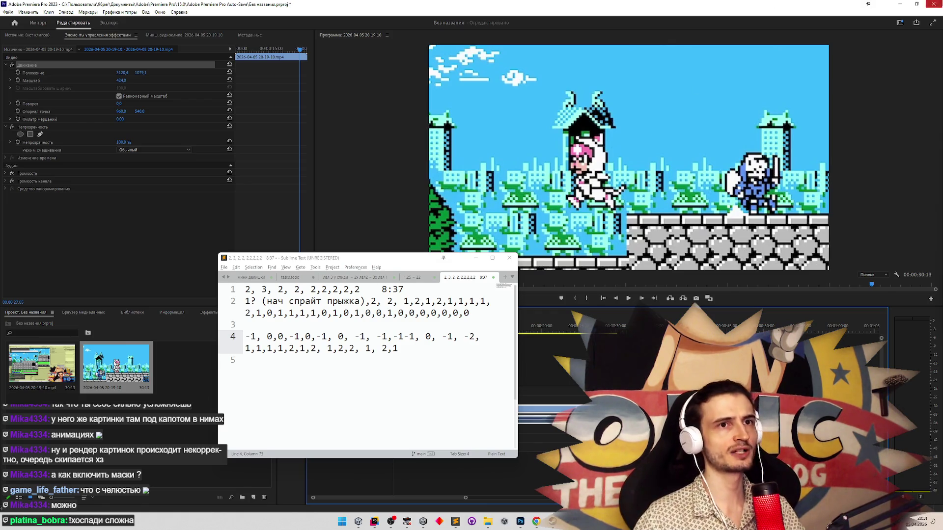
# Minimize Premiere and FCEUX, stop Unity's play mode with Ctrl+P, then bring up FCEUX.
pyautogui.click(905, 5)
pyautogui.click(369, 90)
pyautogui.click(6, 328)
pyautogui.hotkey('ctrl', 'p')
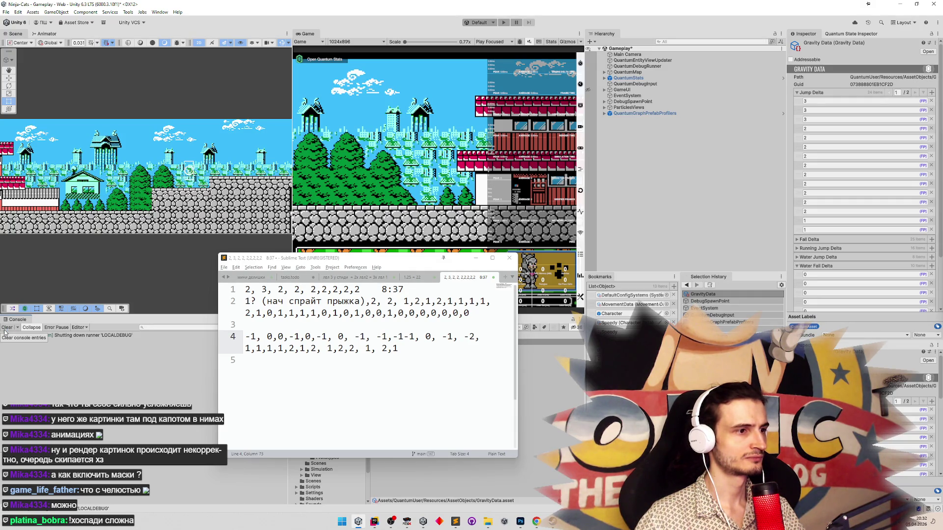
pyautogui.click(412, 523)
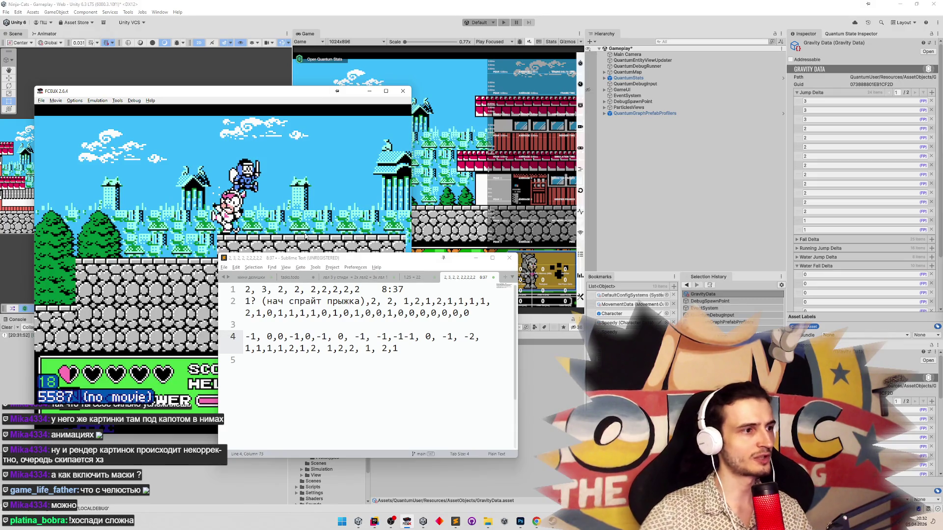
# Move the notes aside, load a saved state in FCEUX, and run the cat right past the wall.
pyautogui.moveTo(334, 258); pyautogui.dragTo(560, 270)
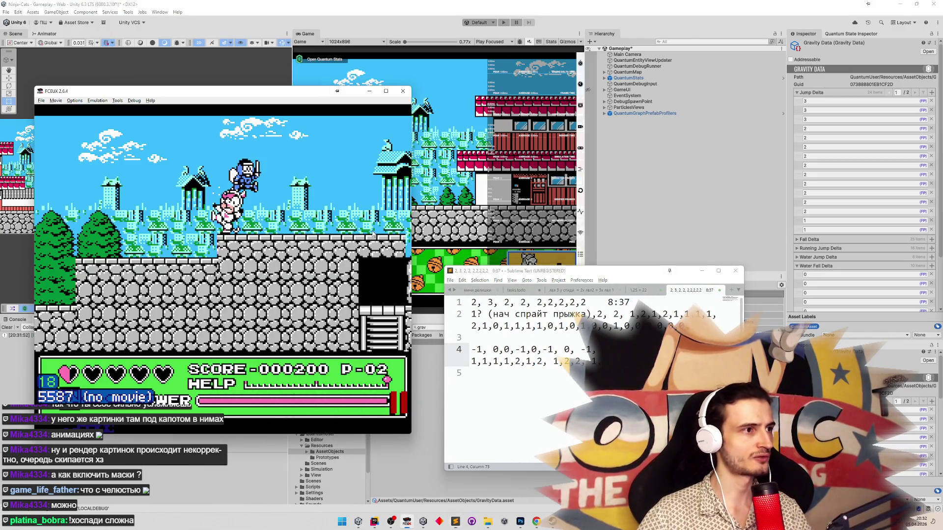
pyautogui.press('\\')
pyautogui.press('\\')
pyautogui.press('Pause')
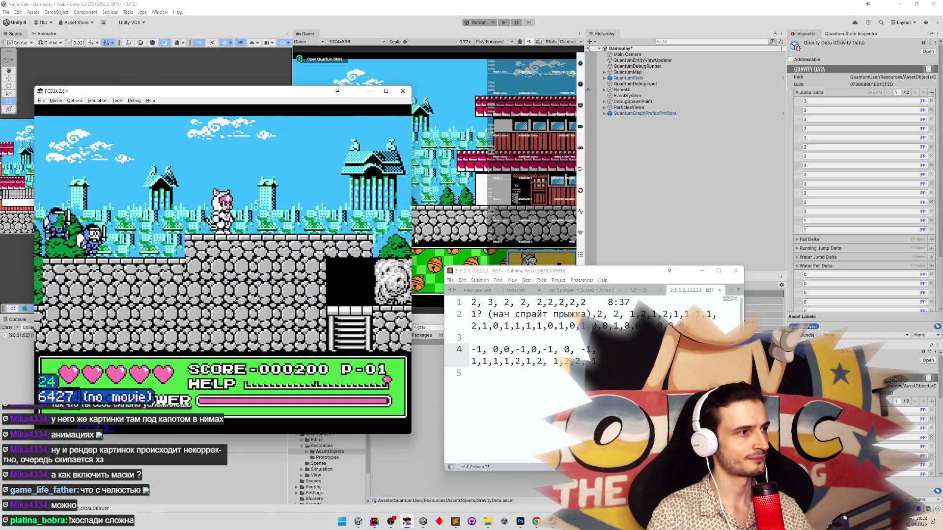
pyautogui.press('F7')
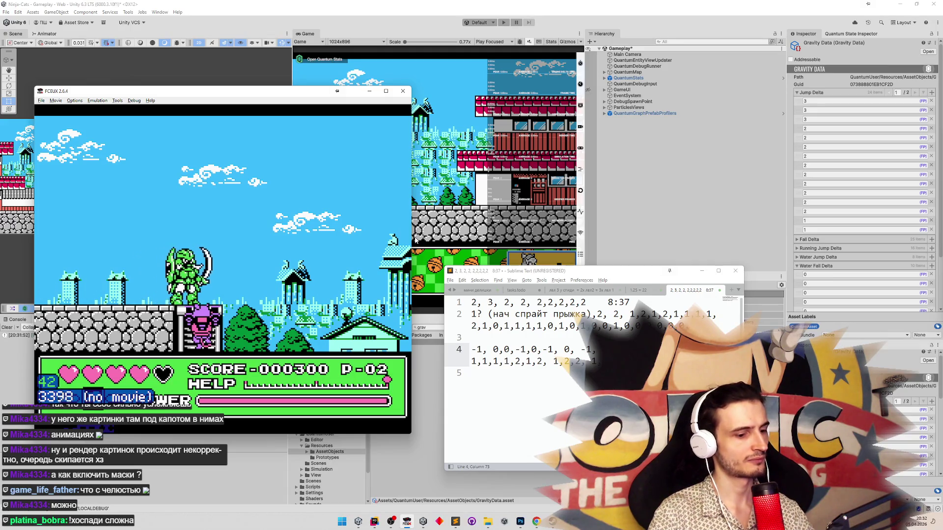
pyautogui.press('F7')
pyautogui.press('Right')
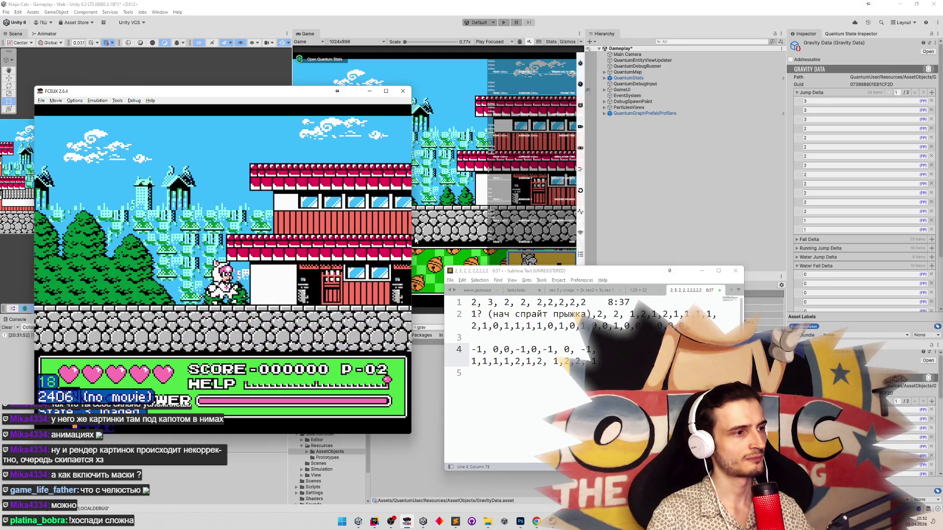
pyautogui.press('Right')
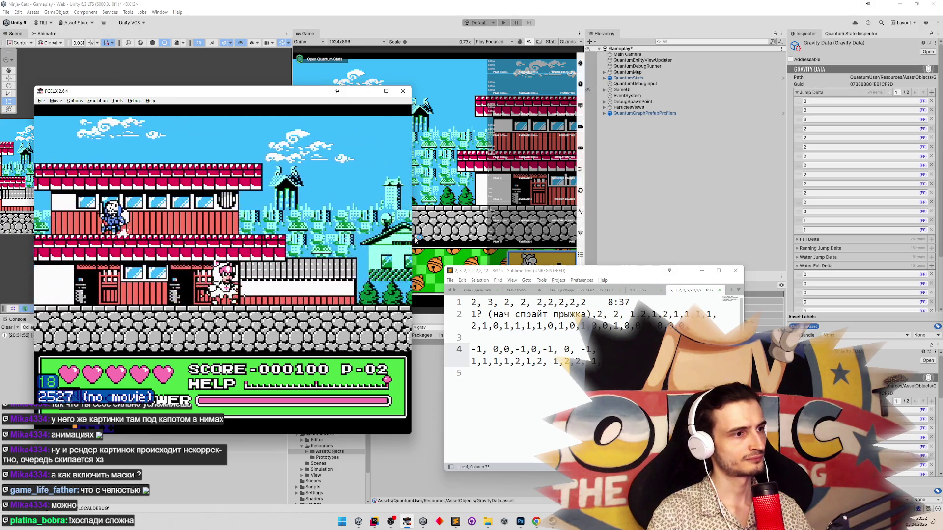
pyautogui.press('Right')
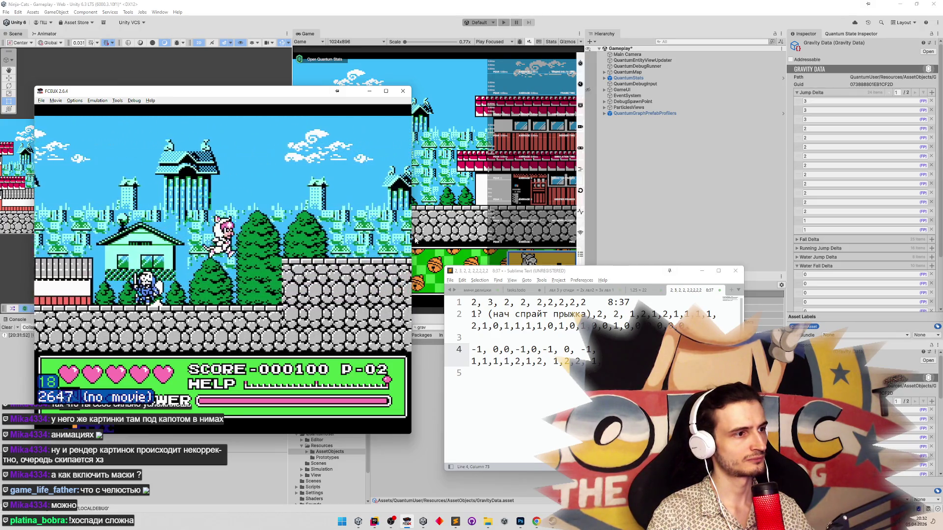
pyautogui.press('Right')
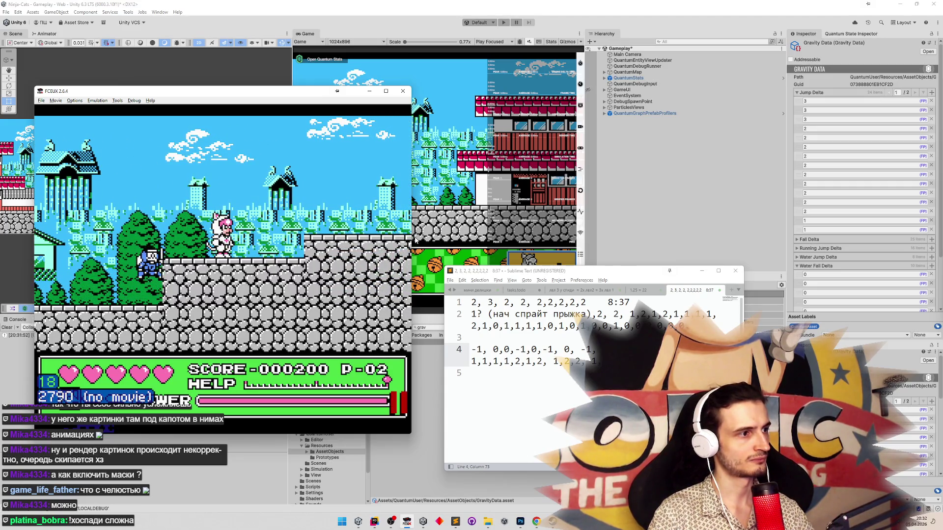
pyautogui.press('Right')
pyautogui.press('Right')
pyautogui.press('Right')
pyautogui.press('Right')
pyautogui.press('Right')
pyautogui.press('Right')
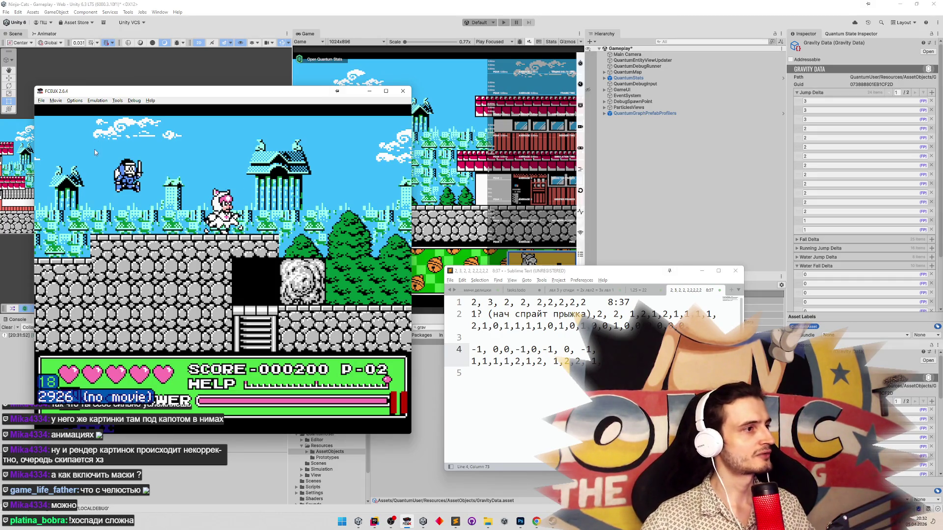
# Unpin the notes, switch to Photoshop, zoom the canvas and paste the ninja screenshot.
pyautogui.hotkey('alt', 'Tab')
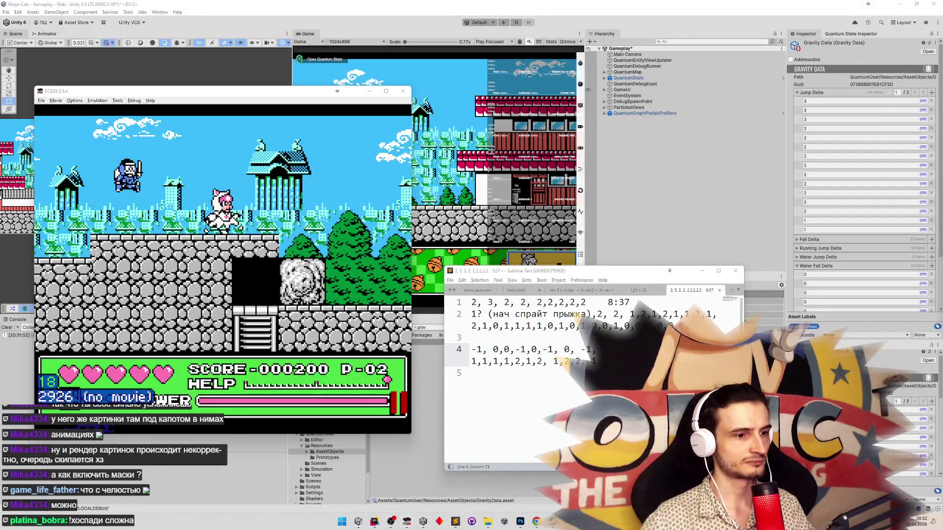
pyautogui.hotkey('alt', 'Tab')
pyautogui.click(670, 272)
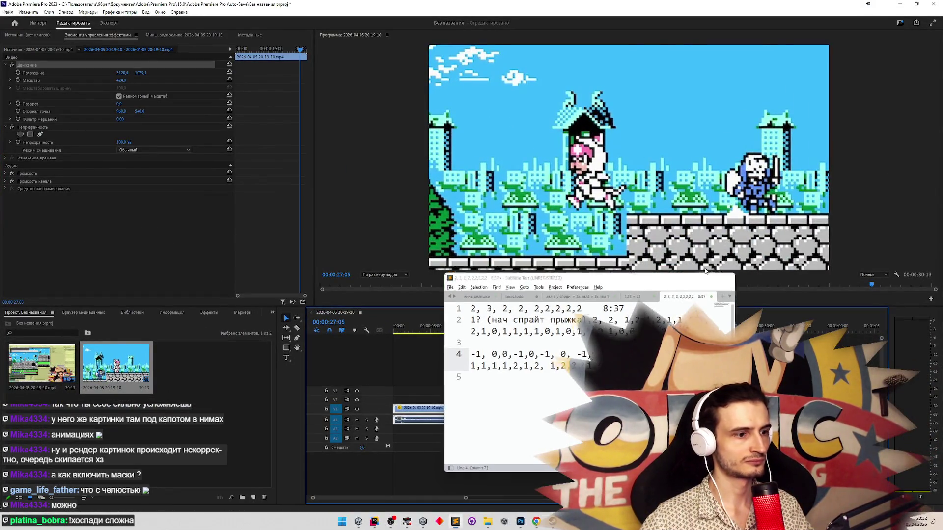
pyautogui.click(520, 521)
pyautogui.press('z')
pyautogui.moveTo(491, 270)
pyautogui.mouseDown()
pyautogui.moveTo(343, 274)
pyautogui.moveTo(538, 258)
pyautogui.moveTo(467, 276)
pyautogui.mouseUp()
pyautogui.hotkey('ctrl', 'v')
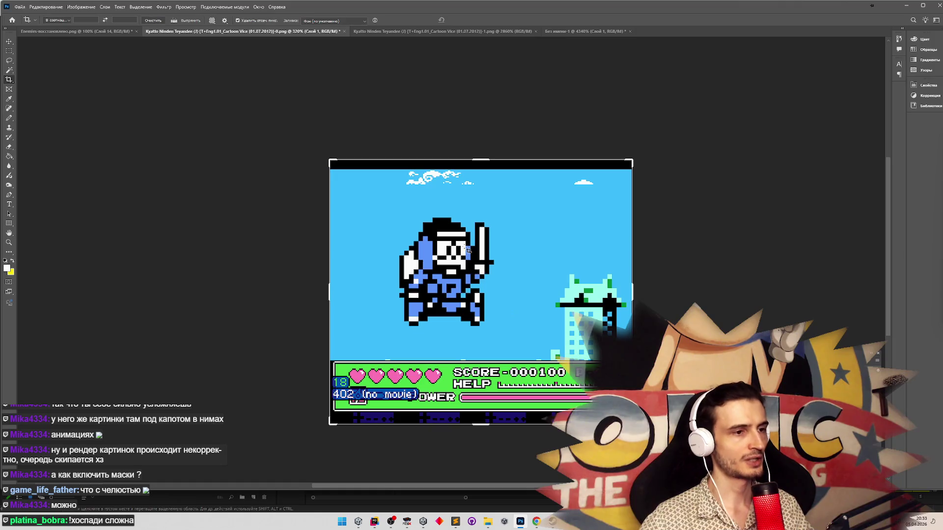
# Zoom in and use marquee selections to measure the ninja-to-tower horizontal and vertical pixel gaps, then deselect.
pyautogui.hotkey('alt', 'Tab')
pyautogui.hotkey('alt', 'Tab')
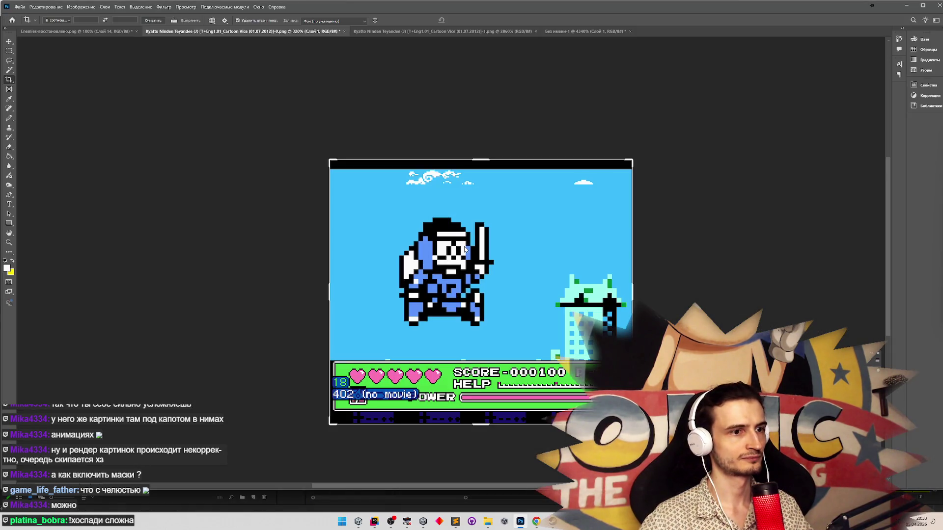
pyautogui.press('m')
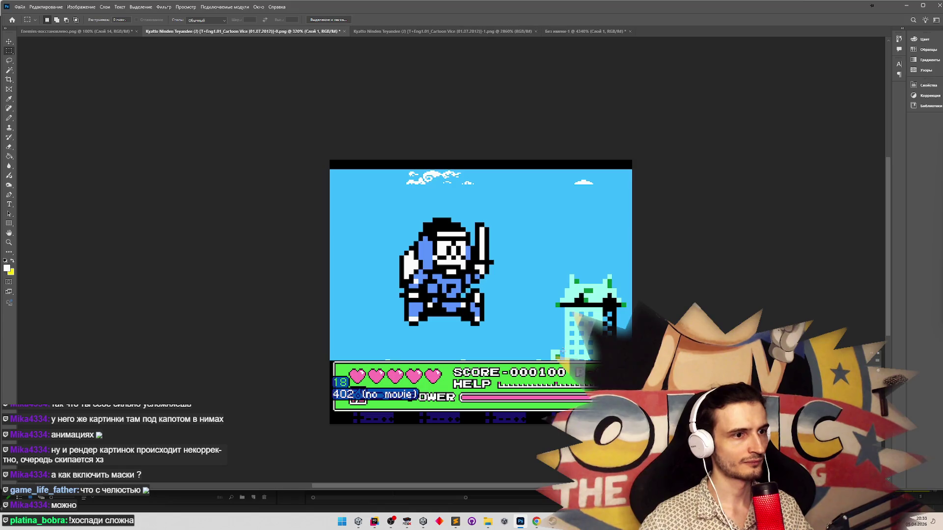
pyautogui.moveTo(556, 304)
pyautogui.mouseDown()
pyautogui.moveTo(486, 326)
pyautogui.moveTo(678, 318)
pyautogui.moveTo(658, 318)
pyautogui.mouseUp()
pyautogui.press('z')
pyautogui.press('m')
pyautogui.moveTo(200, 324); pyautogui.dragTo(573, 341)
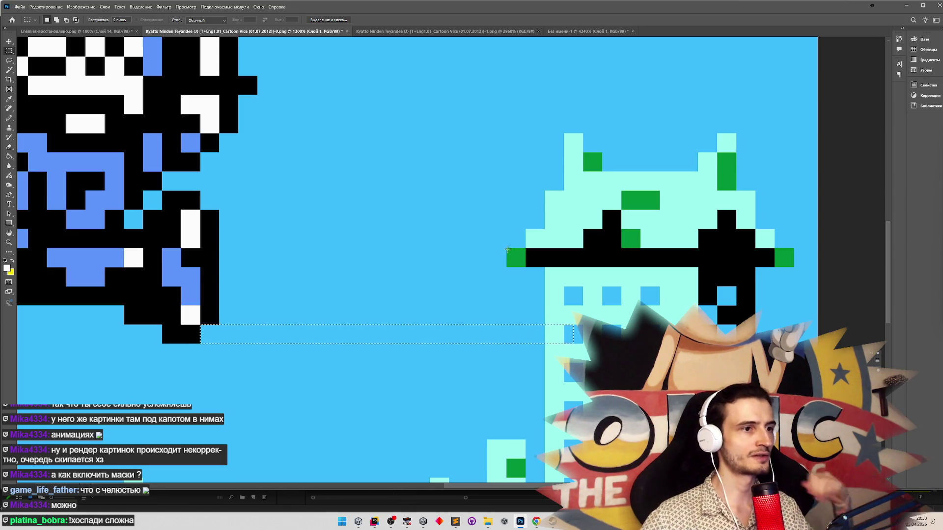
pyautogui.moveTo(507, 250)
pyautogui.mouseDown()
pyautogui.moveTo(525, 338)
pyautogui.moveTo(520, 248)
pyautogui.mouseUp()
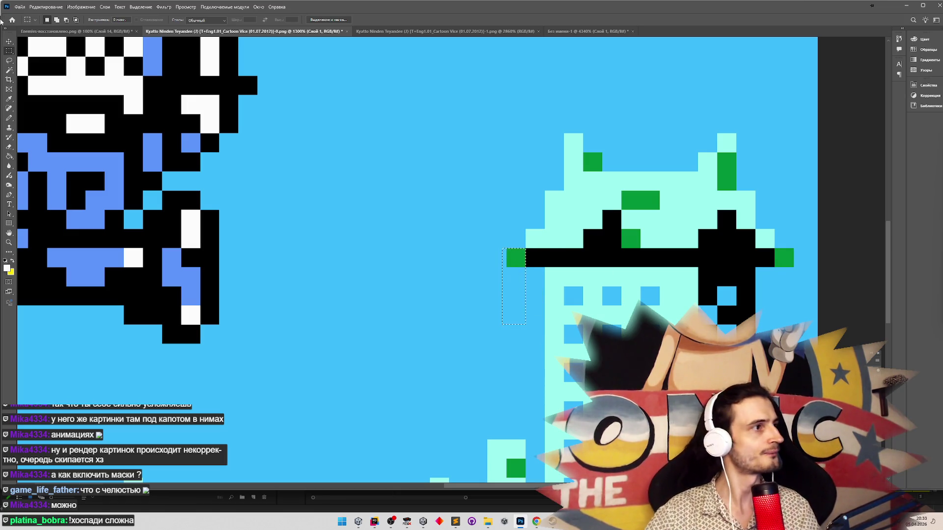
pyautogui.click(75, 136)
# With a black pencil, draw a horizontal guide line from the ninja's feet to the tower.
pyautogui.press('b')
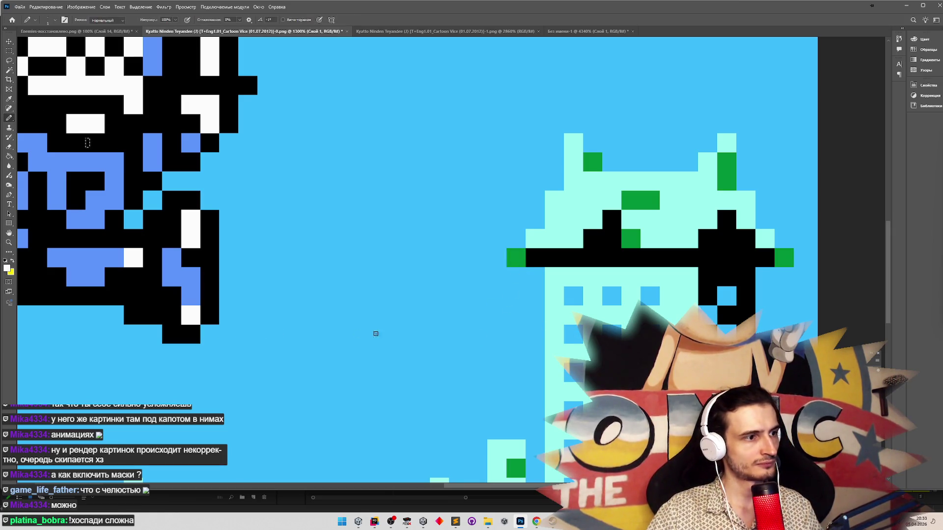
pyautogui.keyDown('alt'); pyautogui.click(208, 319); pyautogui.keyUp('alt')
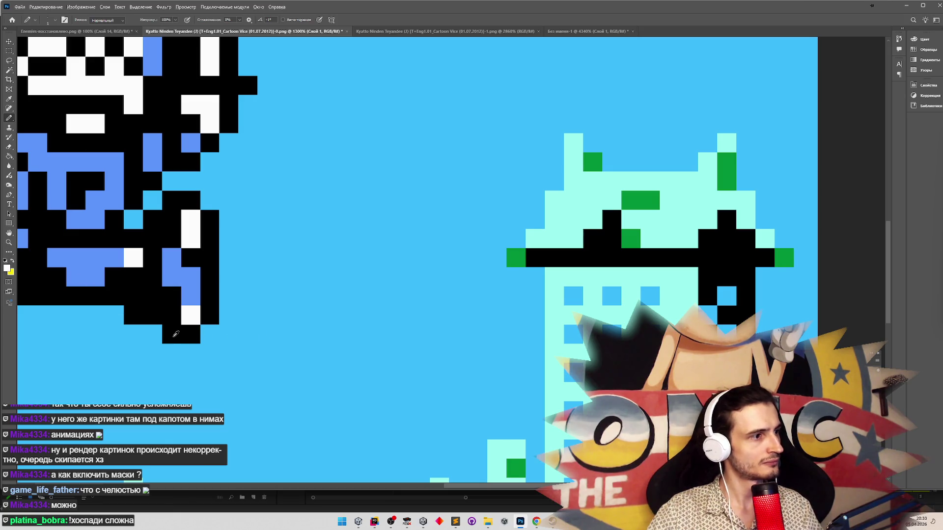
pyautogui.moveTo(214, 336); pyautogui.dragTo(543, 337)
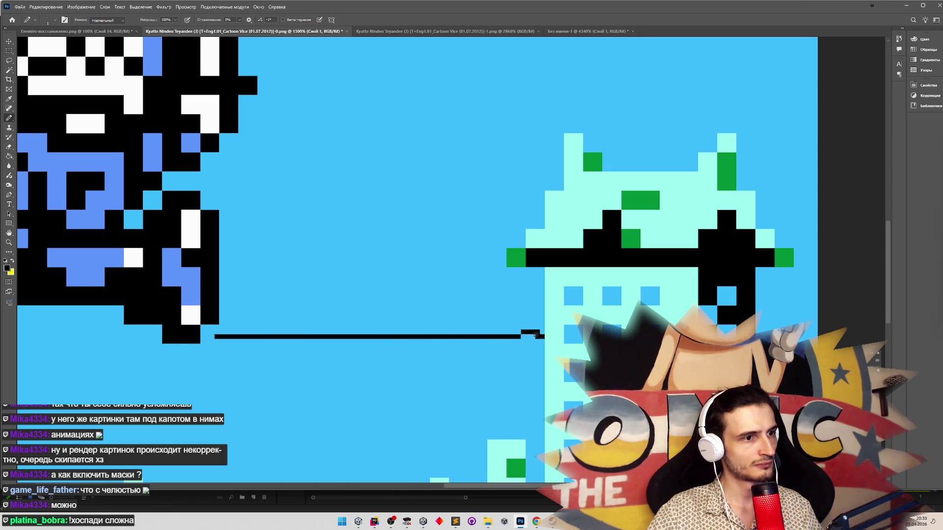
# Draw a vertical guide line down from the tower's green pixel, then return to Unity.
pyautogui.moveTo(493, 300)
pyautogui.mouseDown()
pyautogui.moveTo(460, 293)
pyautogui.moveTo(490, 315)
pyautogui.mouseUp()
pyautogui.hotkey('ctrl', 'z')
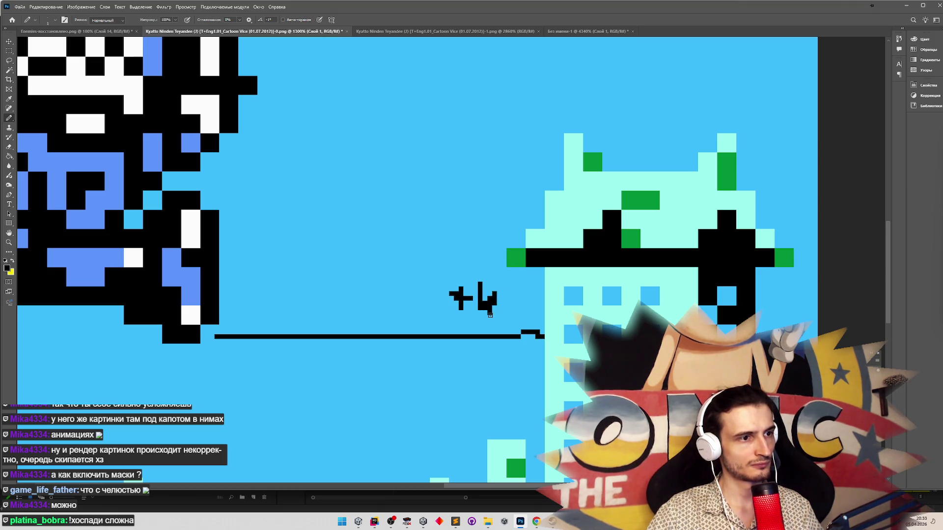
pyautogui.moveTo(515, 258); pyautogui.dragTo(518, 336)
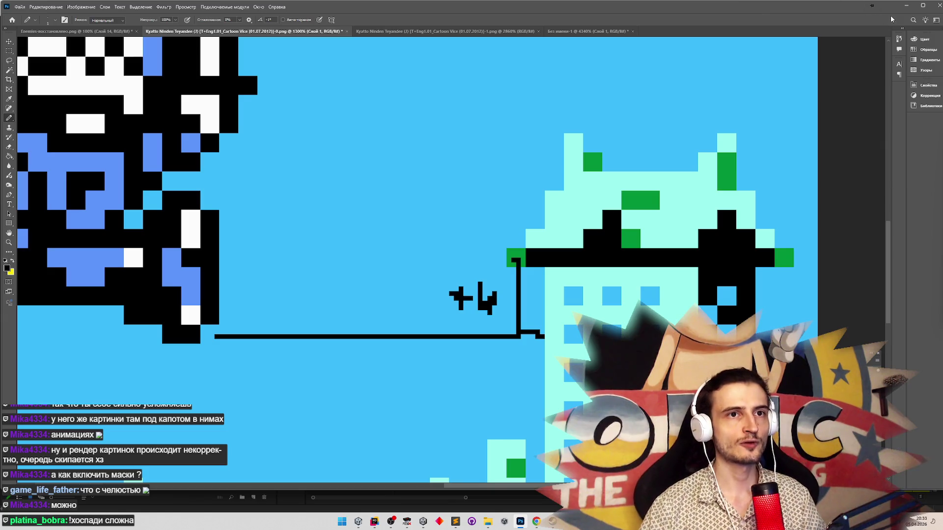
pyautogui.click(360, 521)
pyautogui.click(364, 520)
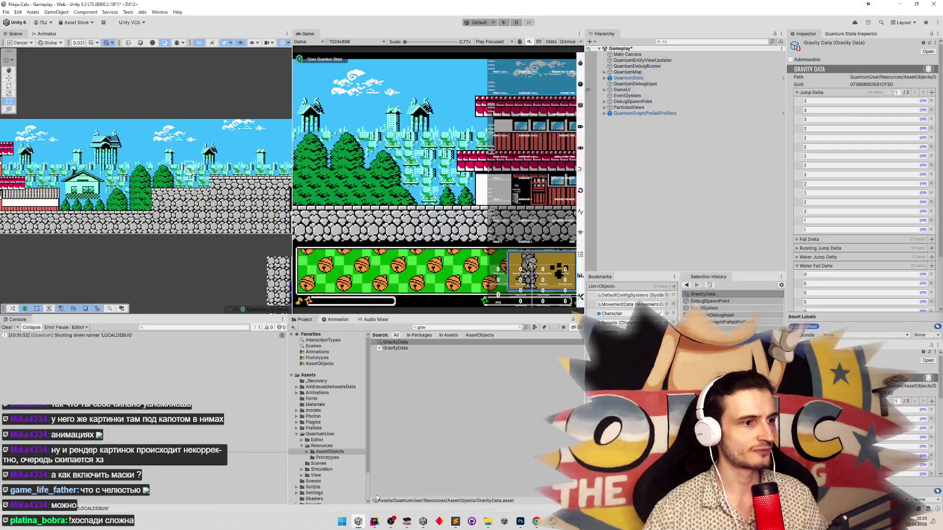
# Clear the Project search and expand the GravityData Jump Delta list in the Inspector.
pyautogui.click(796, 92)
pyautogui.click(796, 128)
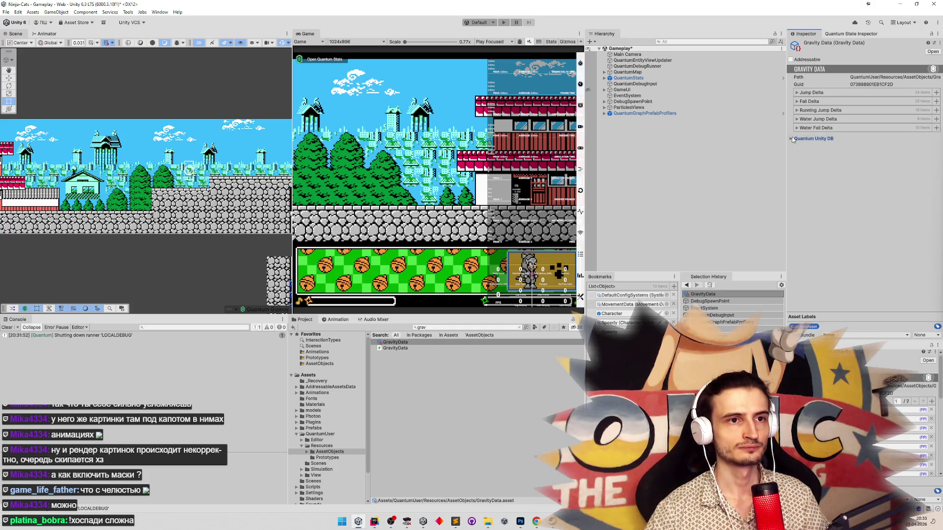
pyautogui.click(520, 327)
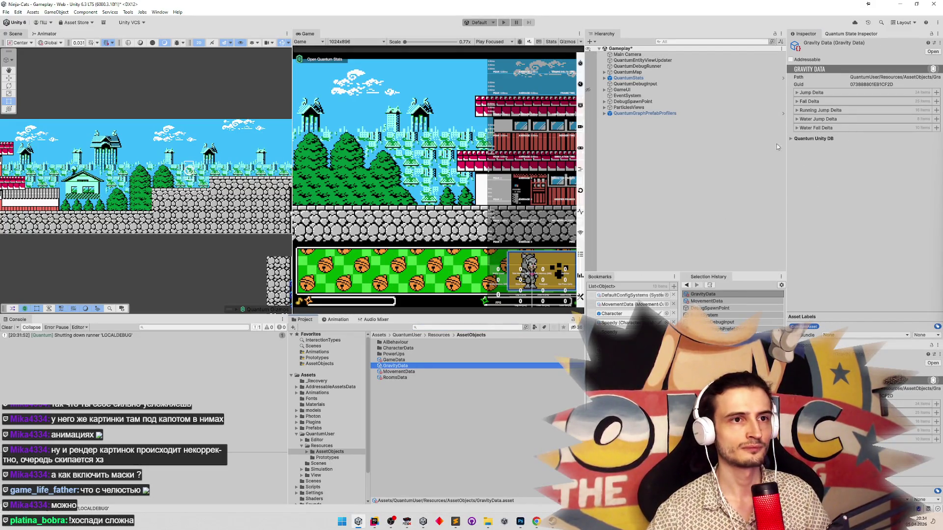
pyautogui.click(797, 93)
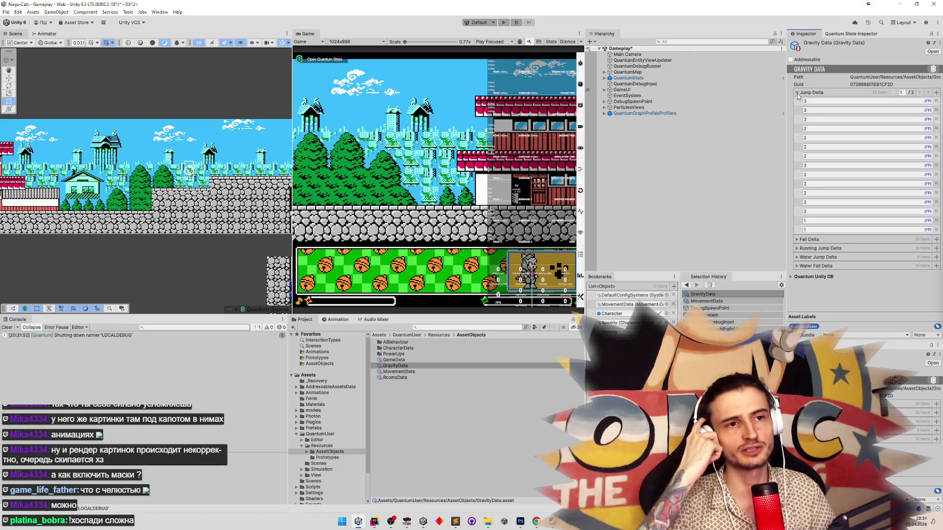
# Place the Sublime Text jump-value notes beside the Inspector and select line 1's first values.
pyautogui.click(455, 522)
pyautogui.moveTo(532, 274); pyautogui.dragTo(349, 260)
pyautogui.moveTo(290, 289); pyautogui.dragTo(403, 289)
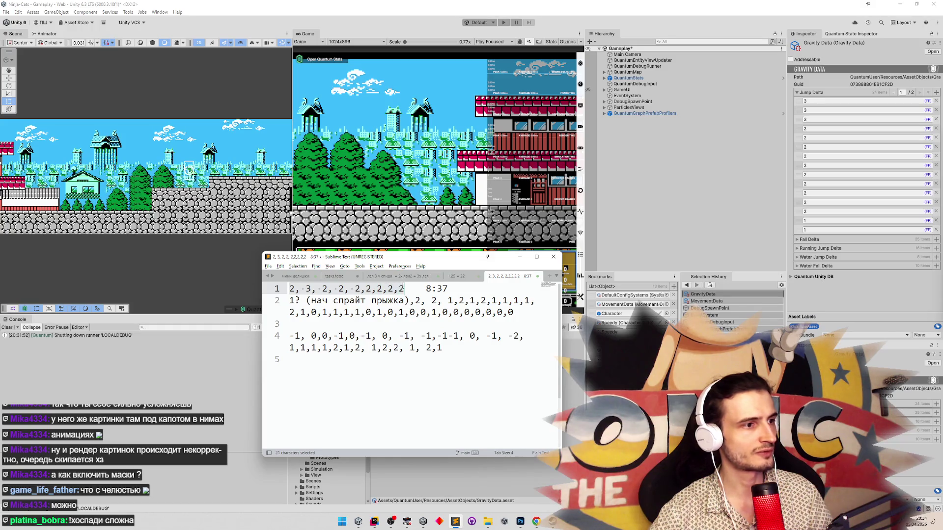
pyautogui.click(294, 301)
pyautogui.moveTo(416, 301)
pyautogui.mouseDown()
pyautogui.moveTo(525, 301)
pyautogui.moveTo(293, 312)
pyautogui.moveTo(443, 313)
pyautogui.mouseUp()
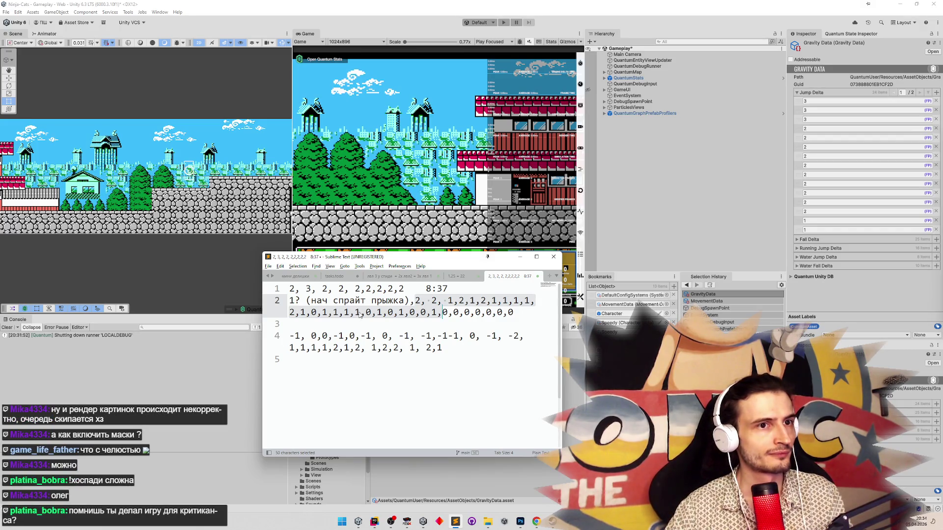
pyautogui.moveTo(290, 288); pyautogui.dragTo(459, 301)
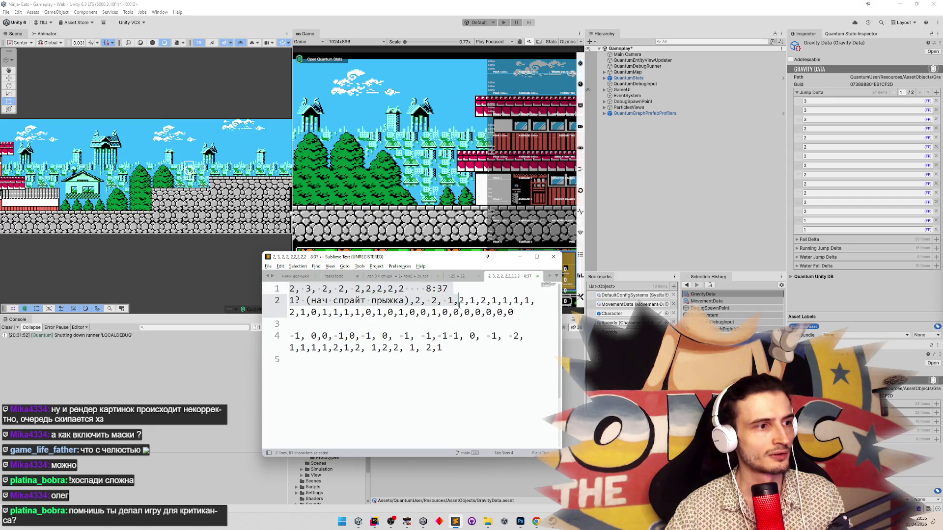
pyautogui.click(470, 313)
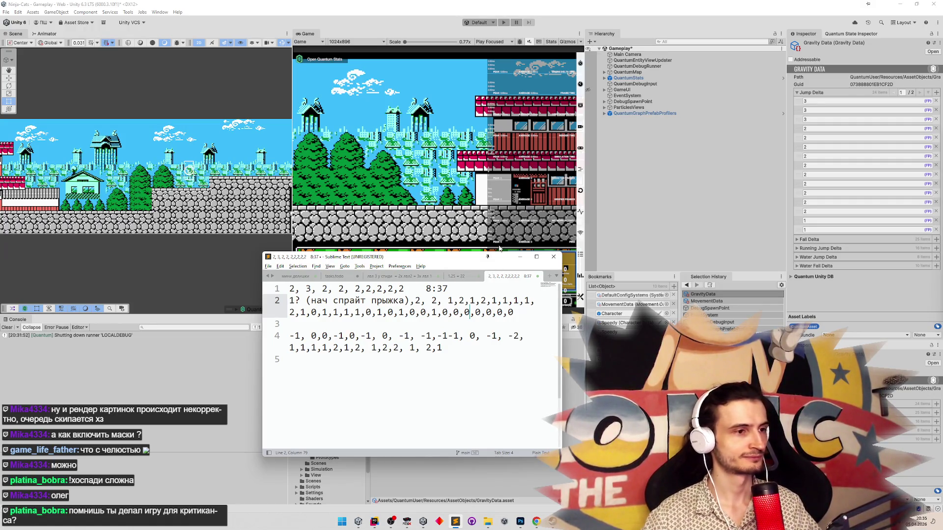
pyautogui.click(919, 92)
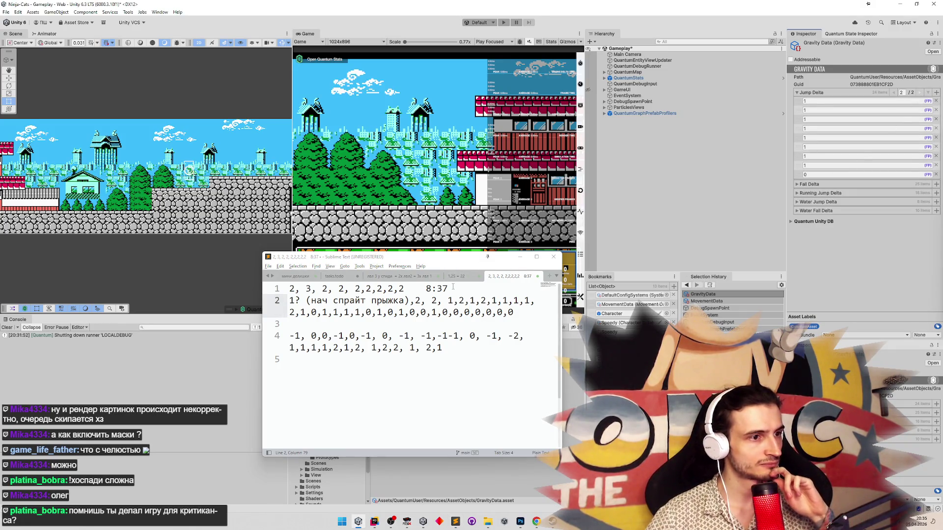
# Select the trailing zeros on line 2 of the Sublime Text jump notes.
pyautogui.moveTo(452, 311); pyautogui.dragTo(514, 313)
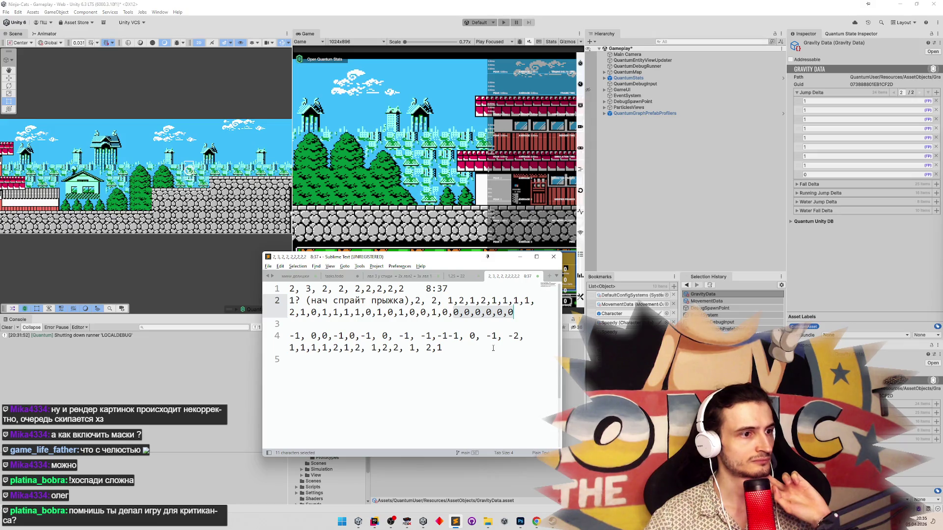
# Open GravityData.cs in Rider.
pyautogui.moveTo(373, 524)
pyautogui.click(373, 523)
pyautogui.press('shift')
pyautogui.press('shift')
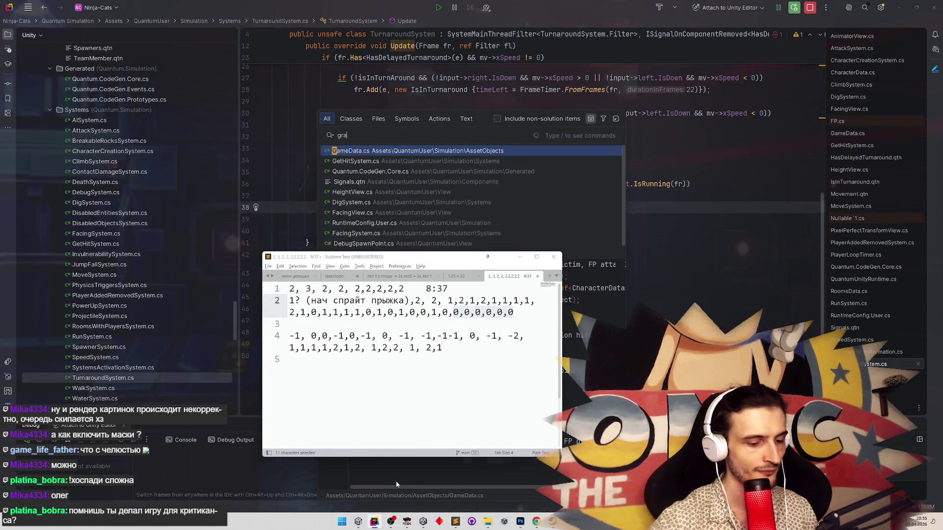
pyautogui.press('Escape')
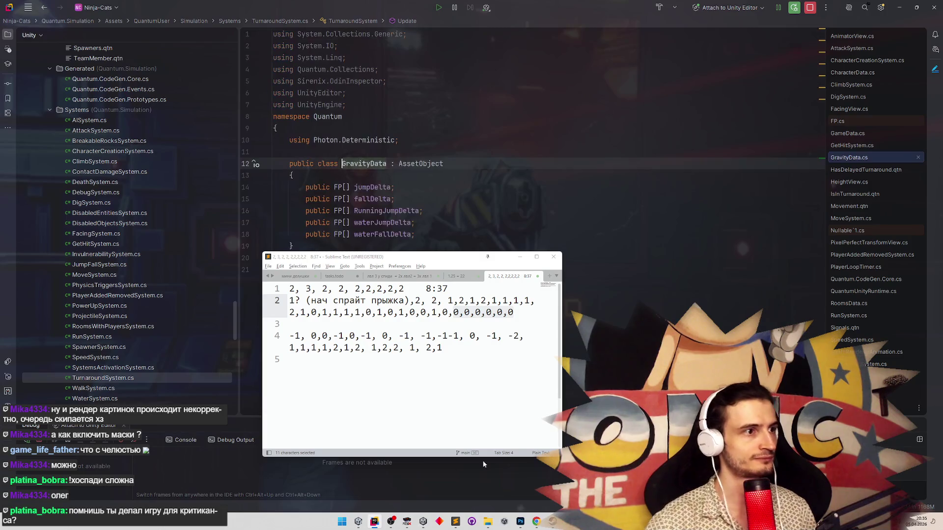
pyautogui.click(520, 257)
# Add two copies of the jumpDelta FP[] field declaration below the last field.
pyautogui.click(500, 218)
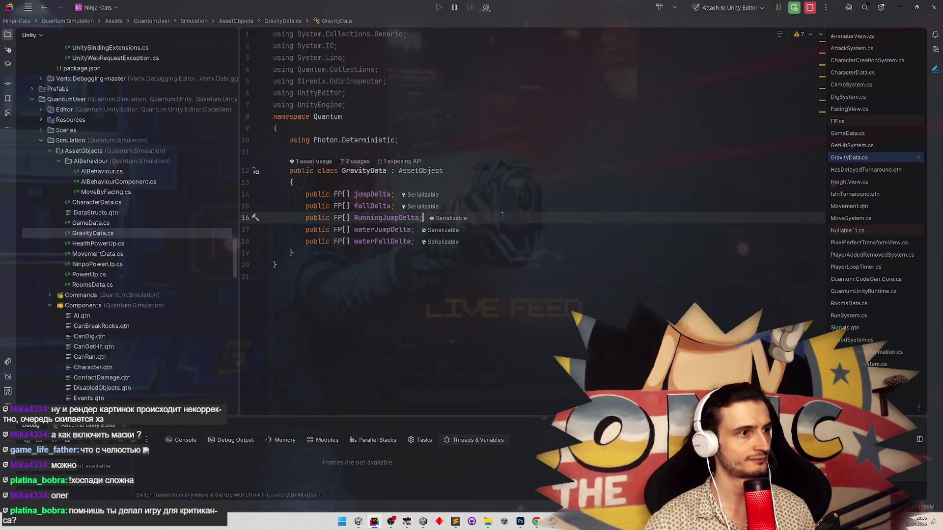
pyautogui.moveTo(381, 194)
pyautogui.mouseDown()
pyautogui.moveTo(398, 195)
pyautogui.moveTo(305, 195)
pyautogui.mouseUp()
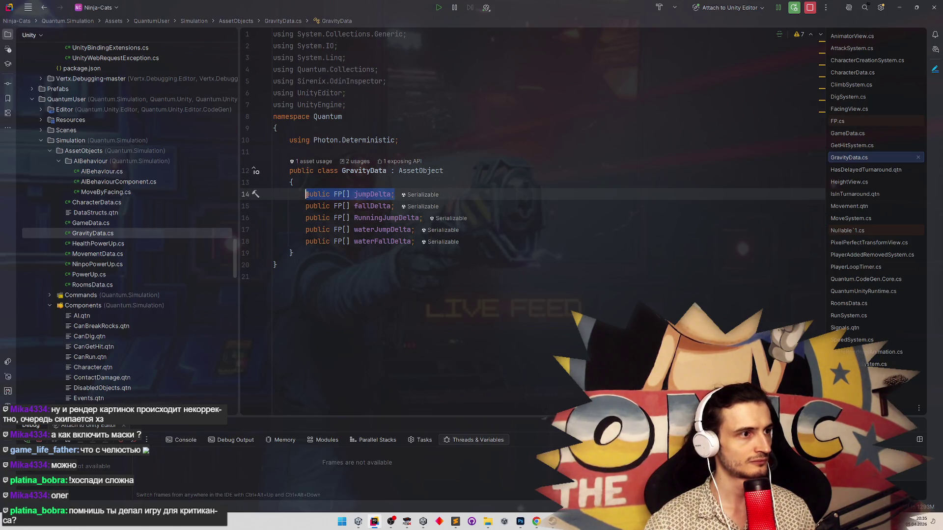
pyautogui.hotkey('ctrl', 'c')
pyautogui.click(505, 243)
pyautogui.press('Return')
pyautogui.hotkey('ctrl', 'v')
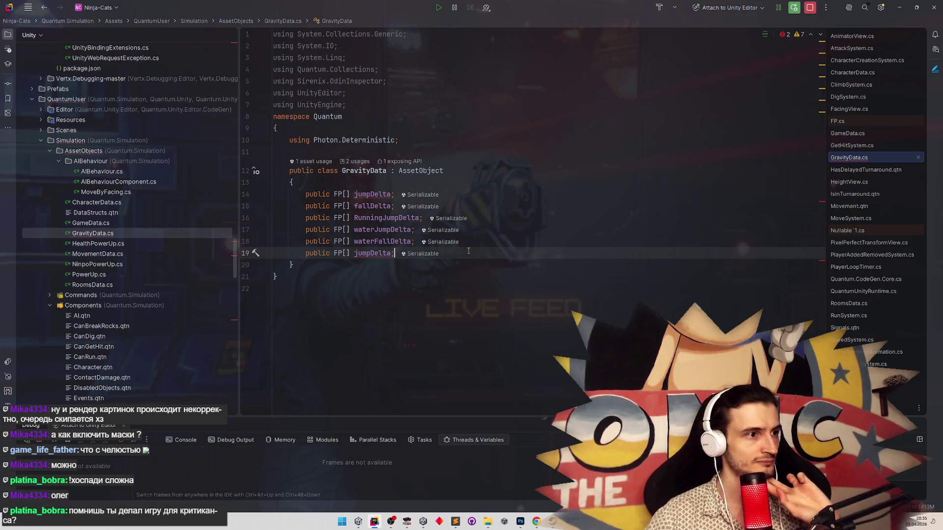
pyautogui.press('BackSpace')
pyautogui.press('BackSpace')
pyautogui.press('BackSpace')
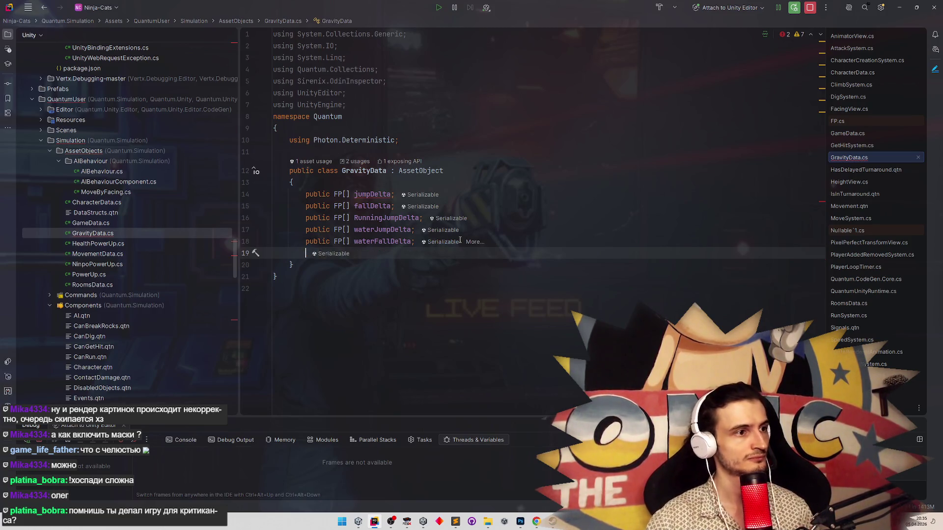
pyautogui.press('Return')
pyautogui.hotkey('ctrl', 'v')
pyautogui.press('Return')
pyautogui.hotkey('ctrl', 'v')
# Rename the copies to lowGravityJumpDelta and lowGravityFallDelta, and remove unused usings.
pyautogui.click(354, 253)
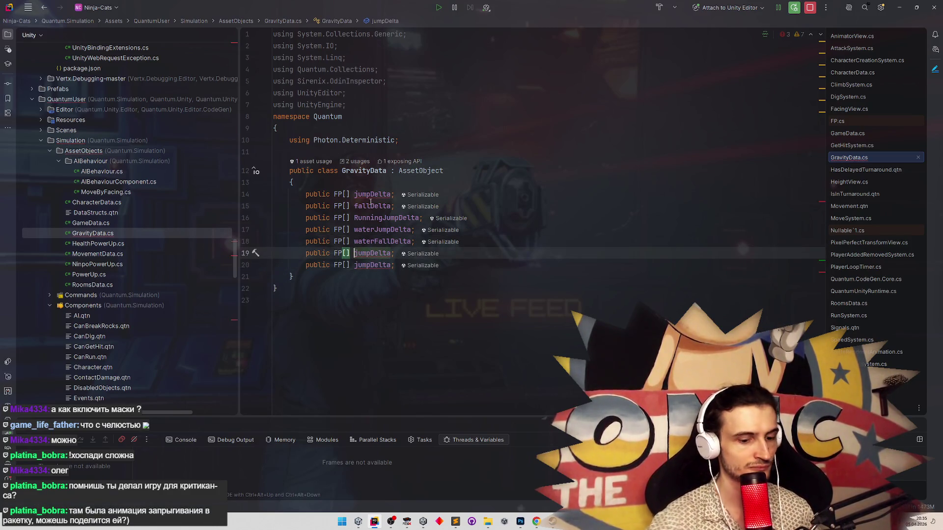
pyautogui.write('lowGravityJ')
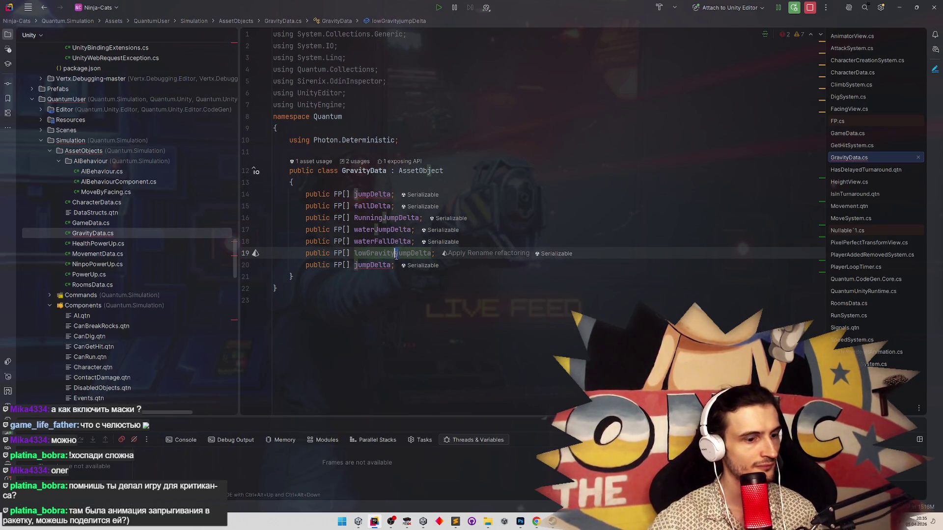
pyautogui.press('Delete')
pyautogui.write('J')
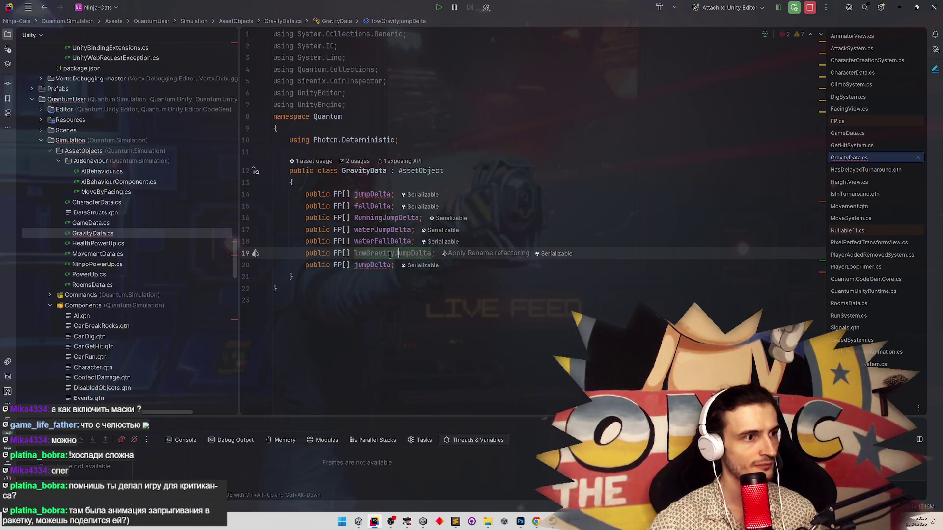
pyautogui.doubleClick(388, 265)
pyautogui.hotkey('ctrl', 'v')
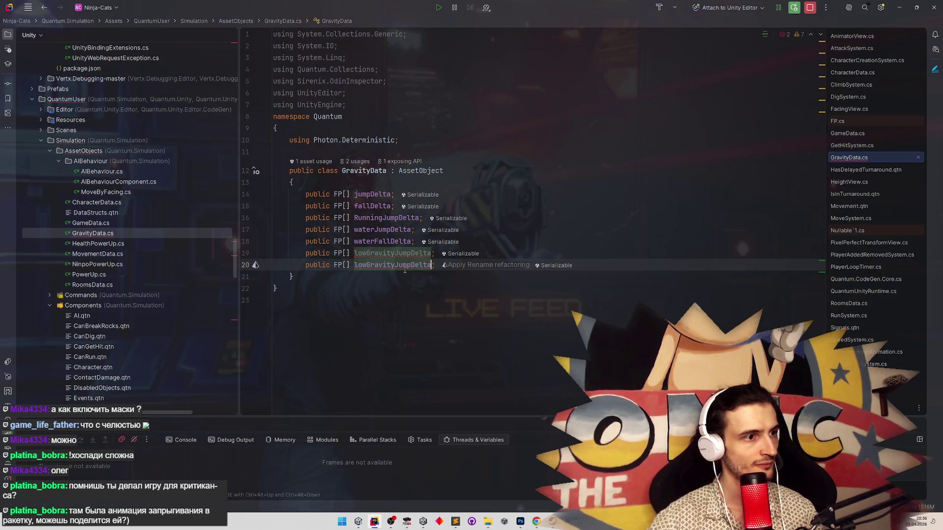
pyautogui.moveTo(395, 265); pyautogui.dragTo(414, 266)
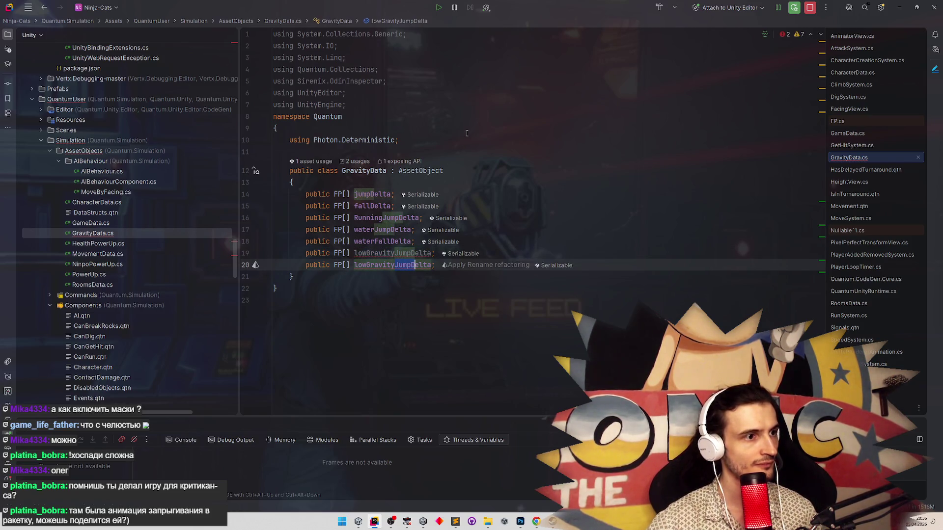
pyautogui.write('fall')
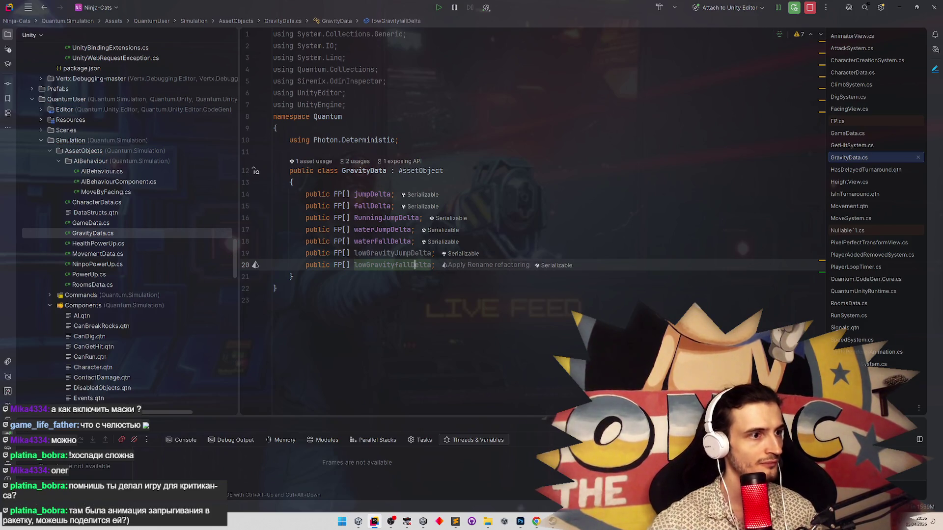
pyautogui.hotkey('ctrl', 'alt', 'l')
pyautogui.moveTo(235, 250)
pyautogui.mouseDown()
pyautogui.moveTo(234, 113)
pyautogui.moveTo(222, 267)
pyautogui.mouseUp()
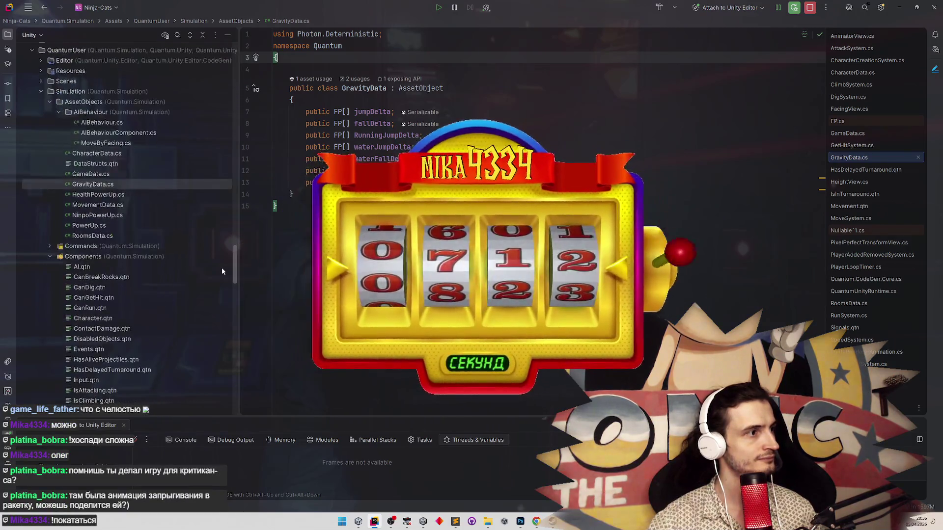
pyautogui.scroll(-5, 228, 294)
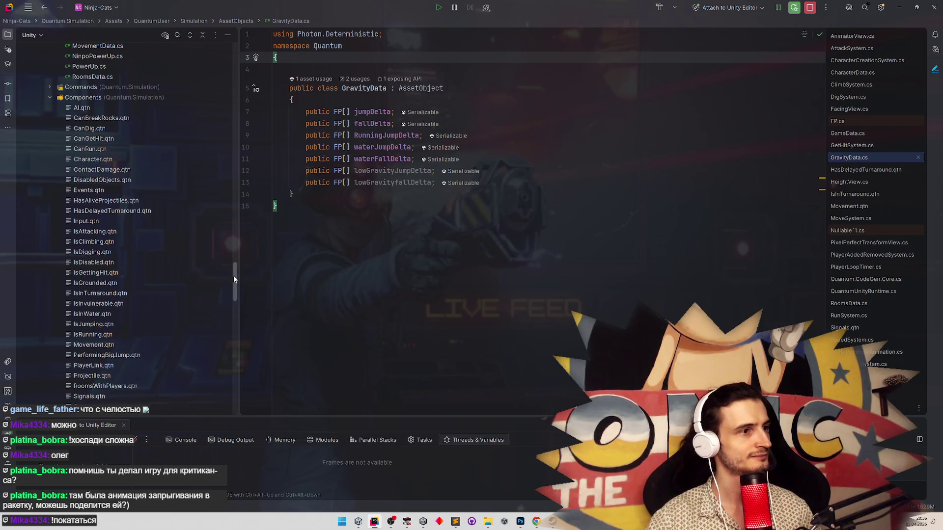
pyautogui.scroll(-1, 233, 281)
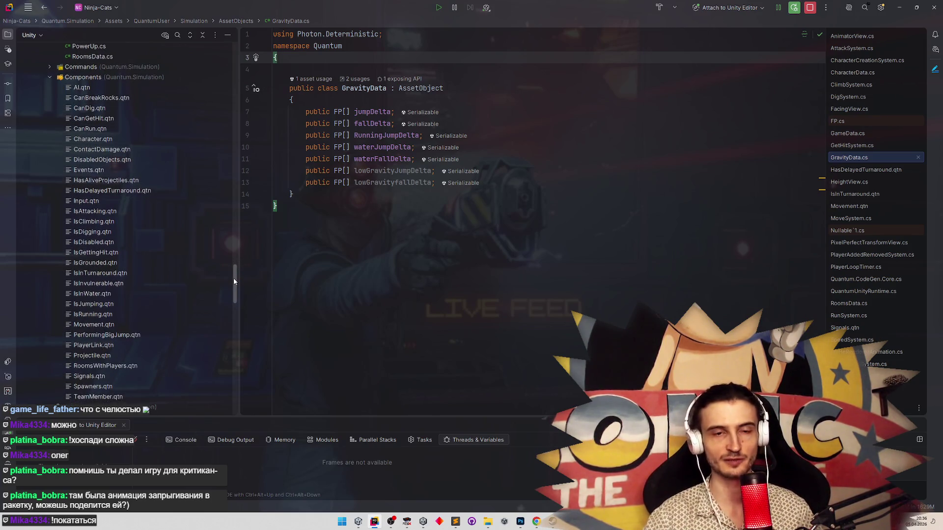
pyautogui.scroll(-1, 234, 278)
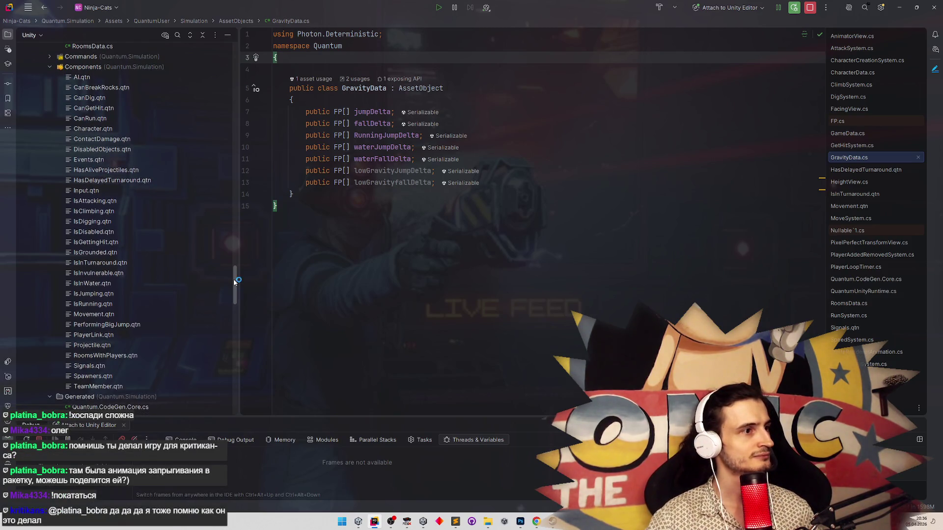
pyautogui.scroll(-1, 233, 277)
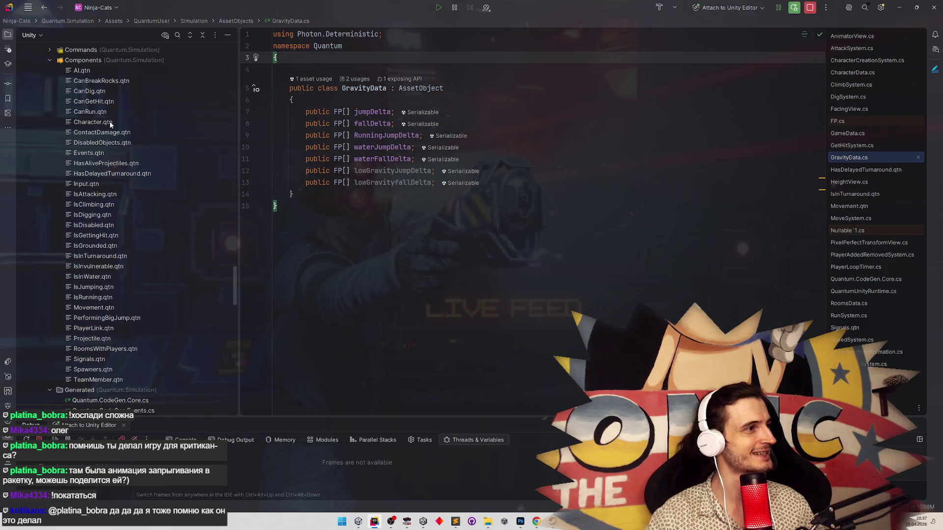
# Copy ContactDamage.qtn into a new LowGravity component file.
pyautogui.click(94, 123)
pyautogui.click(109, 134)
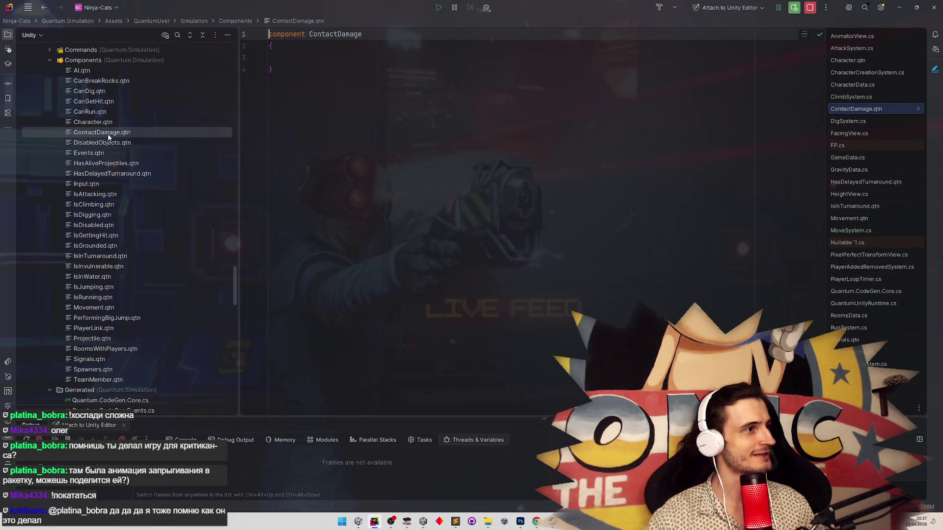
pyautogui.hotkey('ctrl', 'd')
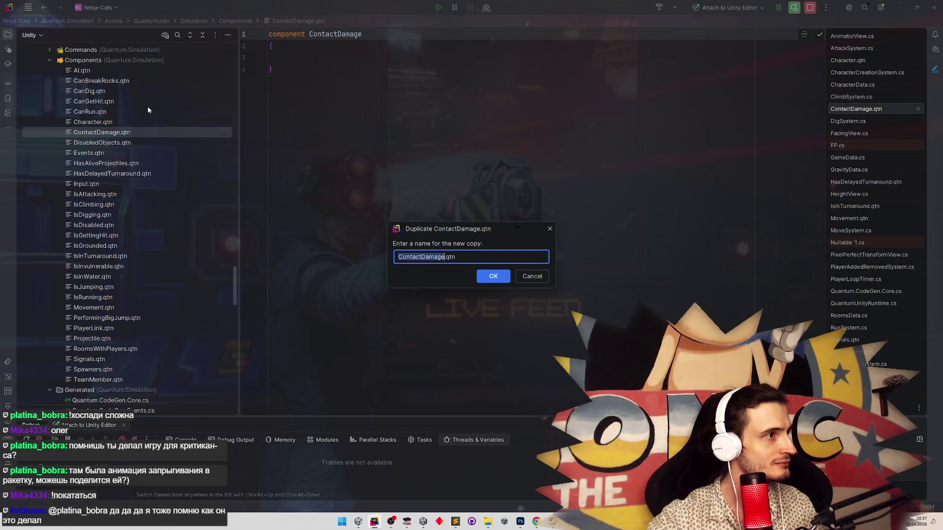
pyautogui.write('HasLow')
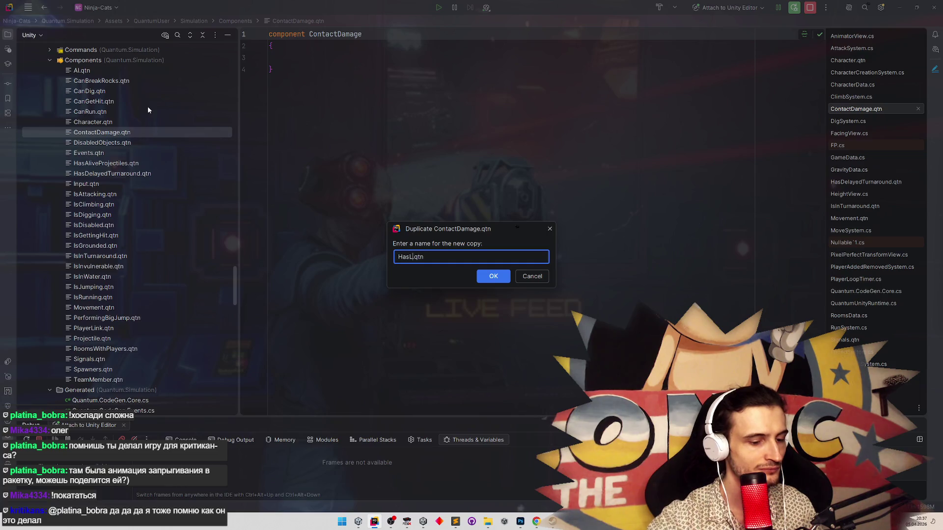
pyautogui.write('Gravit')
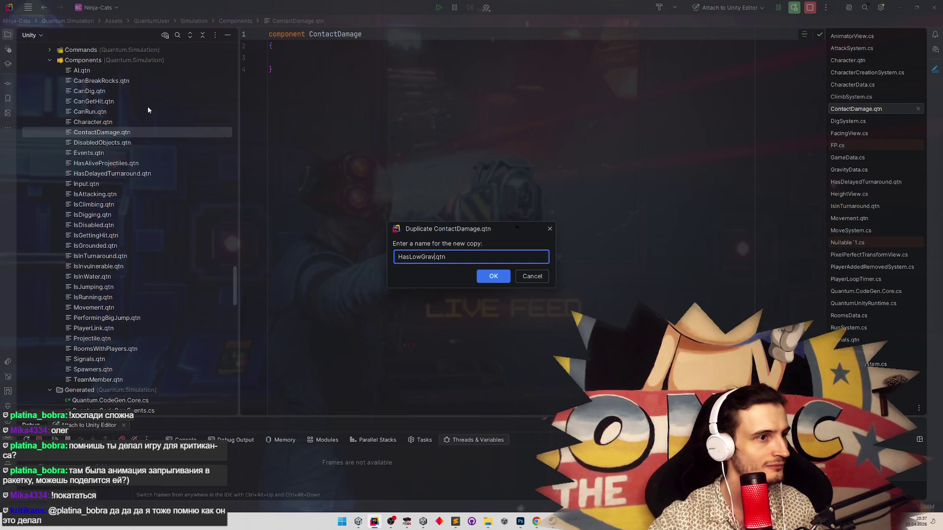
pyautogui.write('y')
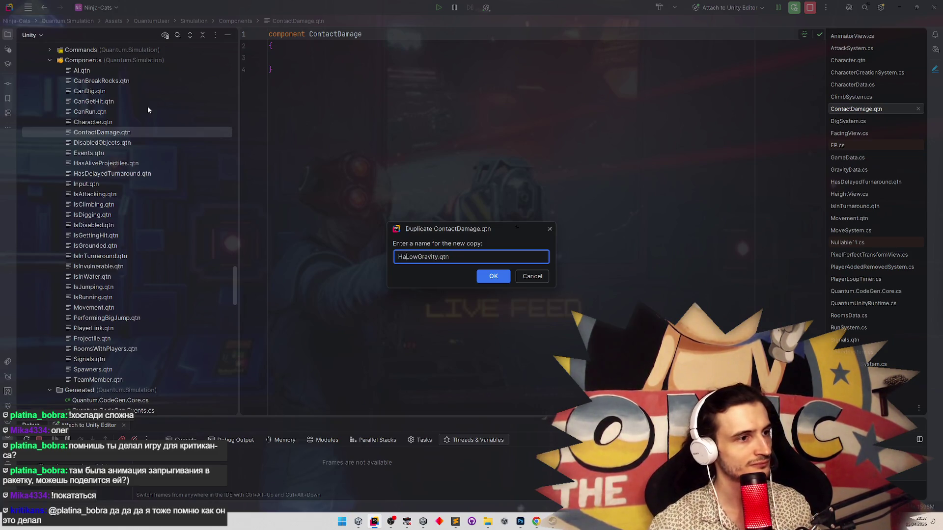
pyautogui.press('Return')
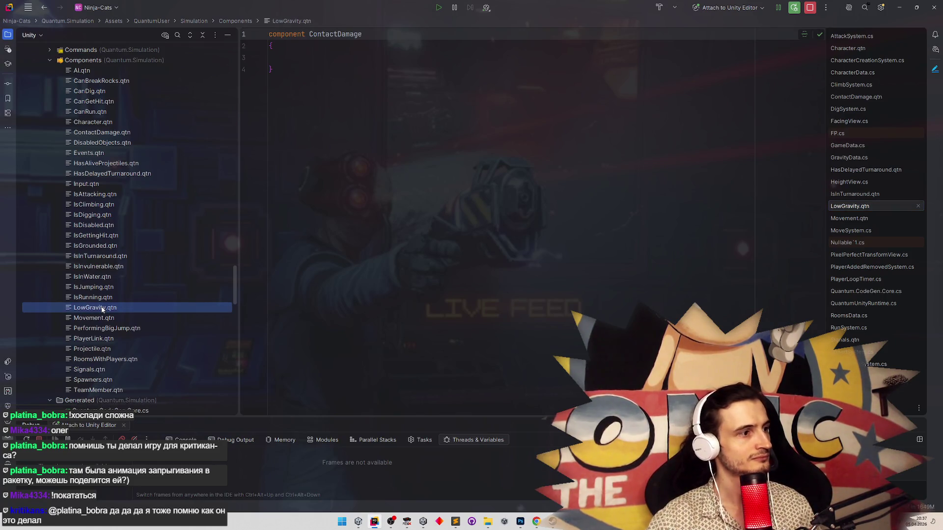
# Rename the component on line 1 of the new file to LowGravity.
pyautogui.hotkey('shift', 'F6')
pyautogui.doubleClick(350, 37)
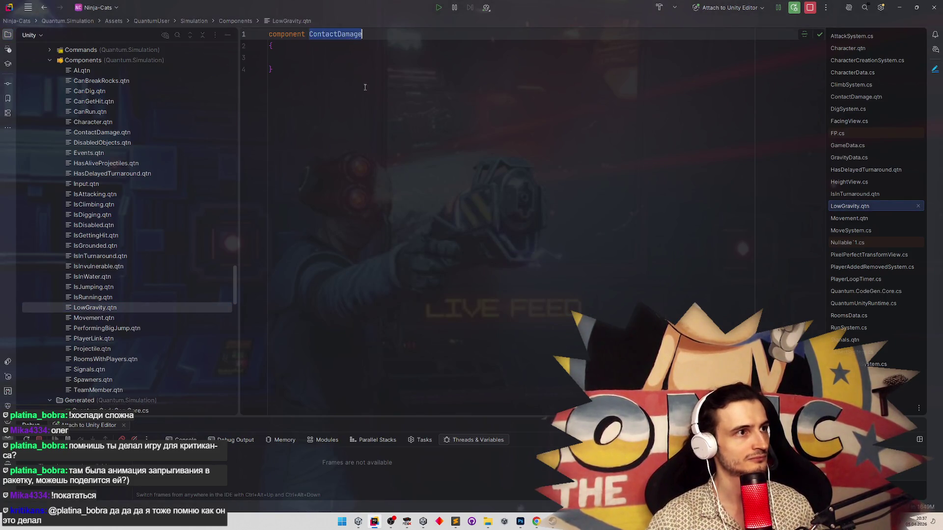
pyautogui.hotkey('ctrl', 'v')
pyautogui.click(377, 162)
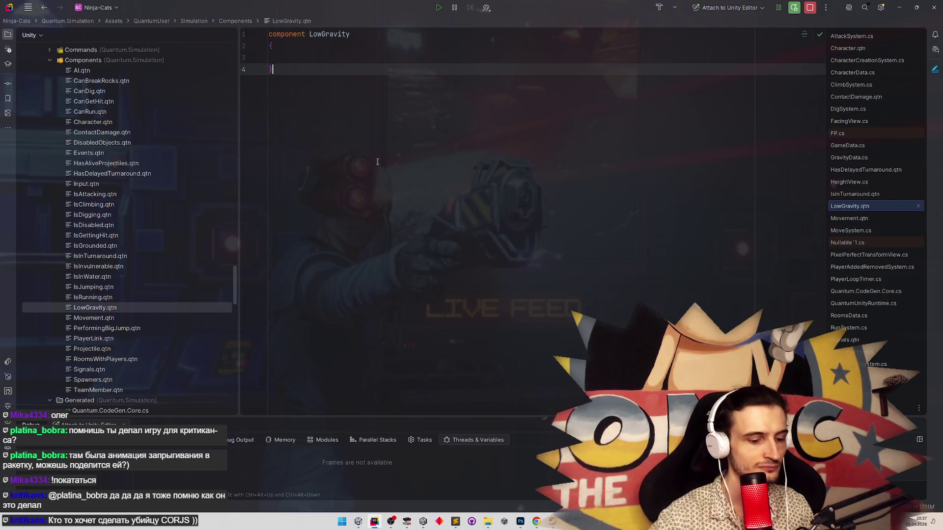
pyautogui.press('shift')
pyautogui.press('shift')
# Find and open JumpFallSystem.cs through Search Everywhere.
pyautogui.write('moveme')
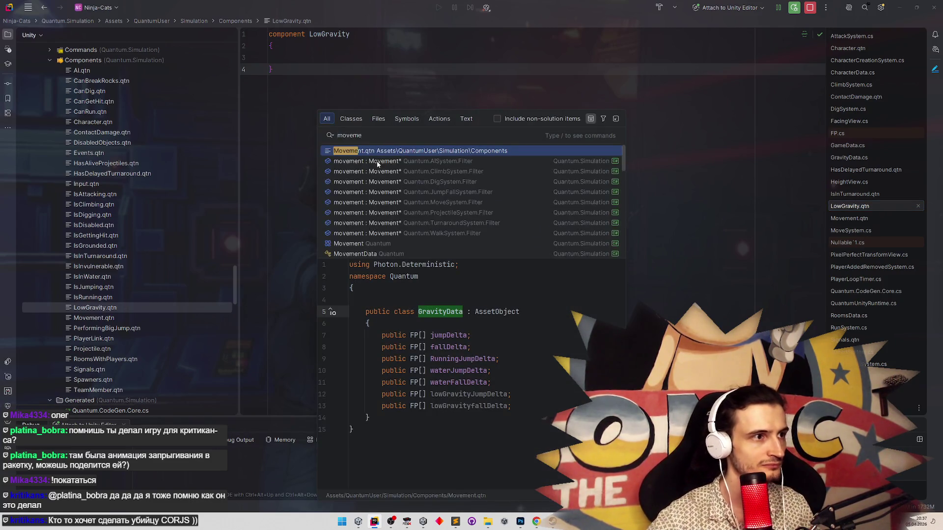
pyautogui.press('BackSpace')
pyautogui.press('BackSpace')
pyautogui.press('BackSpace')
pyautogui.write('jumpa')
pyautogui.write('ll')
pyautogui.press('BackSpace')
pyautogui.press('BackSpace')
pyautogui.write('fall')
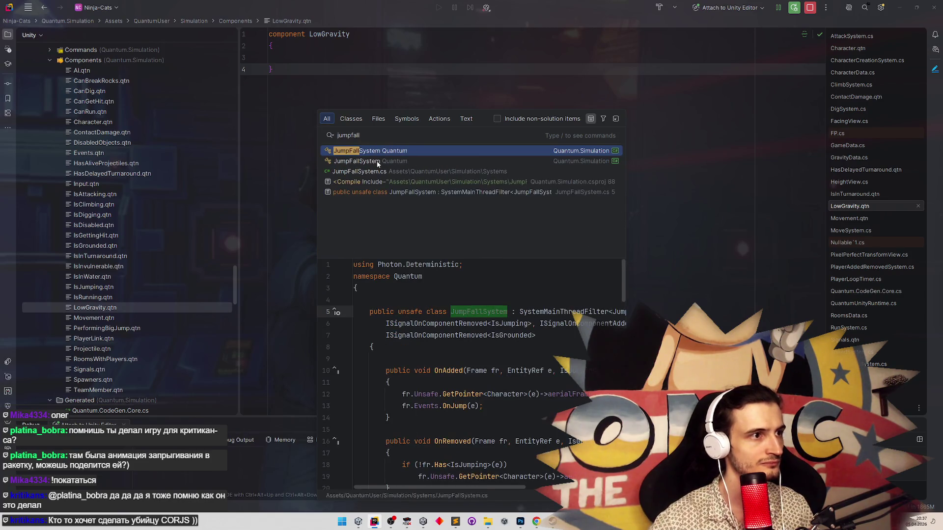
pyautogui.press('Return')
# Add blank lines in GetGravityFrames right after the isInWater check.
pyautogui.scroll(-10, 628, 300)
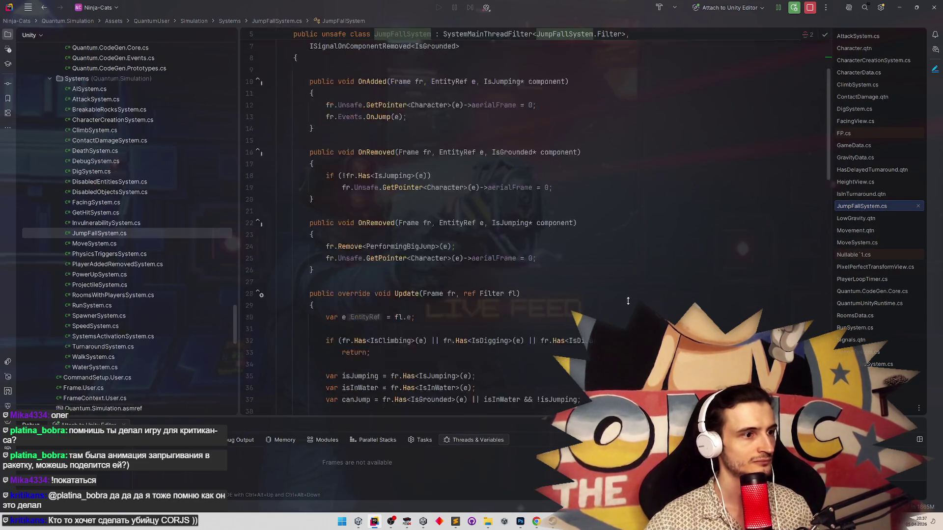
pyautogui.scroll(-5, 624, 270)
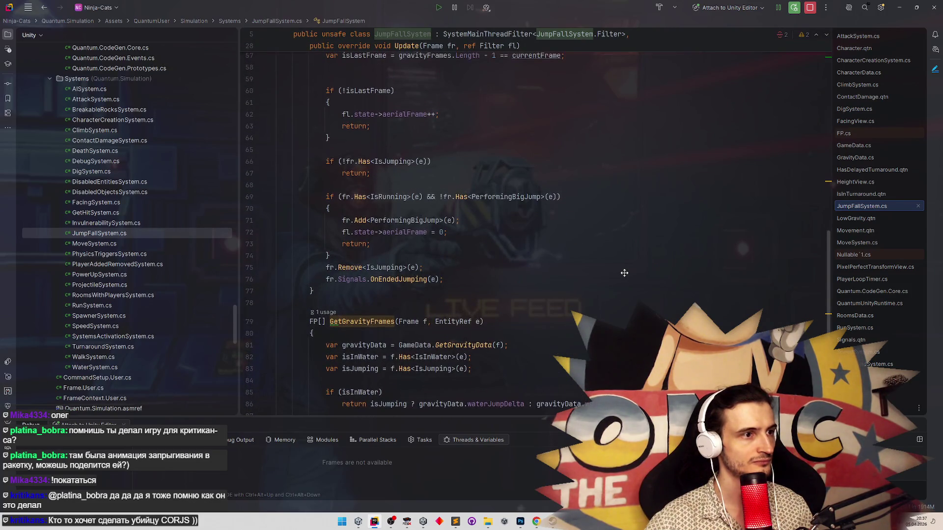
pyautogui.scroll(-7, 625, 272)
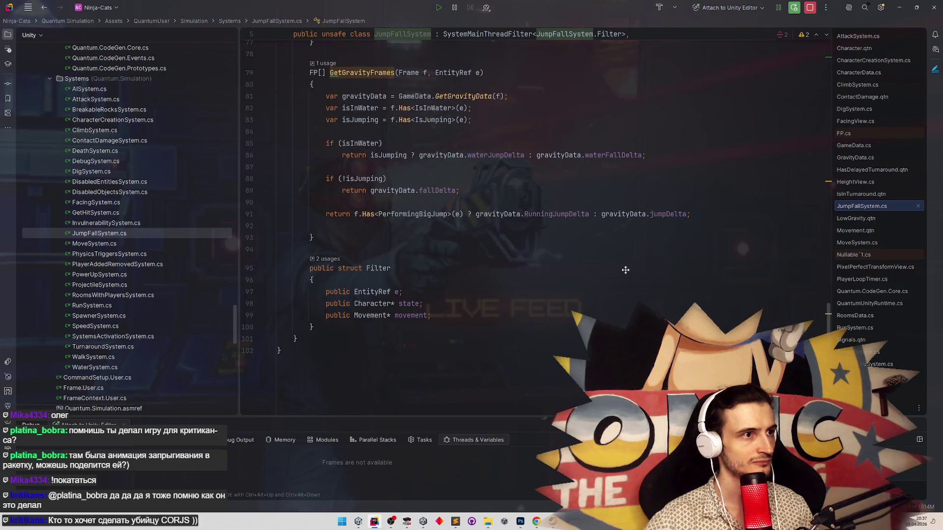
pyautogui.scroll(3, 625, 270)
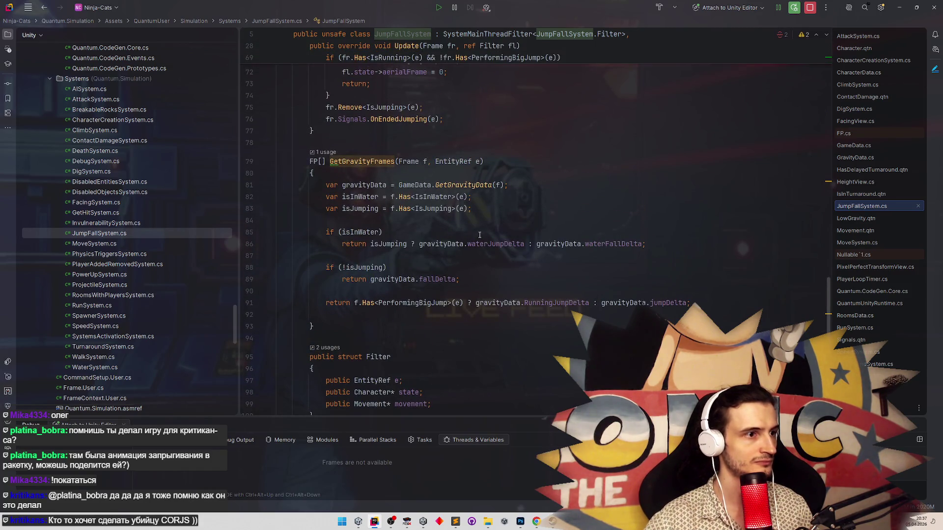
pyautogui.click(456, 253)
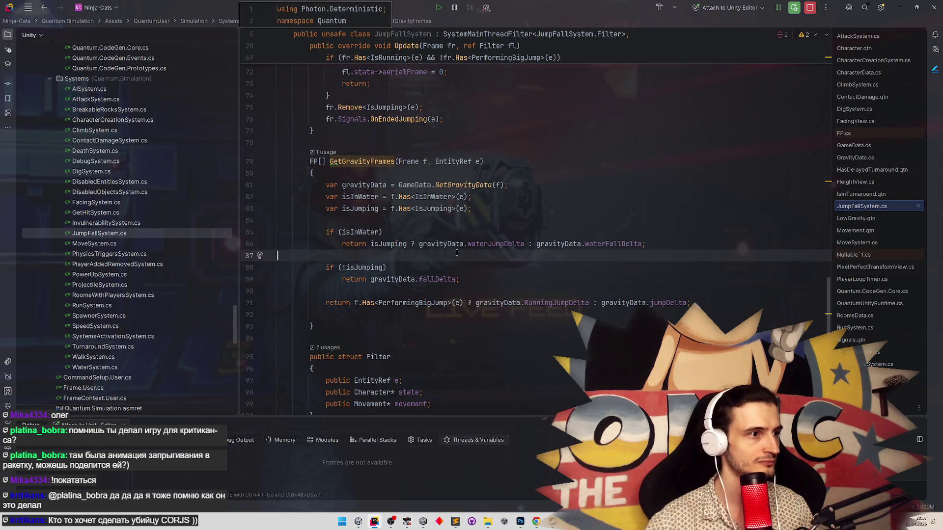
pyautogui.press('Return')
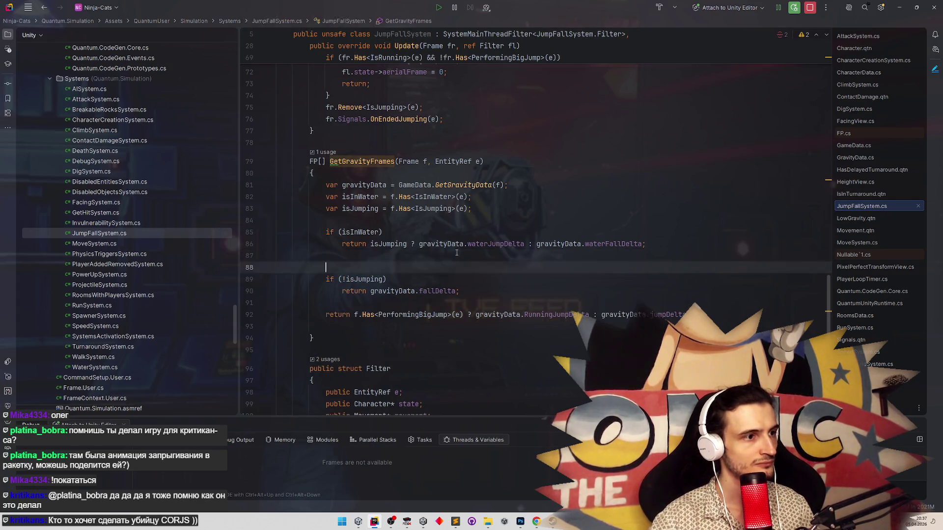
pyautogui.press('Return')
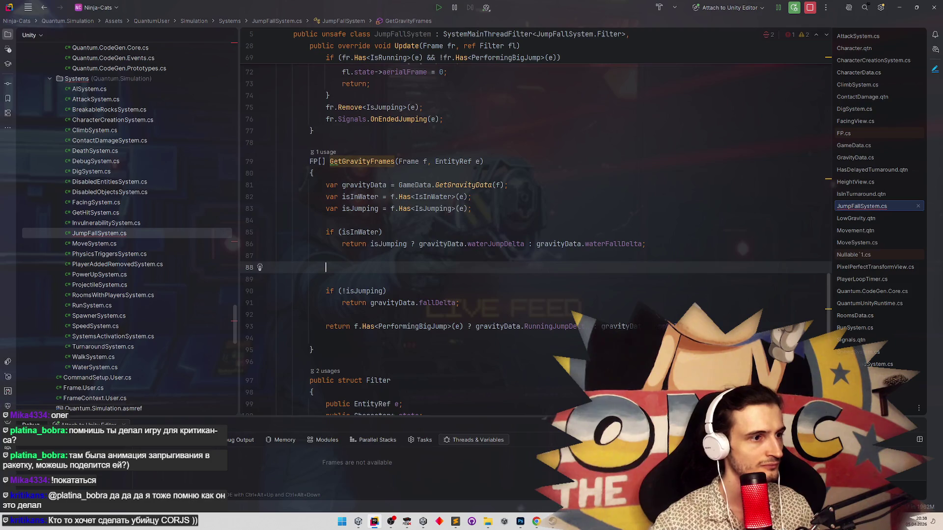
# Declare a local variable: var fallDelta = gravityData.fallDelta;.
pyautogui.write('fall')
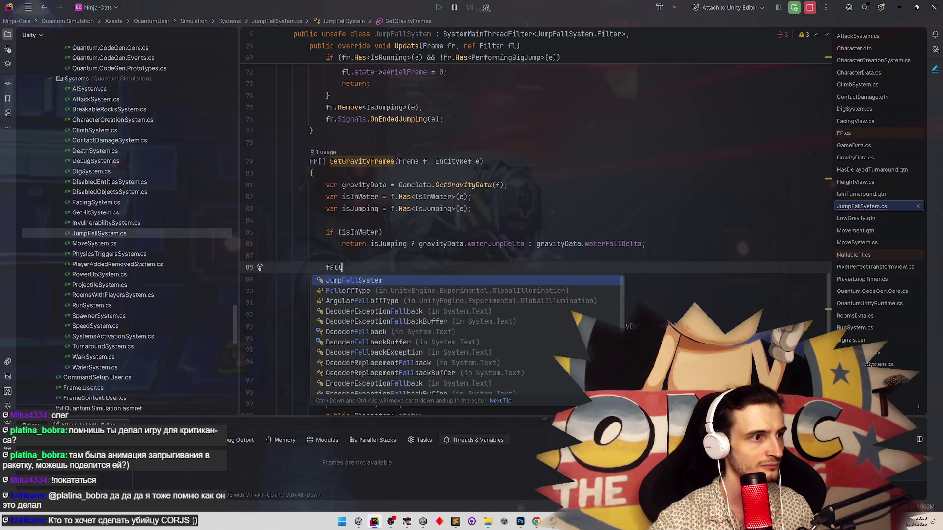
pyautogui.press('BackSpace')
pyautogui.press('BackSpace')
pyautogui.press('BackSpace')
pyautogui.write('var fallDelta =')
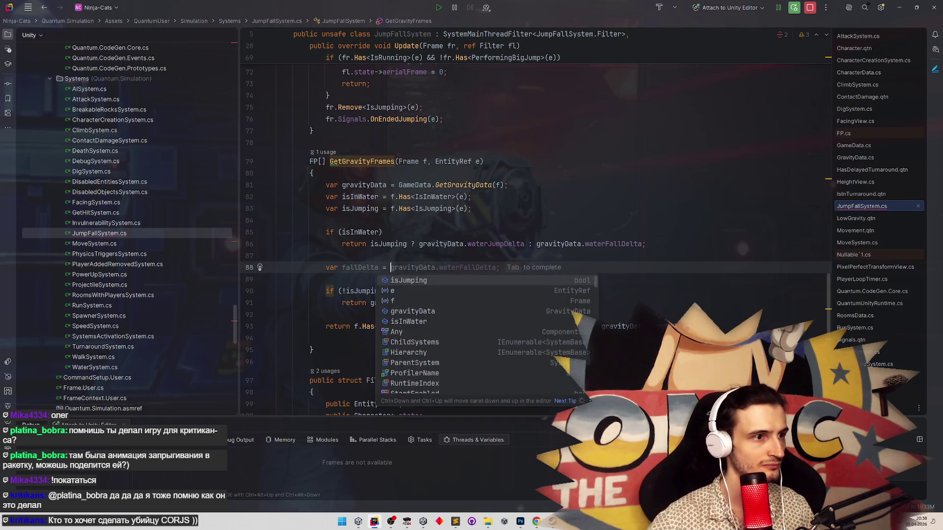
pyautogui.press('Escape')
pyautogui.press('Down')
pyautogui.press('Down')
pyautogui.press('Down')
pyautogui.hotkey('ctrl', 'w')
pyautogui.hotkey('ctrl', 'w')
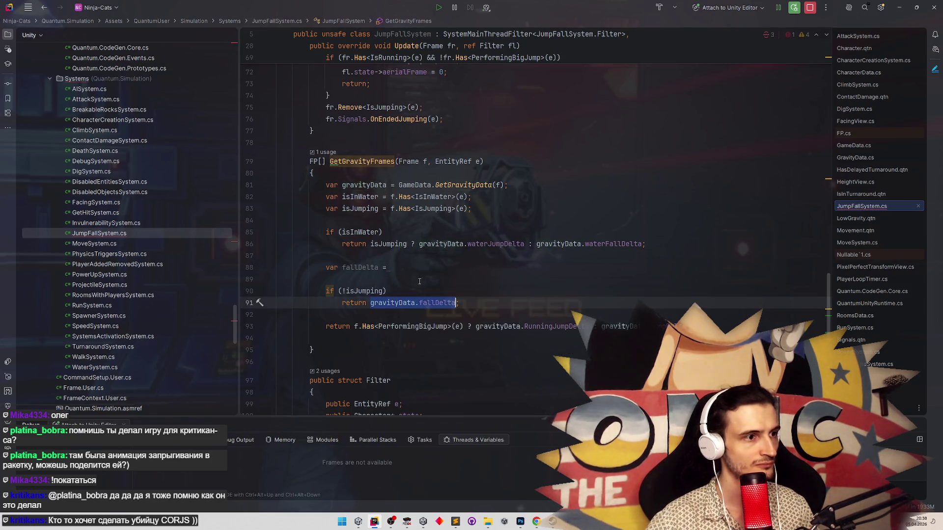
pyautogui.hotkey('ctrl', 'c')
pyautogui.press('Up')
pyautogui.press('Up')
pyautogui.press('Up')
pyautogui.hotkey('ctrl', 'v')
pyautogui.write(';')
pyautogui.press('Return')
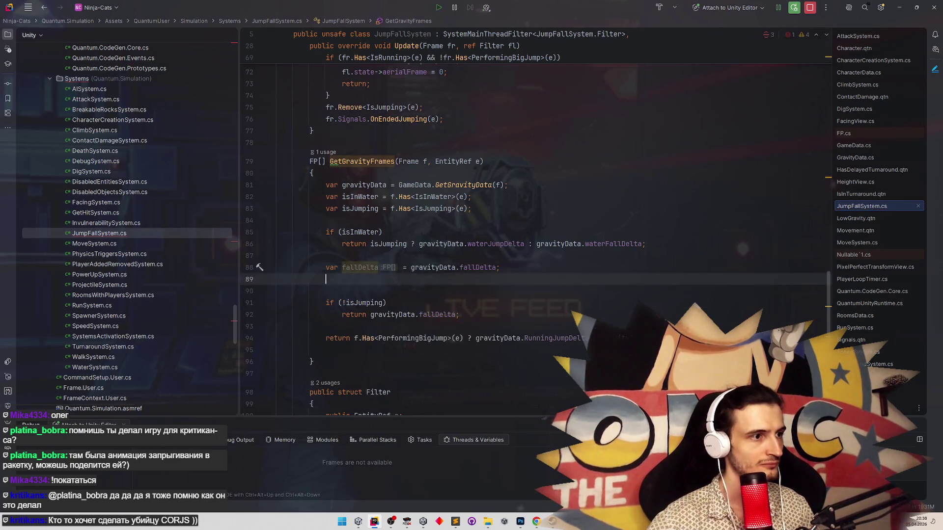
# Add var jumpDelta = gravityData.jumpDelta; and check the GravityData field declarations.
pyautogui.press('Down')
pyautogui.press('Down')
pyautogui.press('Down')
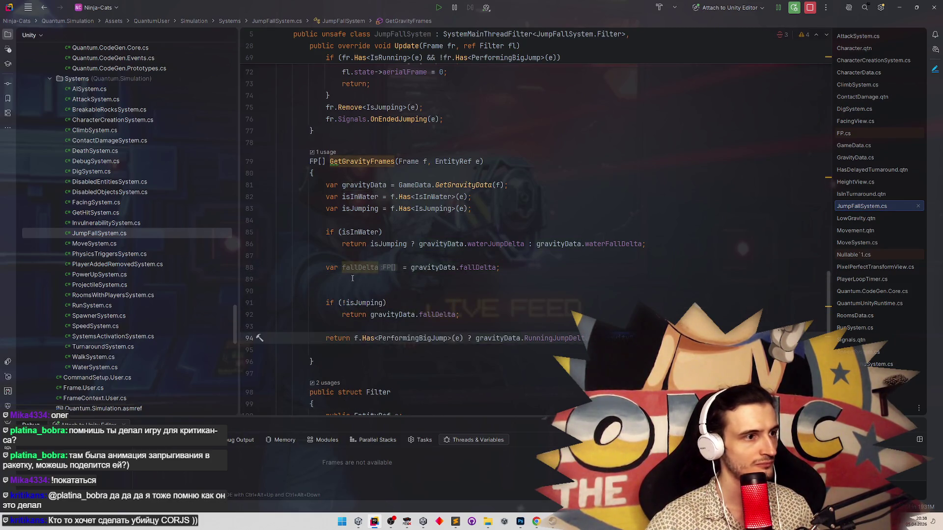
pyautogui.click(353, 279)
pyautogui.write('var jumpDelta = gravityData.jumpDelta;')
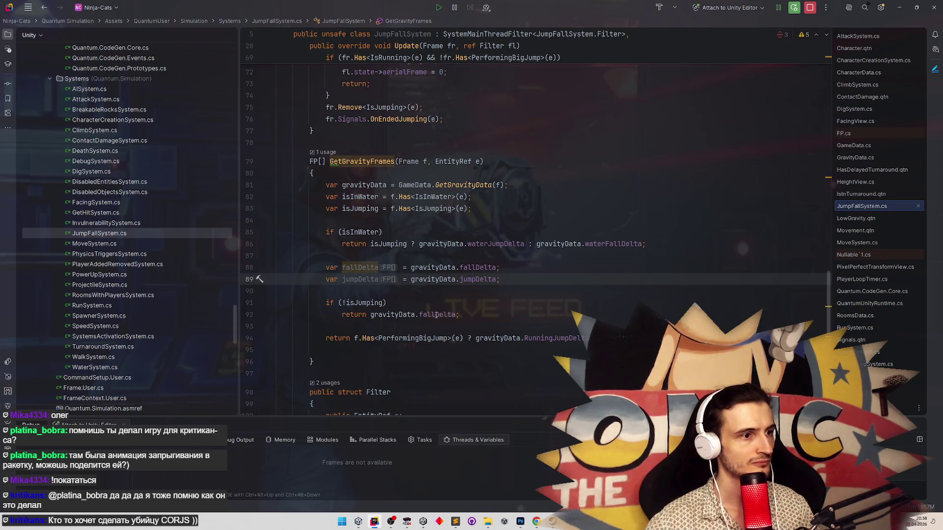
pyautogui.keyDown('ctrl'); pyautogui.click(435, 315); pyautogui.keyUp('ctrl')
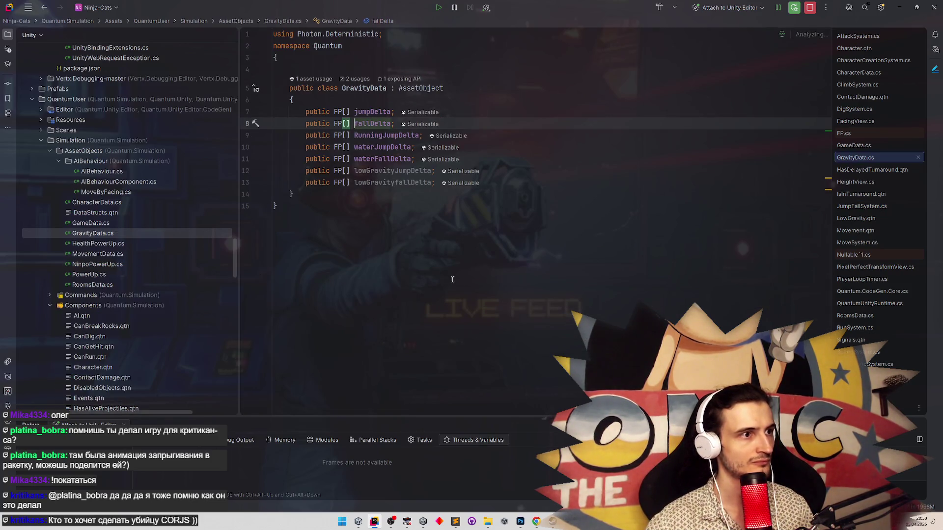
pyautogui.hotkey('ctrl', 'alt', 'Left')
pyautogui.hotkey('ctrl', 'b')
pyautogui.hotkey('ctrl', 'alt', 'Left')
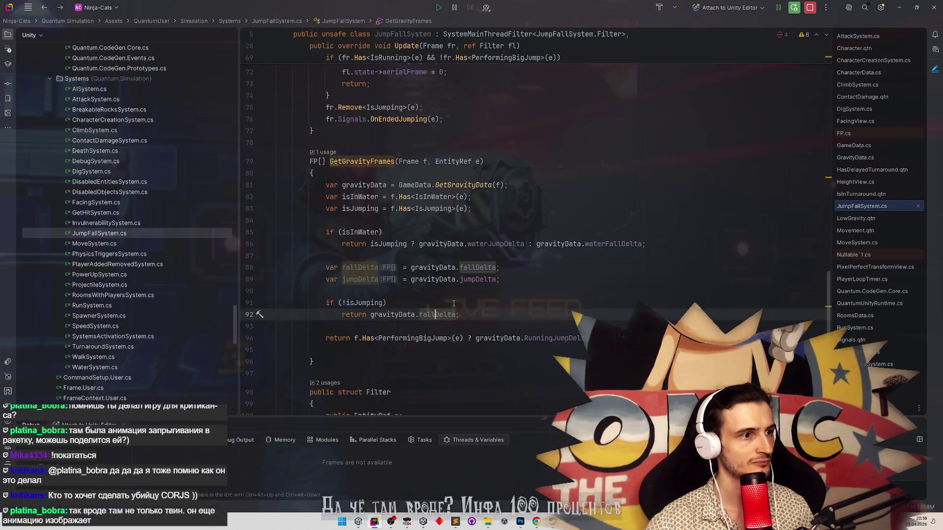
pyautogui.click(500, 280)
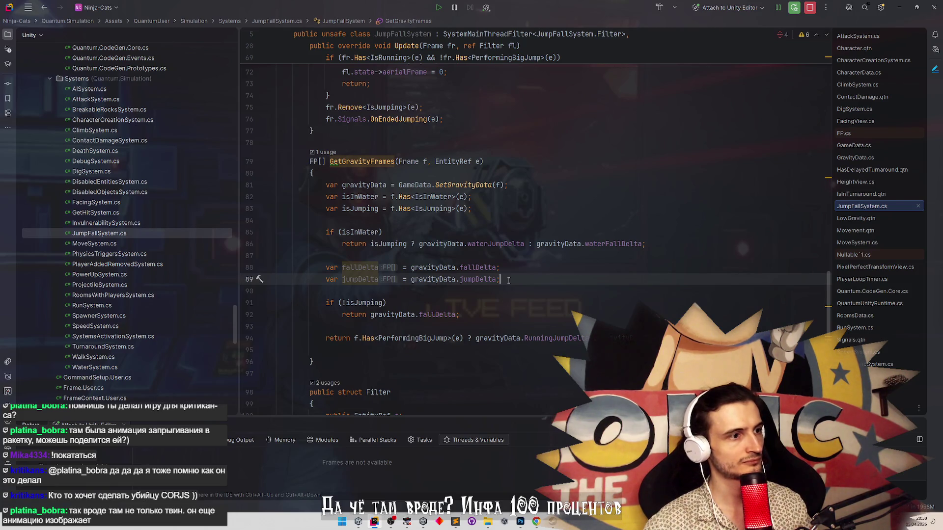
# Make both return statements use the local fallDelta and jumpDelta instead of gravityData.
pyautogui.doubleClick(368, 268)
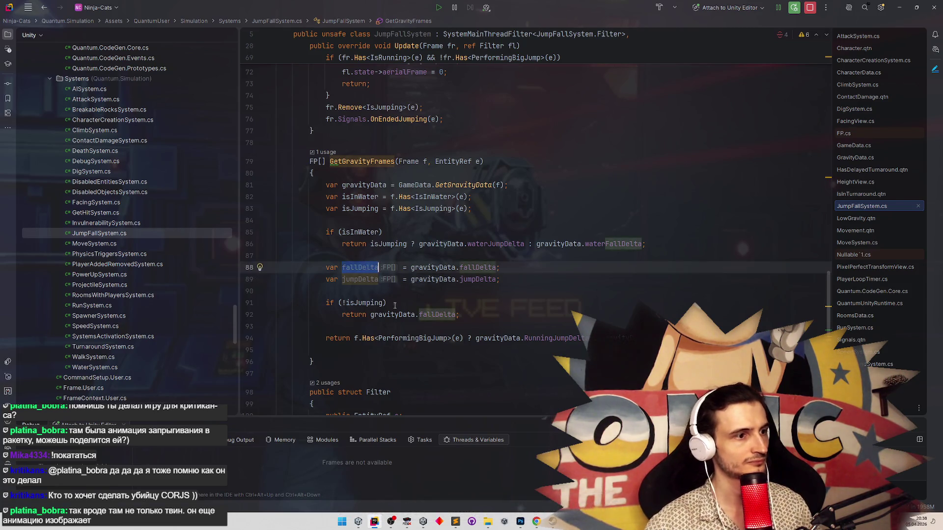
pyautogui.doubleClick(393, 316)
pyautogui.press('Delete')
pyautogui.press('Delete')
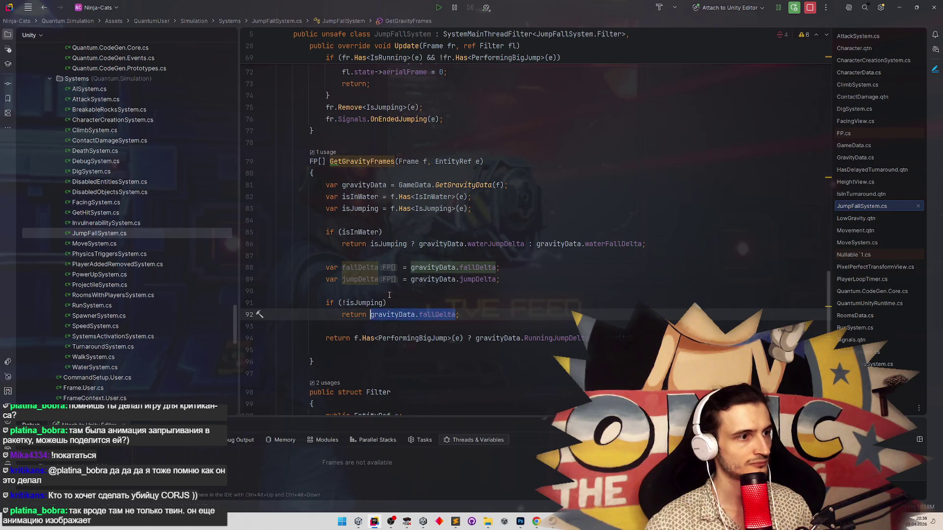
pyautogui.click(371, 280)
pyautogui.doubleClick(621, 339)
pyautogui.press('Delete')
pyautogui.press('Delete')
# Insert a new line below the delta declarations and begin typing 'if ('.
pyautogui.click(432, 303)
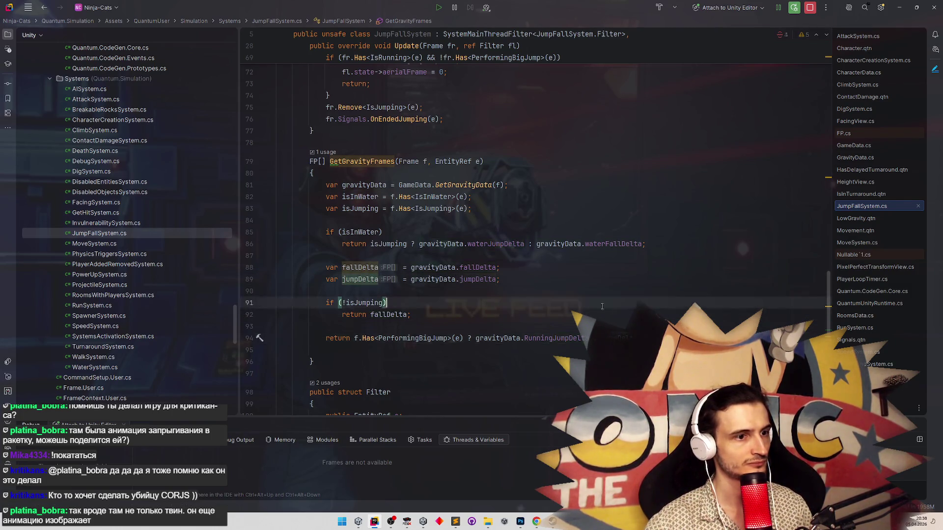
pyautogui.click(432, 293)
pyautogui.press('Return')
pyautogui.press('Return')
pyautogui.press('Up')
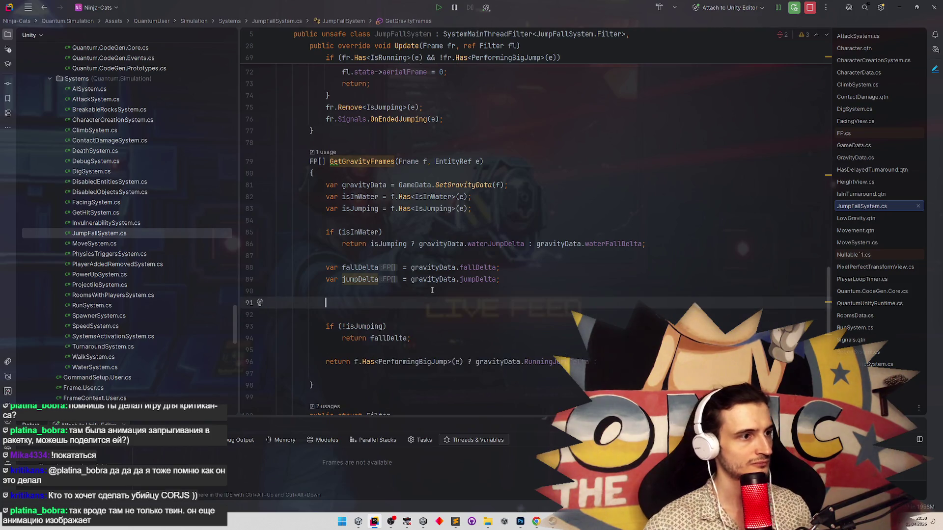
pyautogui.hotkey('ctrl', 'z')
pyautogui.hotkey('ctrl', 'z')
pyautogui.hotkey('ctrl', 'z')
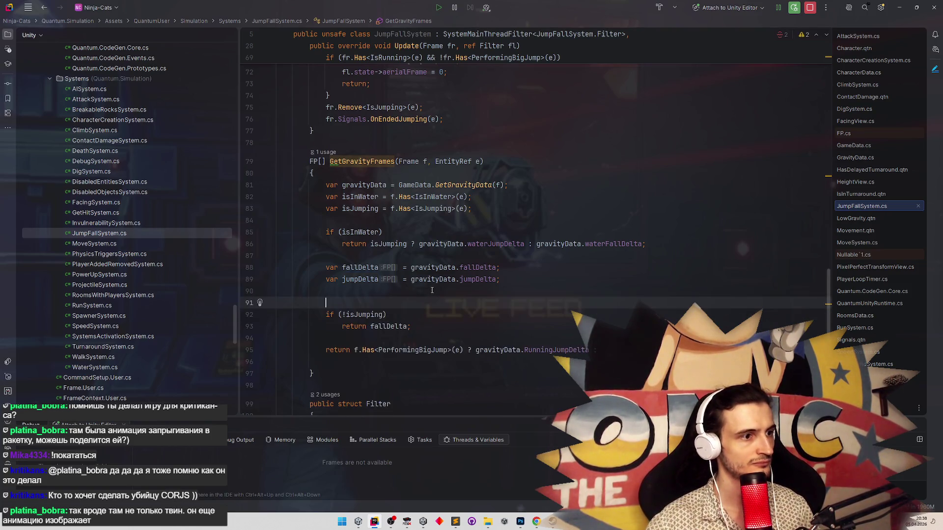
pyautogui.moveTo(326, 279); pyautogui.dragTo(499, 279)
pyautogui.press('Delete')
pyautogui.click(412, 315)
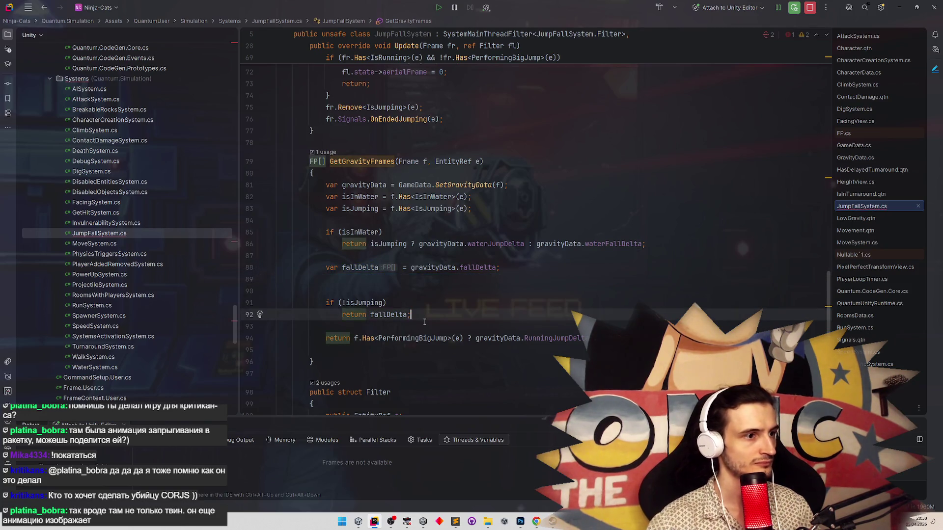
pyautogui.hotkey('ctrl', 'z')
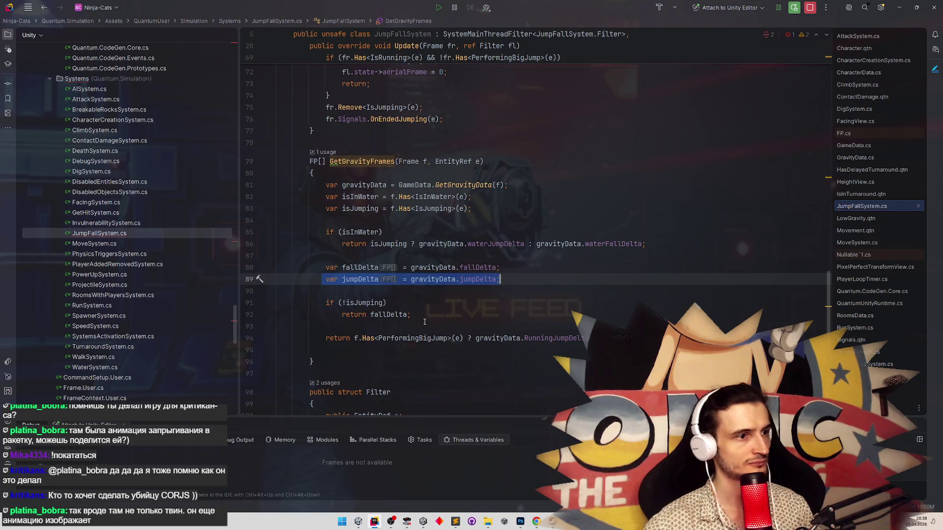
pyautogui.click(541, 279)
pyautogui.press('Return')
pyautogui.press('Return')
pyautogui.write('i')
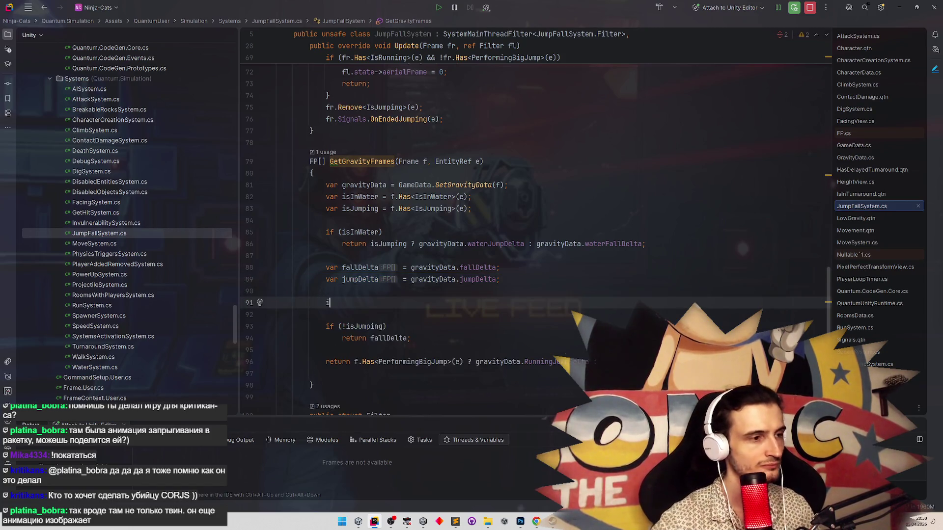
pyautogui.write('f (')
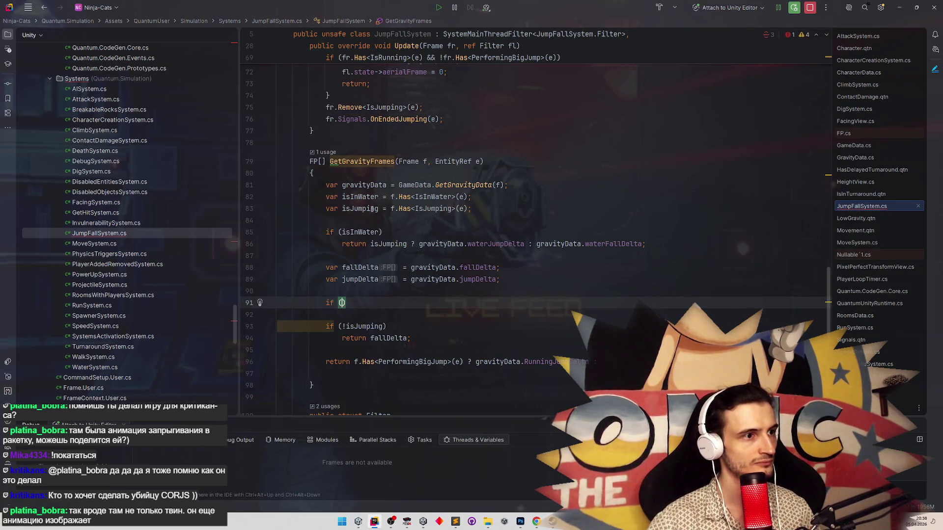
# Fill in the condition as f.Has<LowGravity>(e), reusing the IsJumping check.
pyautogui.click(393, 198)
pyautogui.click(490, 210)
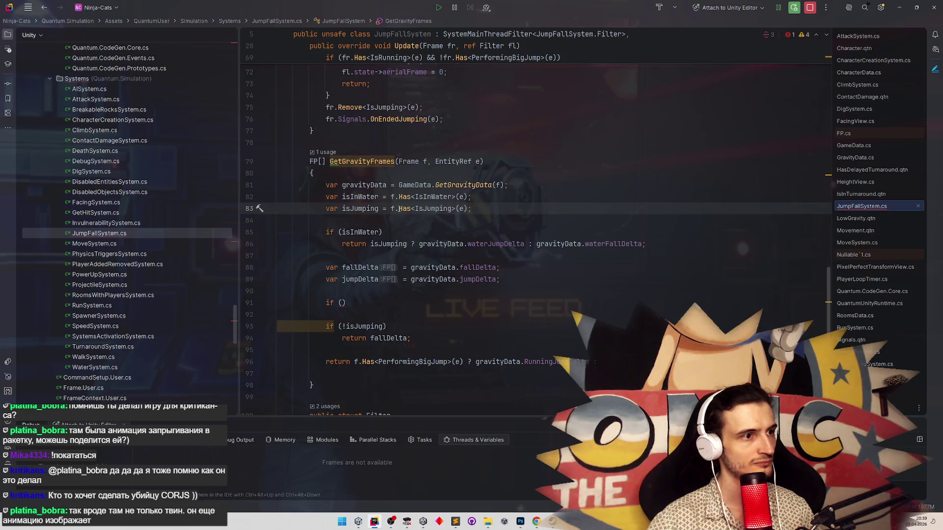
pyautogui.click(367, 198)
pyautogui.doubleClick(364, 209)
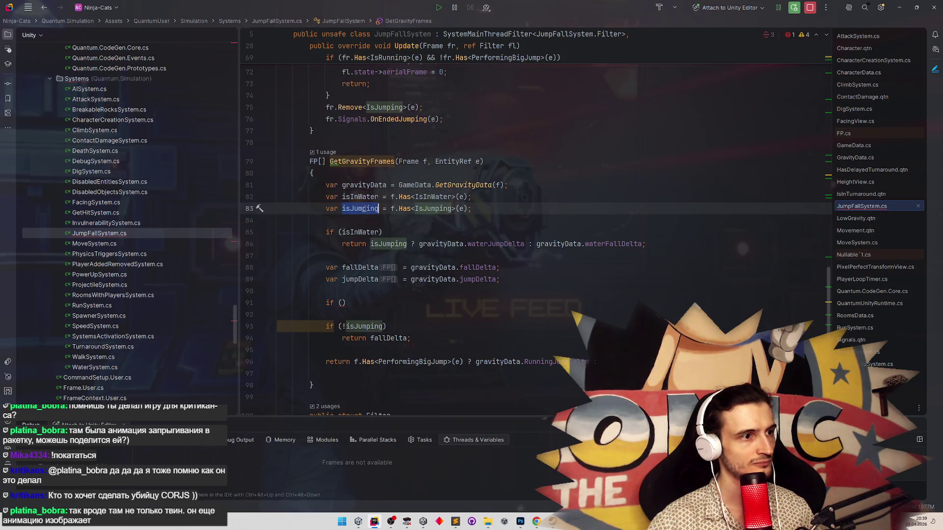
pyautogui.moveTo(392, 209); pyautogui.dragTo(469, 209)
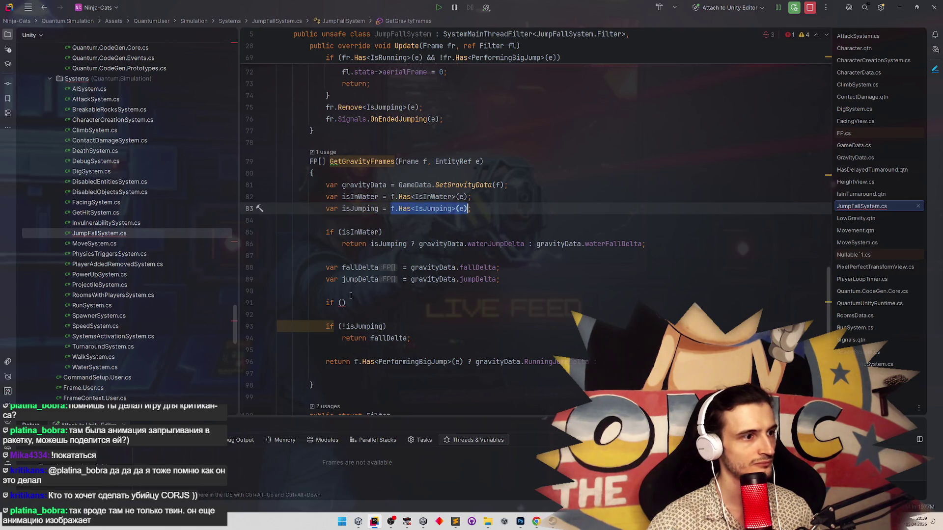
pyautogui.click(345, 302)
pyautogui.hotkey('ctrl', 'v')
pyautogui.doubleClick(388, 302)
pyautogui.write('L')
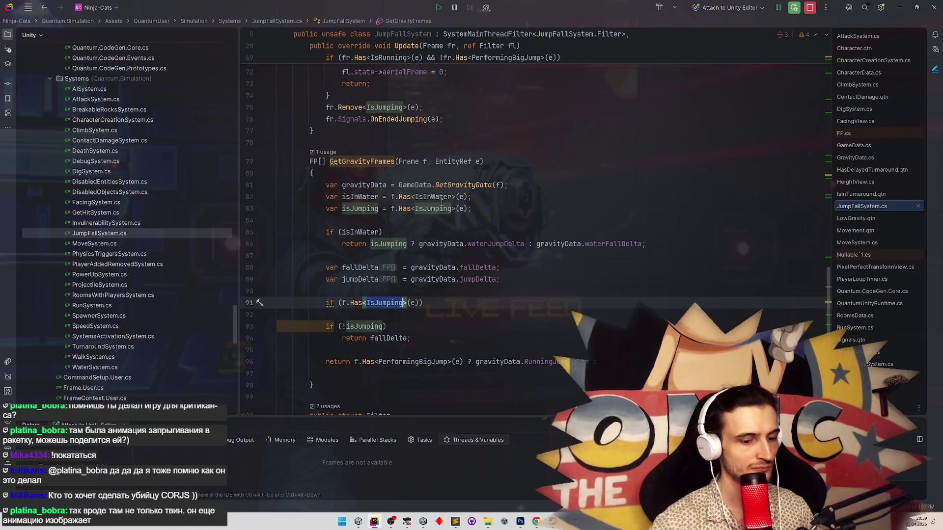
pyautogui.write('owG')
pyautogui.press('Return')
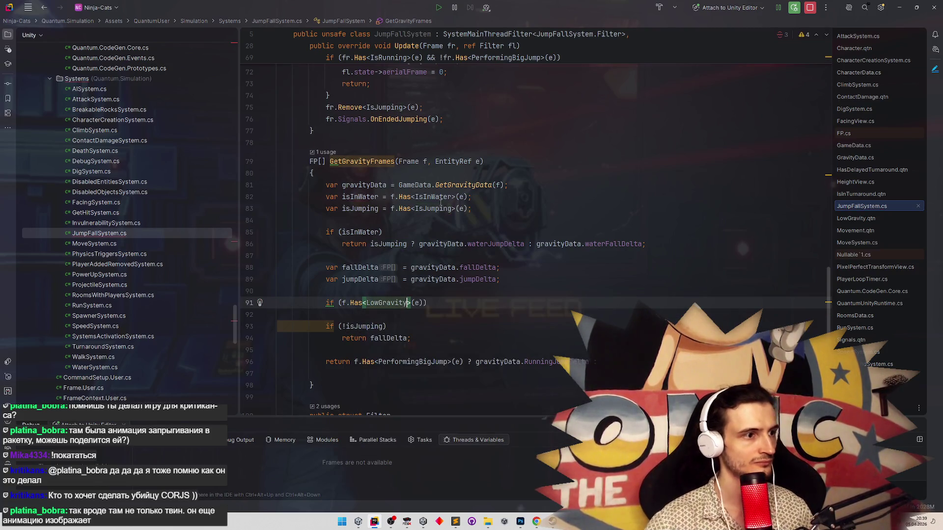
# Give the LowGravity condition a braced body block.
pyautogui.click(438, 303)
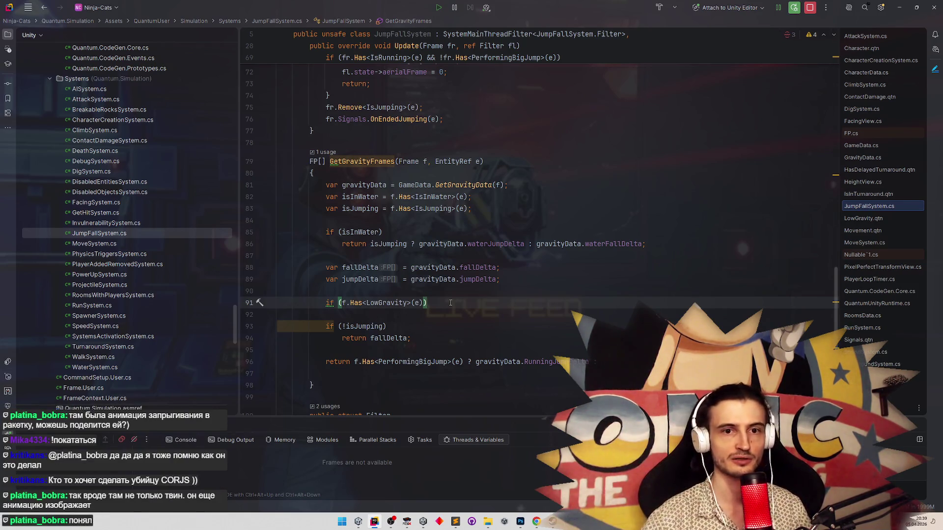
pyautogui.write('{')
pyautogui.press('Return')
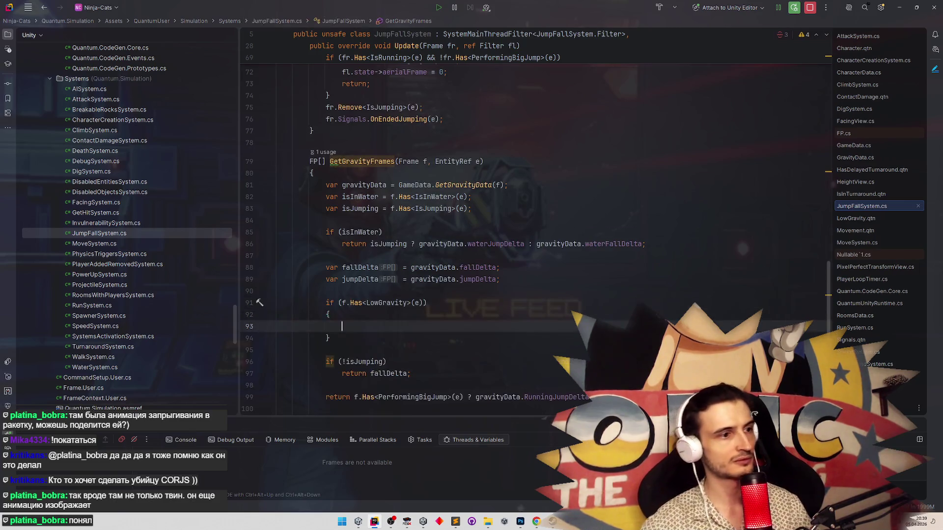
pyautogui.scroll(-1, 455, 326)
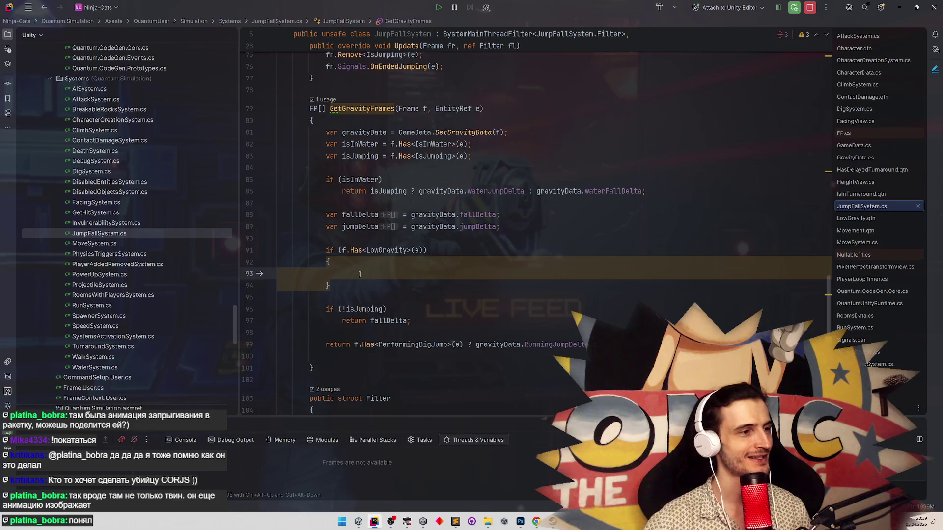
pyautogui.click(340, 215)
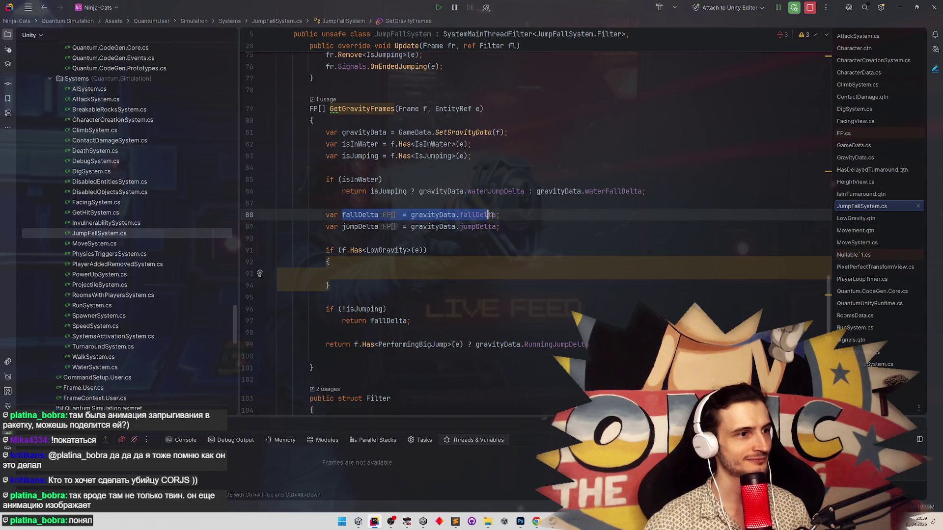
pyautogui.click(395, 275)
pyautogui.moveTo(395, 275); pyautogui.dragTo(276, 255)
pyautogui.click(351, 269)
# Copy the fallDelta and jumpDelta declarations into the LowGravity block.
pyautogui.click(355, 207)
pyautogui.press('Return')
pyautogui.write('var hasLowGravit')
pyautogui.hotkey('ctrl', 'z')
pyautogui.hotkey('ctrl', 'z')
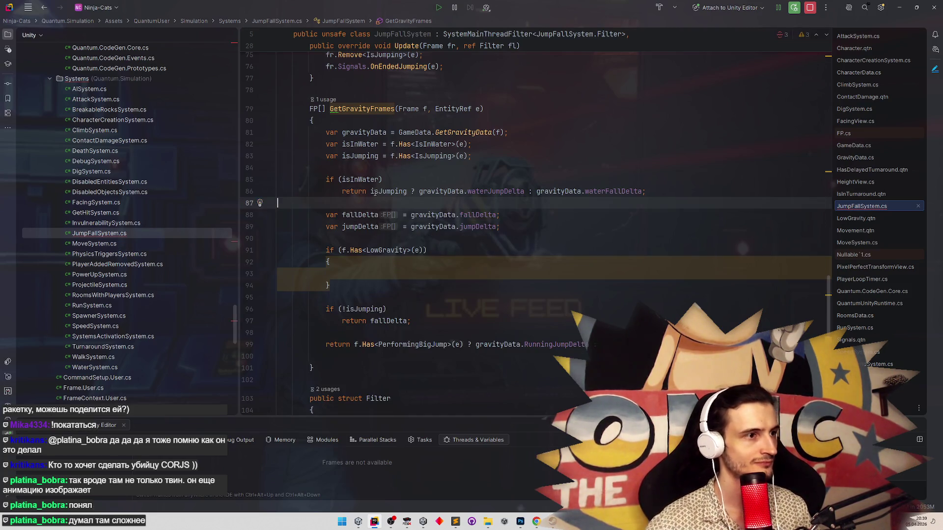
pyautogui.click(378, 215)
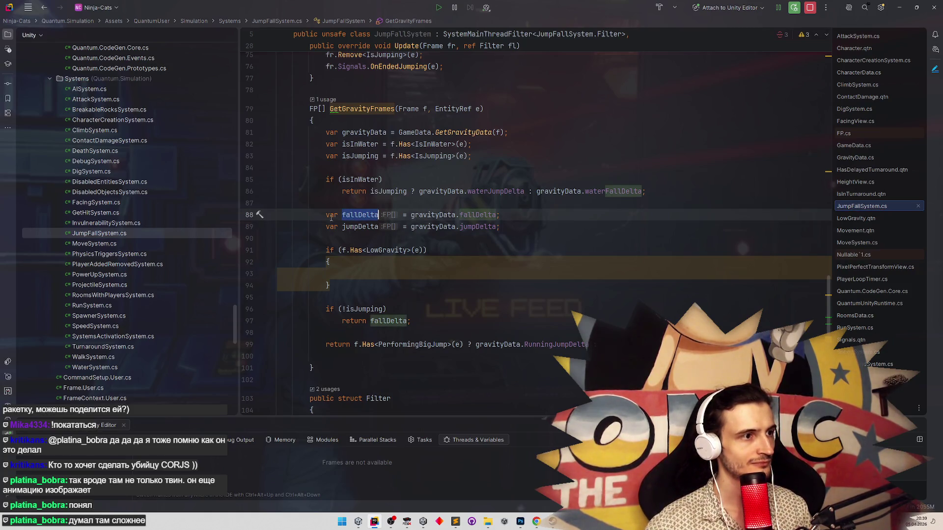
pyautogui.moveTo(259, 215); pyautogui.dragTo(259, 227)
pyautogui.hotkey('ctrl', 'c')
pyautogui.click(359, 273)
pyautogui.hotkey('ctrl', 'v')
# Turn them into assignments from gravityData.lowGravityfallDelta and lowGravityJumpDelta.
pyautogui.click(359, 274)
pyautogui.hotkey('ctrl', 'BackSpace')
pyautogui.press('Down')
pyautogui.hotkey('ctrl', 'Delete')
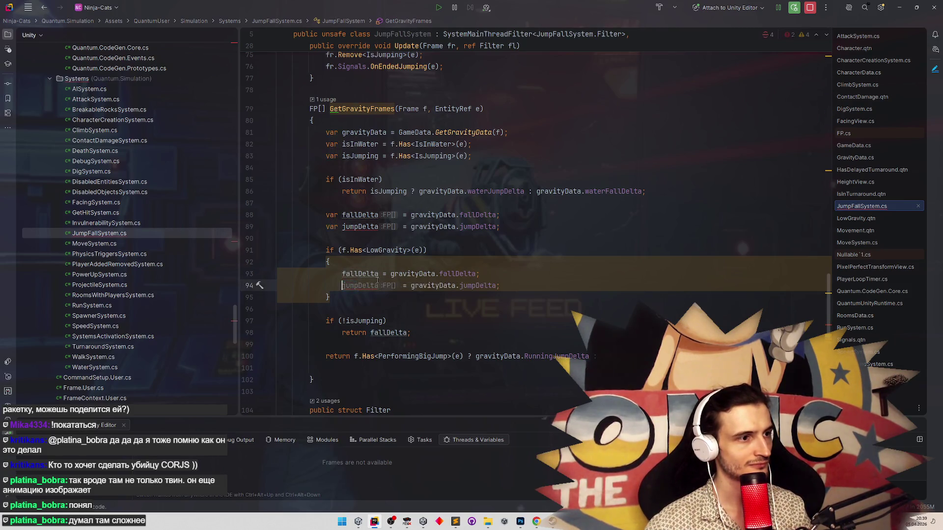
pyautogui.doubleClick(458, 274)
pyautogui.write('l')
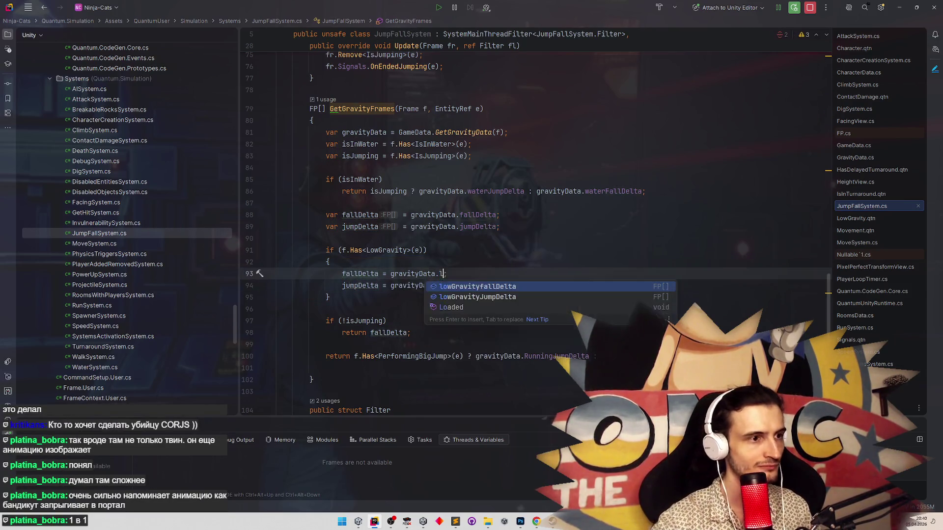
pyautogui.press('Return')
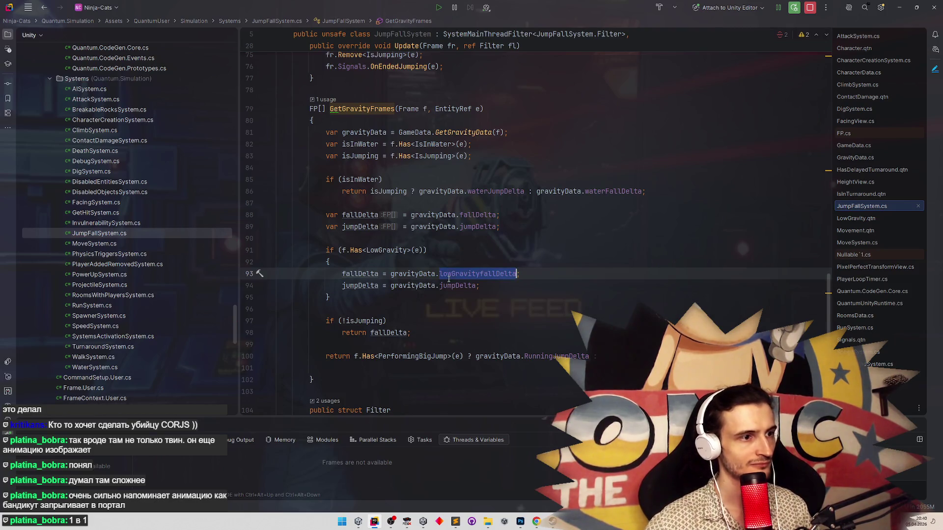
pyautogui.doubleClick(448, 285)
pyautogui.write('lowgr')
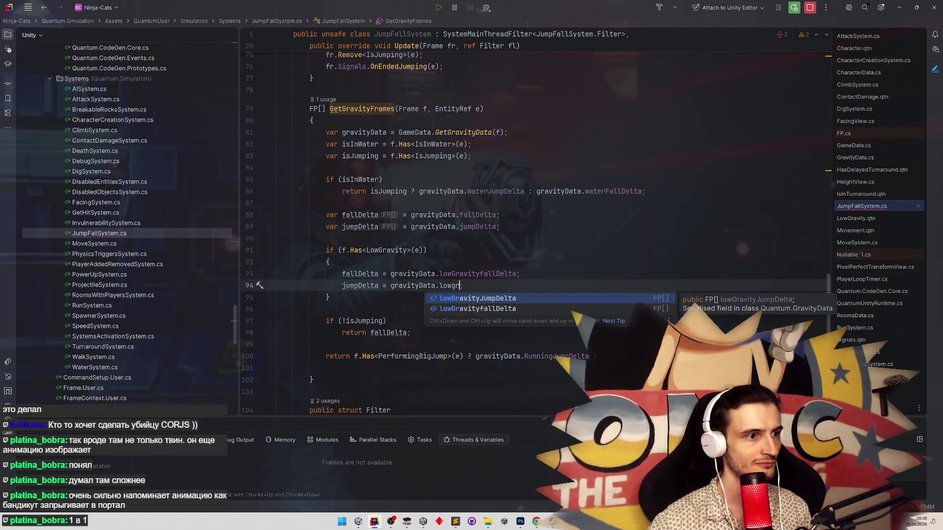
pyautogui.press('Return')
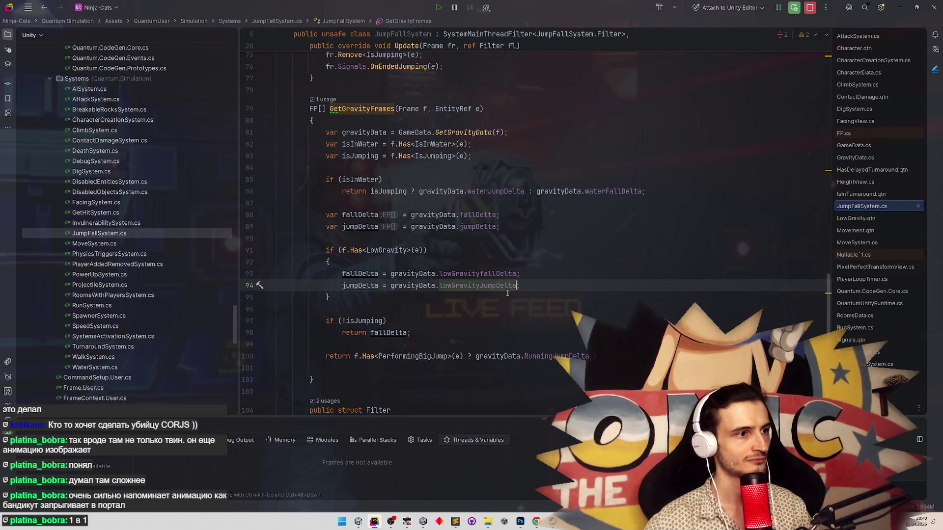
pyautogui.click(899, 7)
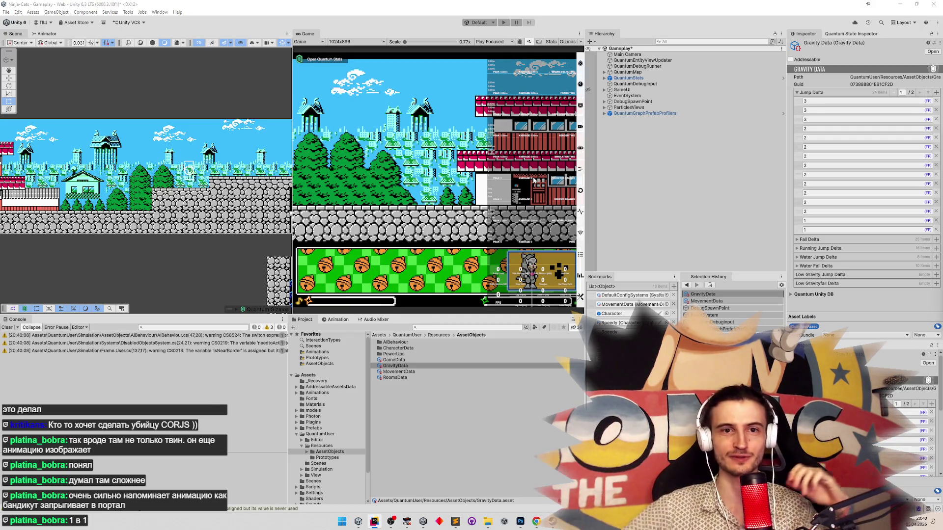
# Clear the console warnings, trim Low Gravity Jump Delta to one element, and raise the Sublime jump notes.
pyautogui.click(7, 327)
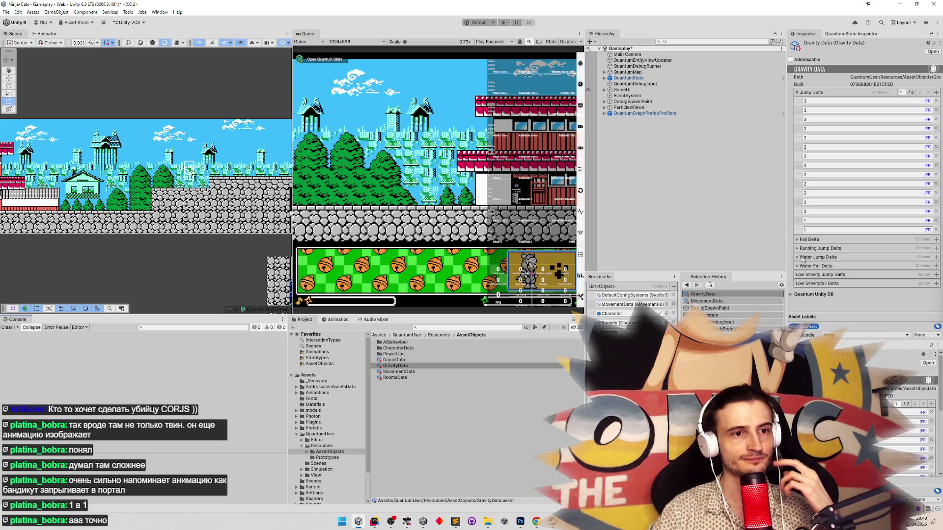
pyautogui.click(936, 274)
pyautogui.click(937, 274)
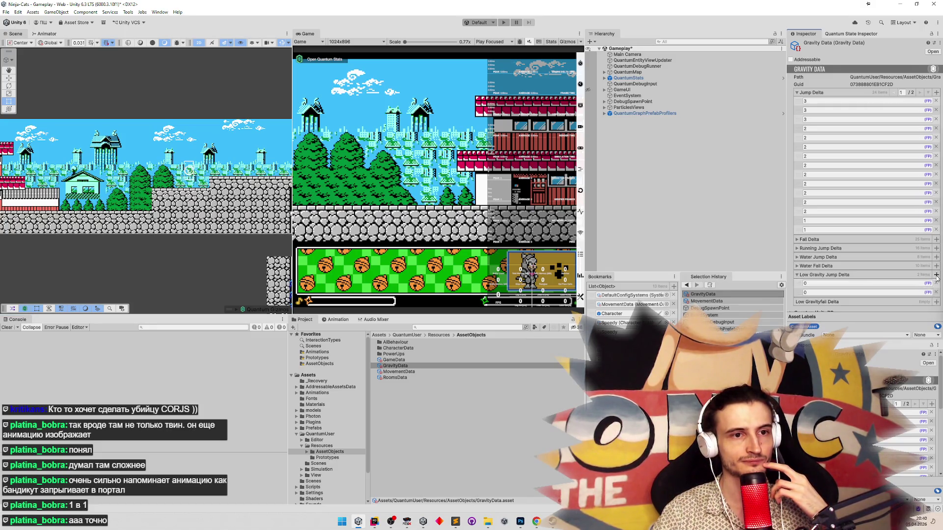
pyautogui.click(923, 293)
pyautogui.click(931, 293)
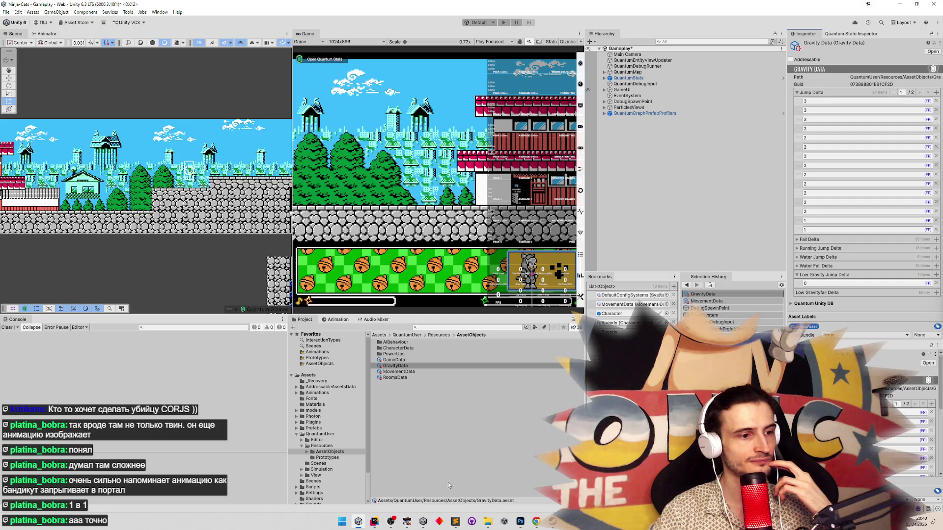
pyautogui.click(455, 522)
pyautogui.moveTo(449, 257); pyautogui.dragTo(457, 170)
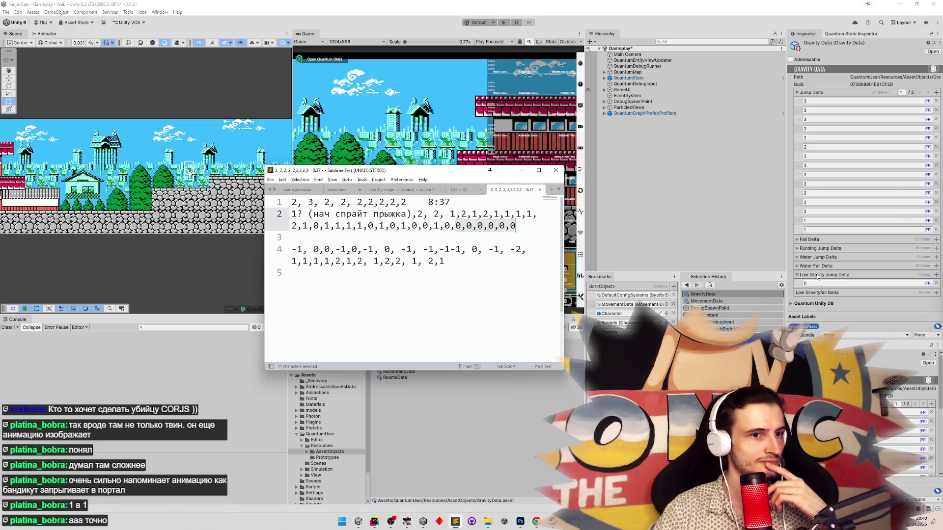
# Add a Low Gravity Jump Delta entry, copy the list into Low Gravityfall Delta, then bring Chrome forward.
pyautogui.click(937, 275)
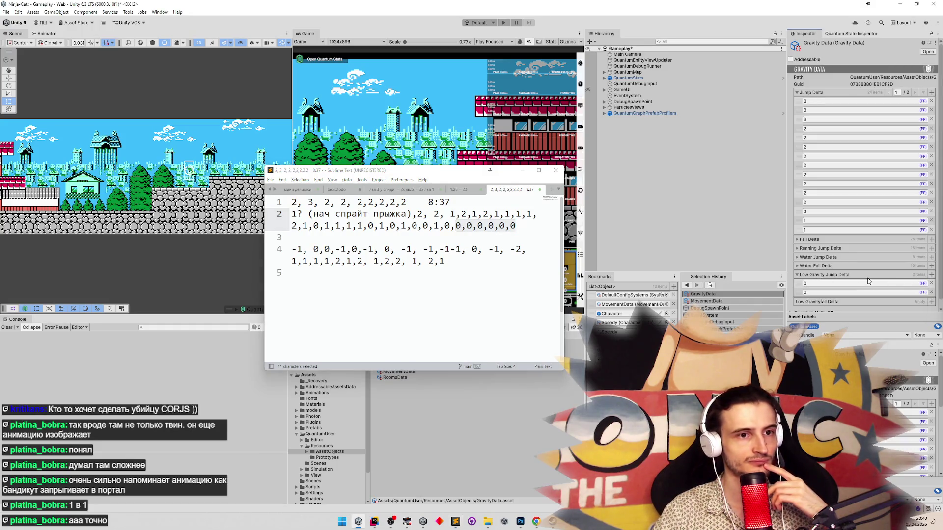
pyautogui.rightClick(867, 284)
pyautogui.click(881, 291)
pyautogui.rightClick(833, 302)
pyautogui.click(859, 318)
pyautogui.scroll(-1, 863, 275)
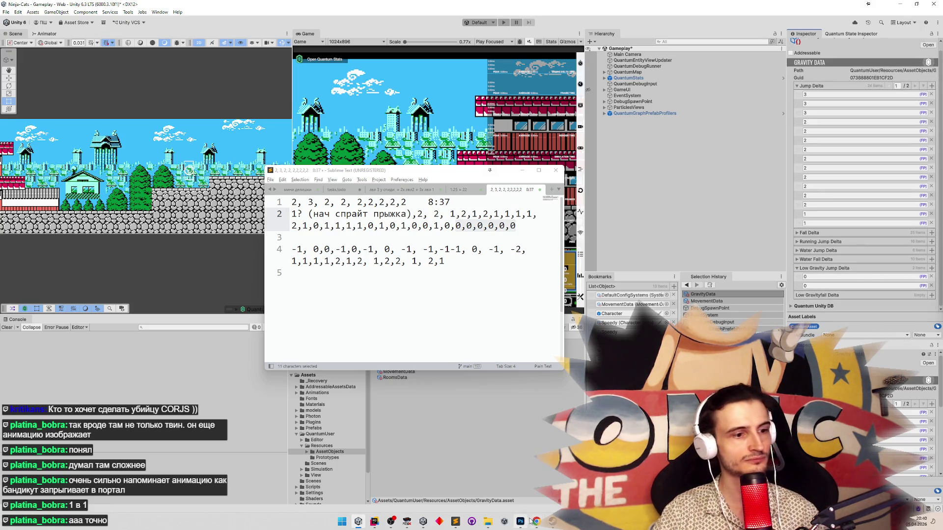
pyautogui.moveTo(535, 521)
pyautogui.click(516, 498)
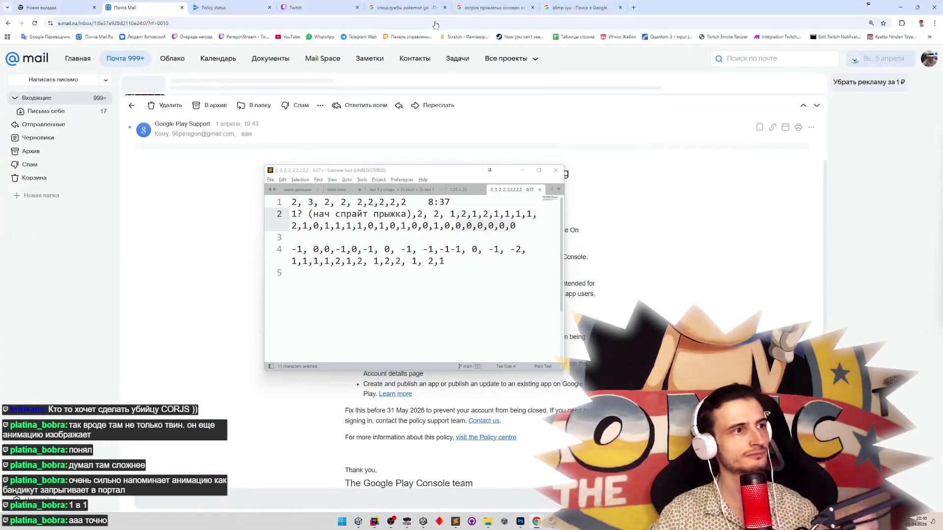
# Open ChatGPT in a new tab from the bookmarks and move the notes window aside.
pyautogui.click(927, 37)
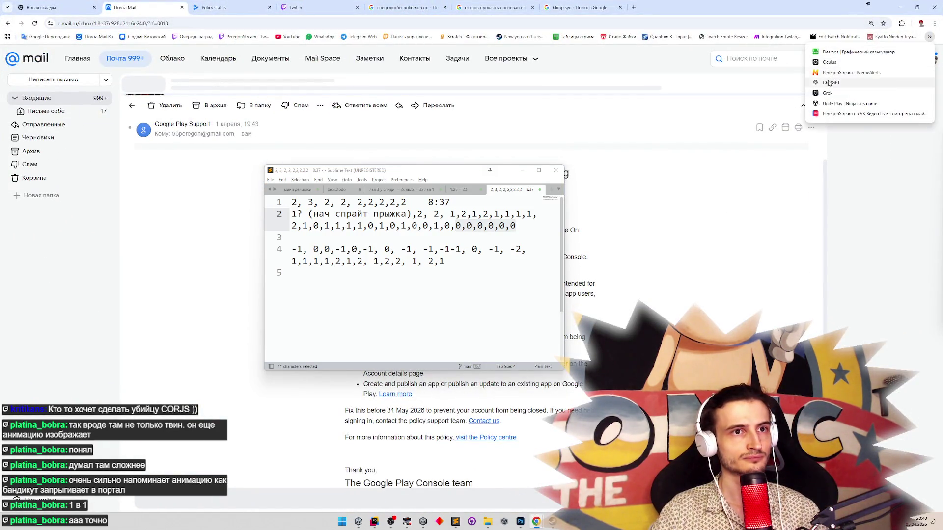
pyautogui.middleClick(830, 82)
pyautogui.click(663, 7)
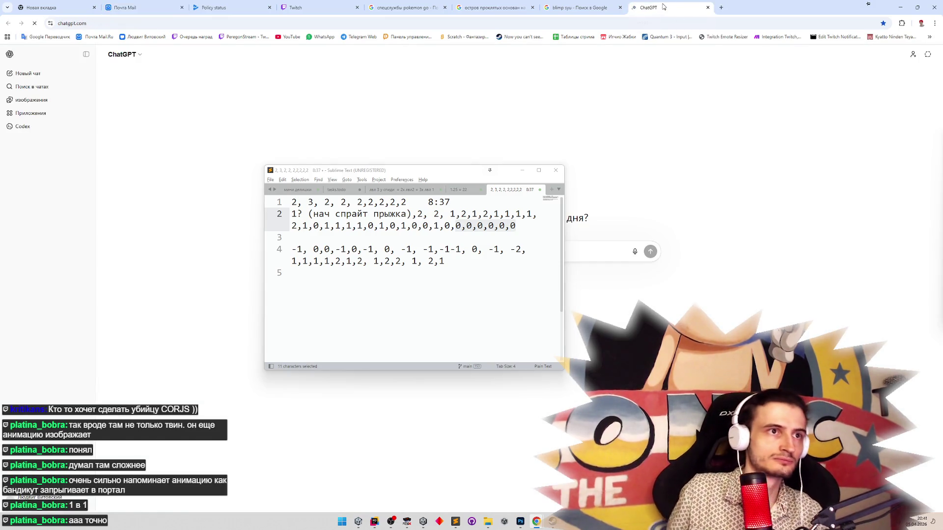
pyautogui.moveTo(417, 170)
pyautogui.mouseDown()
pyautogui.moveTo(409, 321)
pyautogui.moveTo(409, 247)
pyautogui.moveTo(367, 290)
pyautogui.mouseUp()
# Ask ChatGPT where a copied Unity editor array is stored and how to edit it before pasting.
pyautogui.click(368, 290)
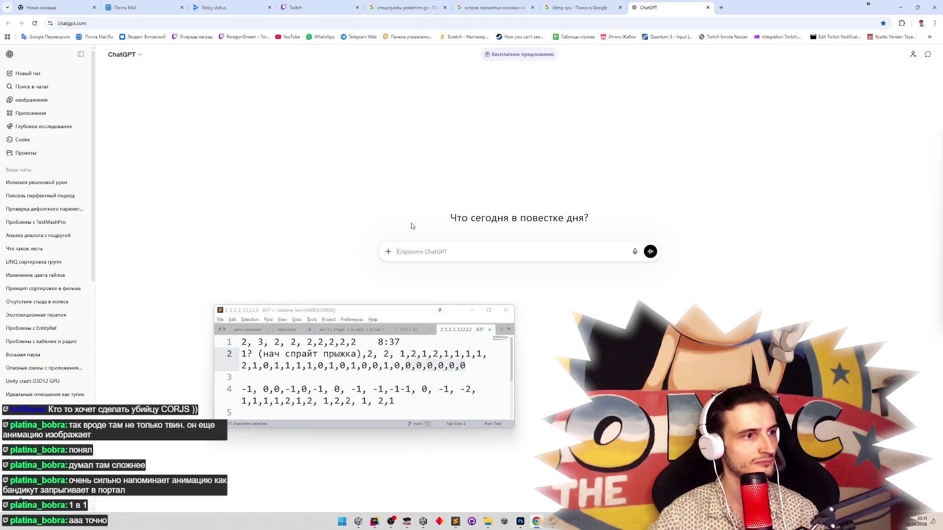
pyautogui.write('куда сохран')
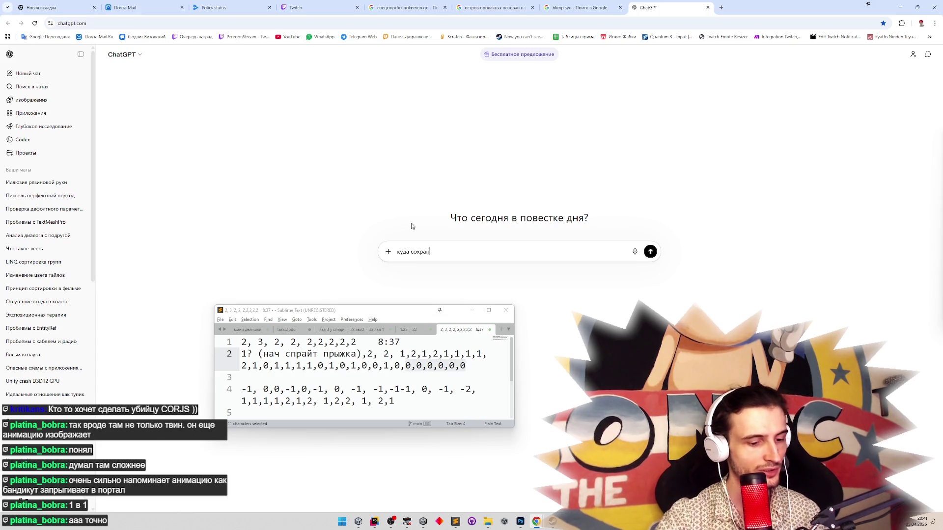
pyautogui.write('ный в эдиторе')
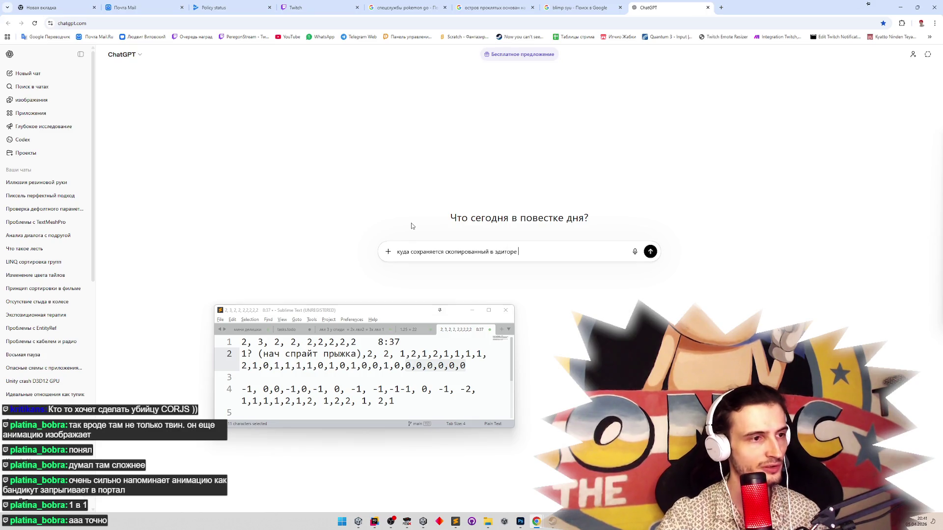
pyautogui.write('массив?')
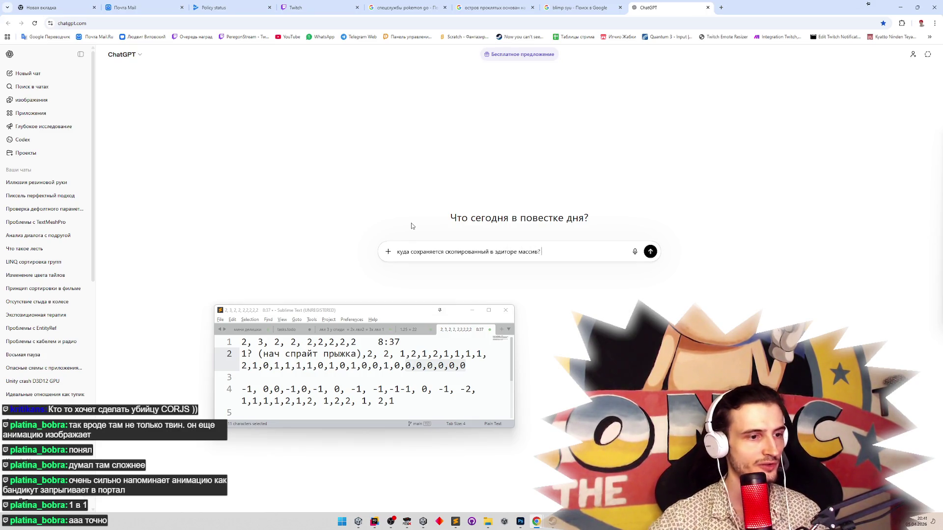
pyautogui.click(408, 401)
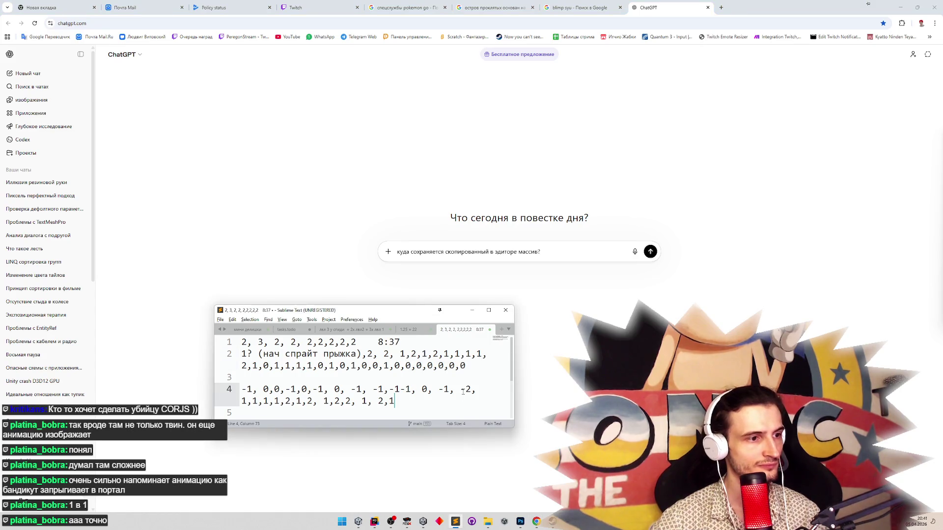
pyautogui.click(558, 249)
pyautogui.write('текст')
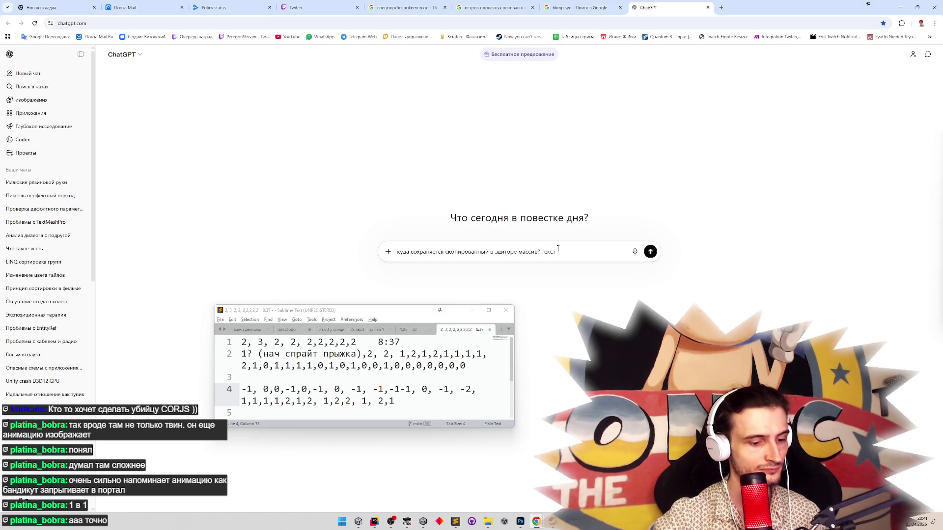
pyautogui.write('хранится от')
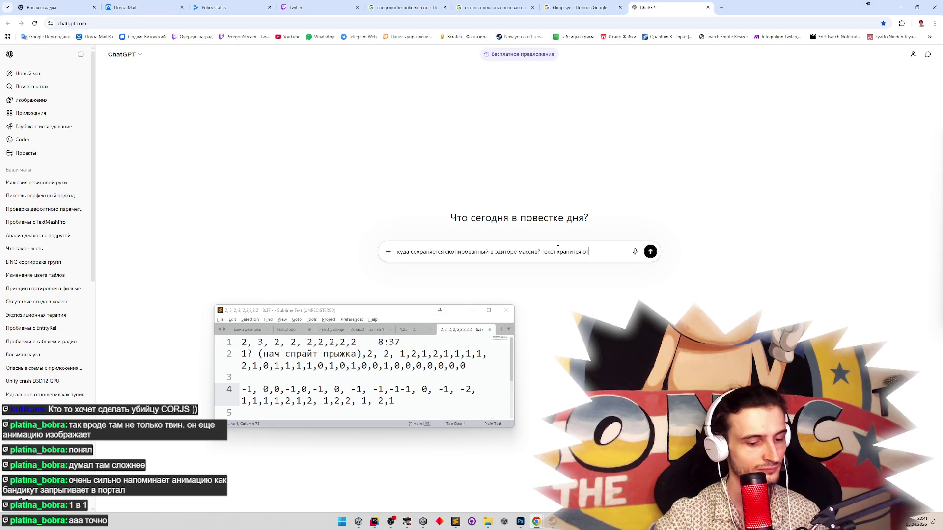
pyautogui.press('BackSpace')
pyautogui.press('BackSpace')
pyautogui.press('BackSpace')
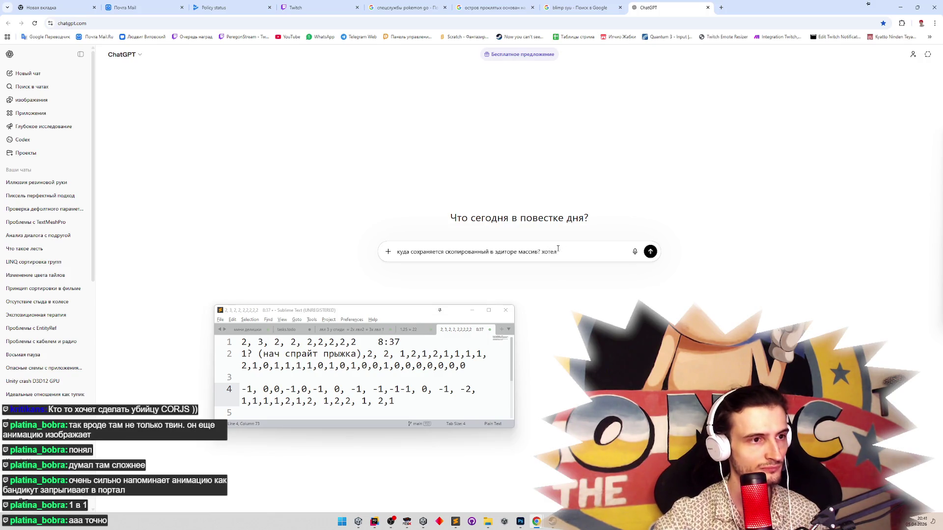
pyautogui.write('ировать скопированное')
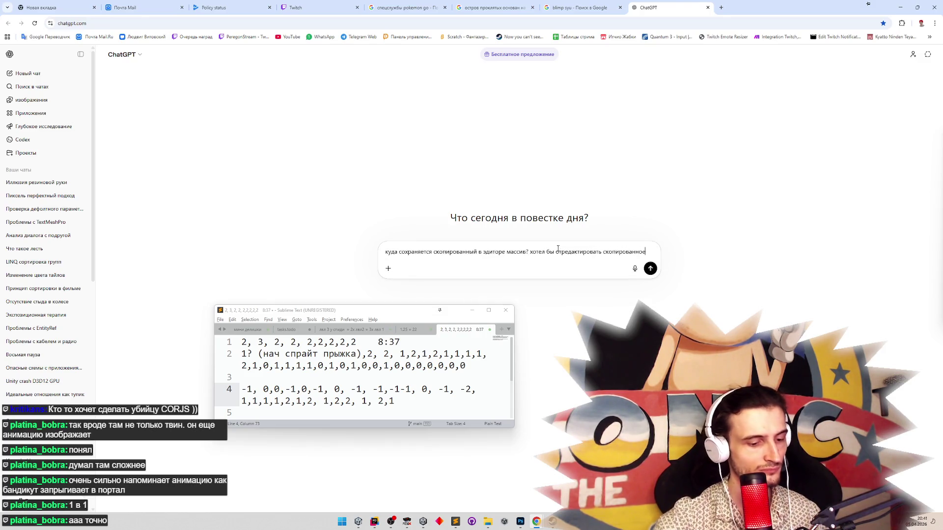
pyautogui.write(', чтобы вставить ')
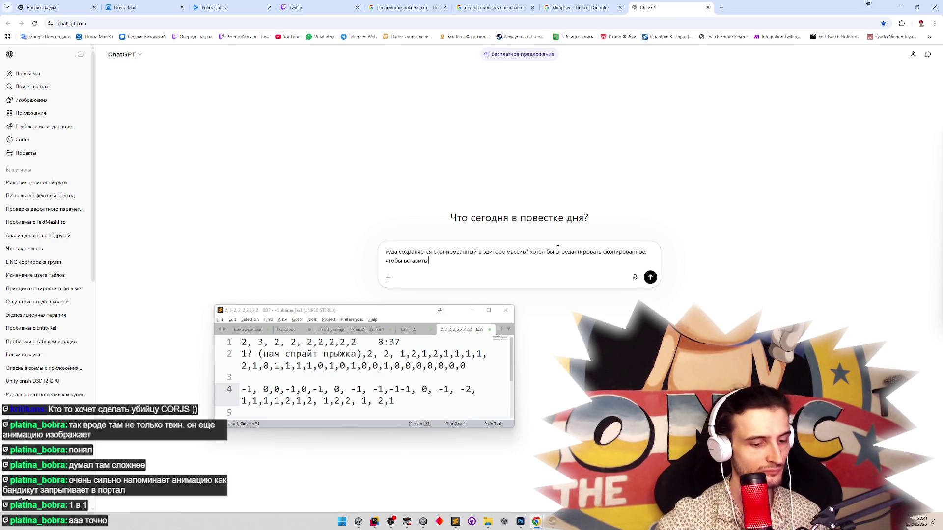
pyautogui.write('туда сразу нужные число')
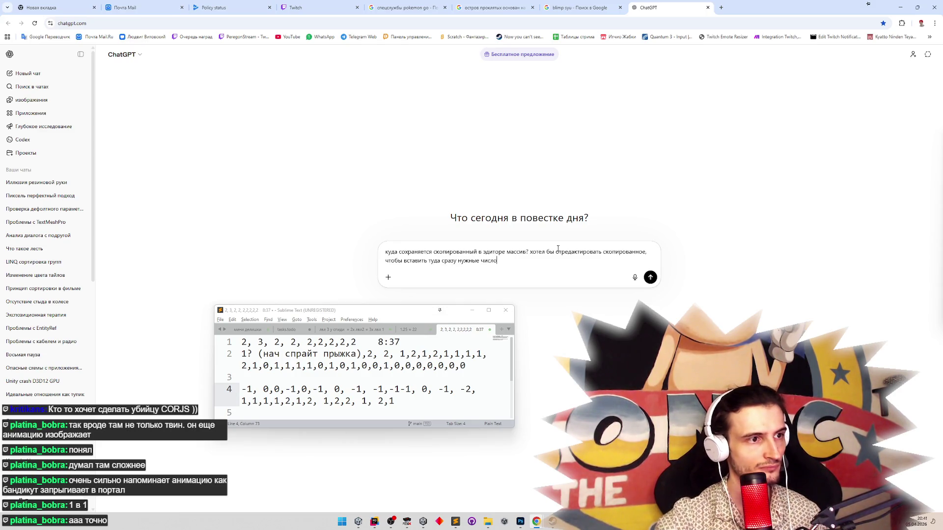
pyautogui.press('Return')
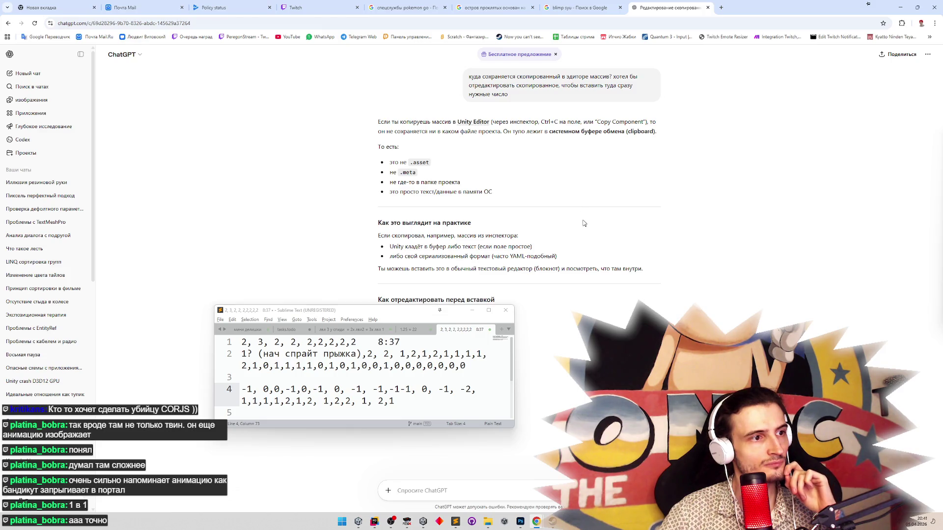
# Read the answer, park the notes window at the upper left, and return to Unity.
pyautogui.moveTo(431, 312)
pyautogui.mouseDown()
pyautogui.moveTo(252, 227)
pyautogui.moveTo(247, 125)
pyautogui.moveTo(279, 127)
pyautogui.mouseUp()
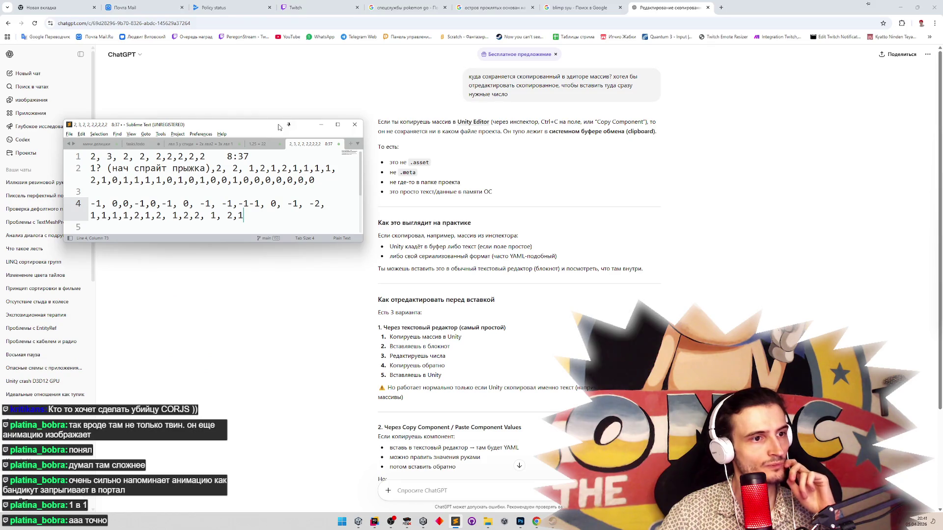
pyautogui.scroll(-1, 504, 255)
pyautogui.scroll(-1, 504, 255)
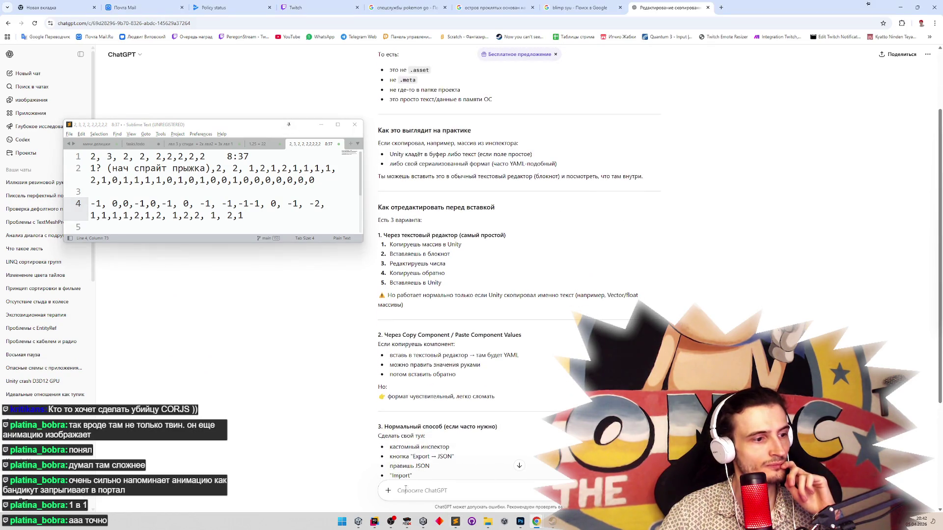
pyautogui.click(456, 521)
pyautogui.click(358, 521)
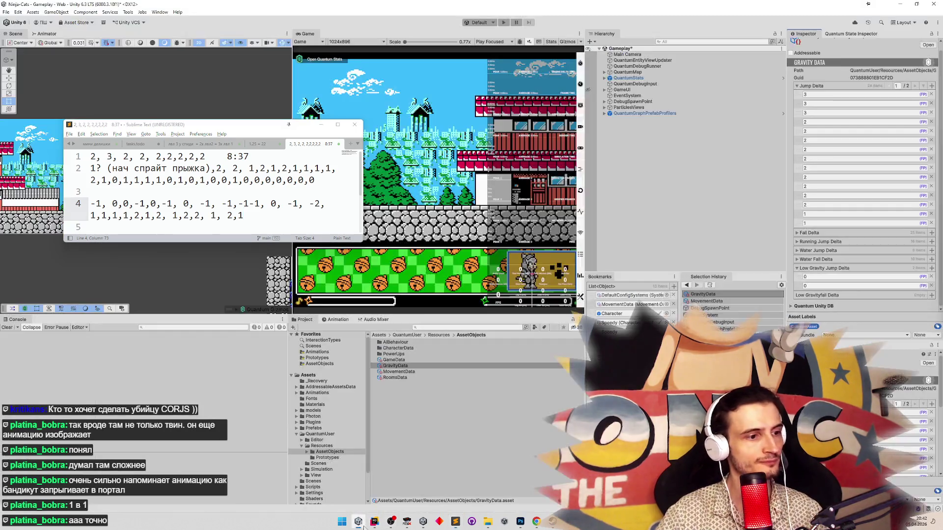
# Paste values so the second Low Gravity Jump Delta entry is 1, and add a blank notes line.
pyautogui.rightClick(825, 271)
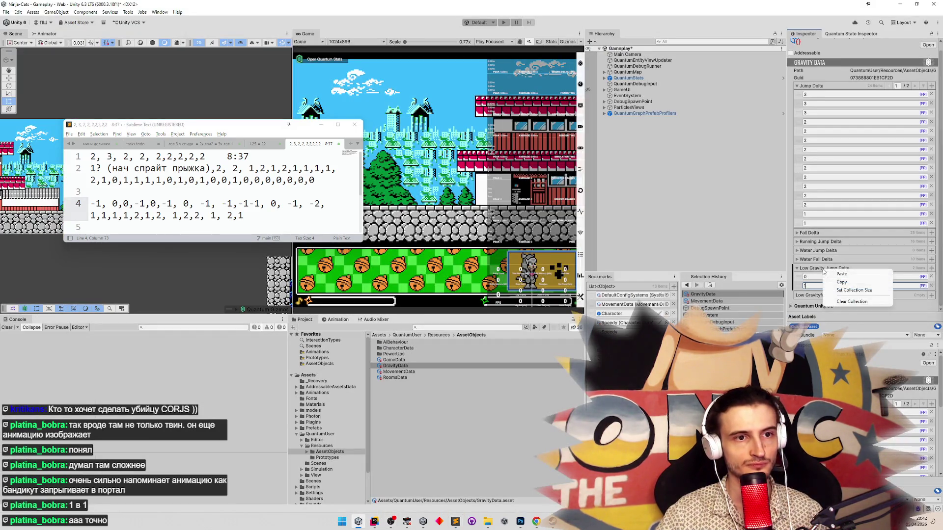
pyautogui.click(843, 282)
pyautogui.click(278, 226)
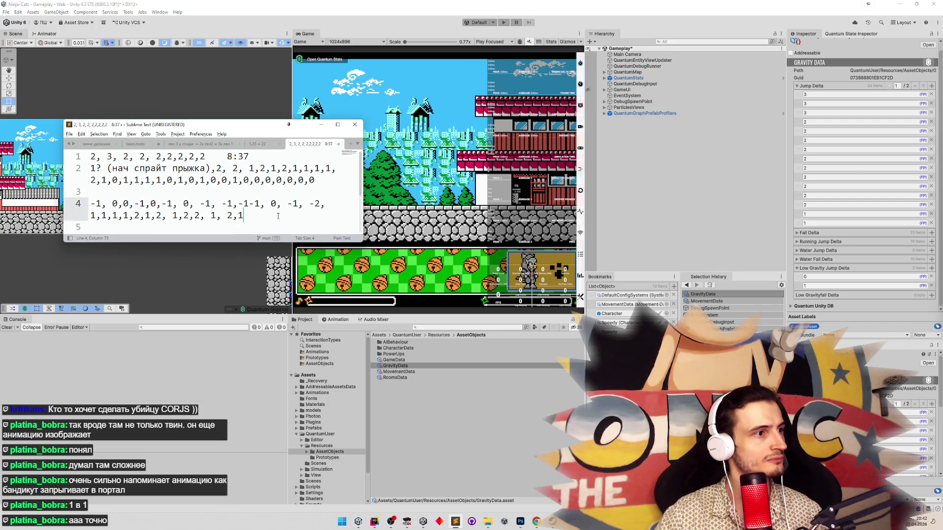
pyautogui.press('Return')
pyautogui.click(270, 221)
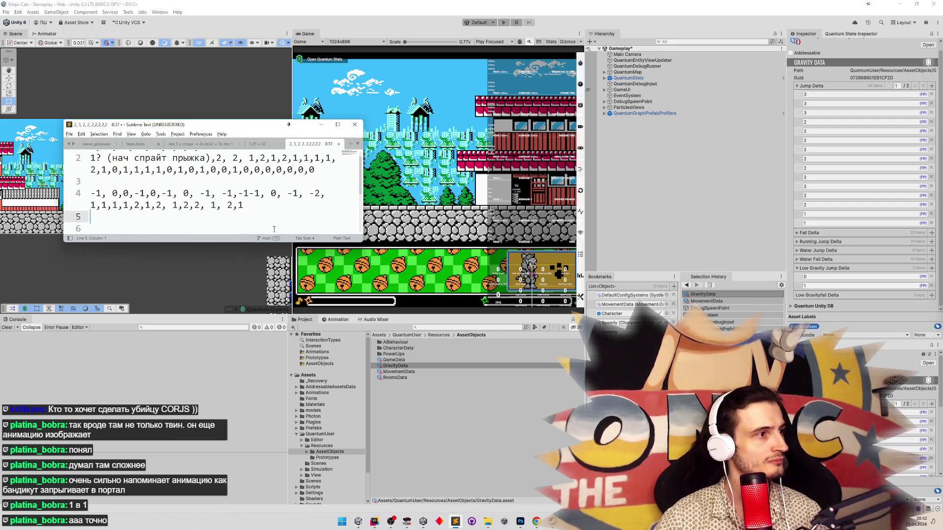
pyautogui.click(536, 522)
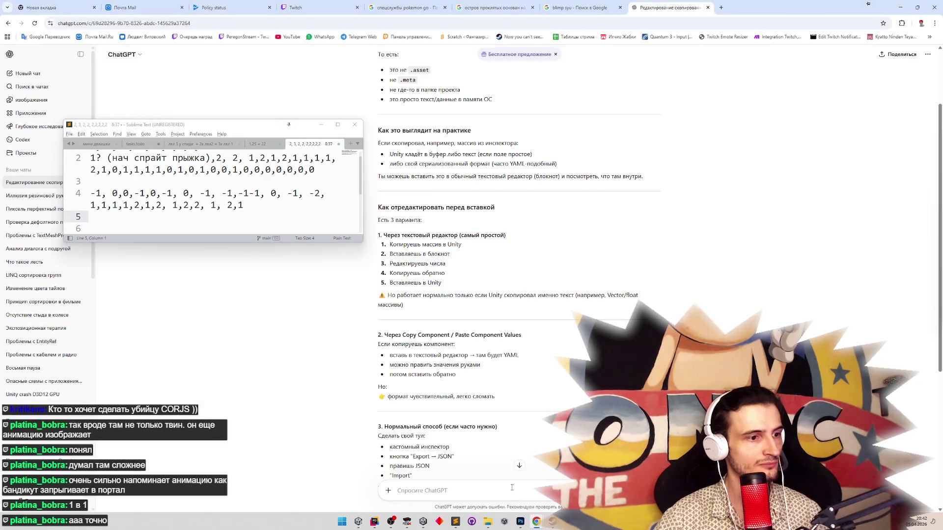
# Tell ChatGPT copying goes through Odin Inspector and nothing pastes into the text editor.
pyautogui.write('копирую')
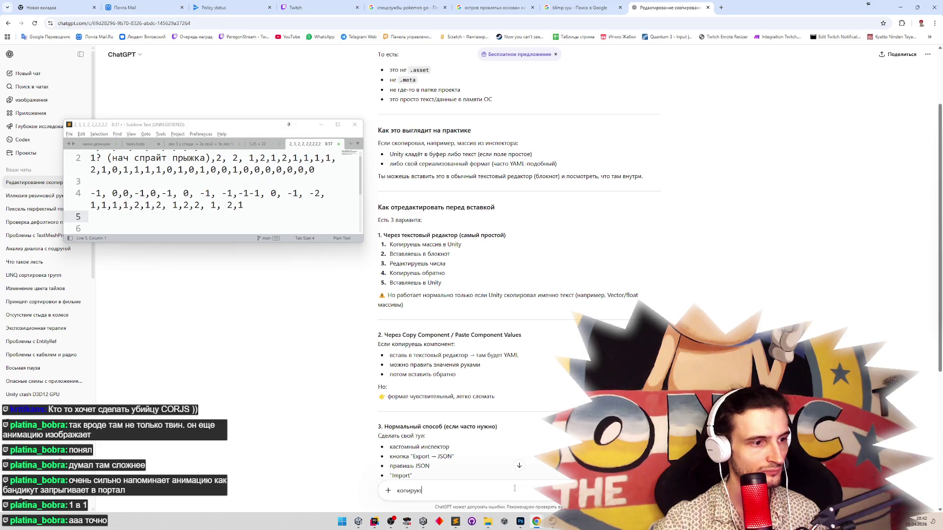
pyautogui.write(' через Odin инспектор, наверное, ничего в тексто')
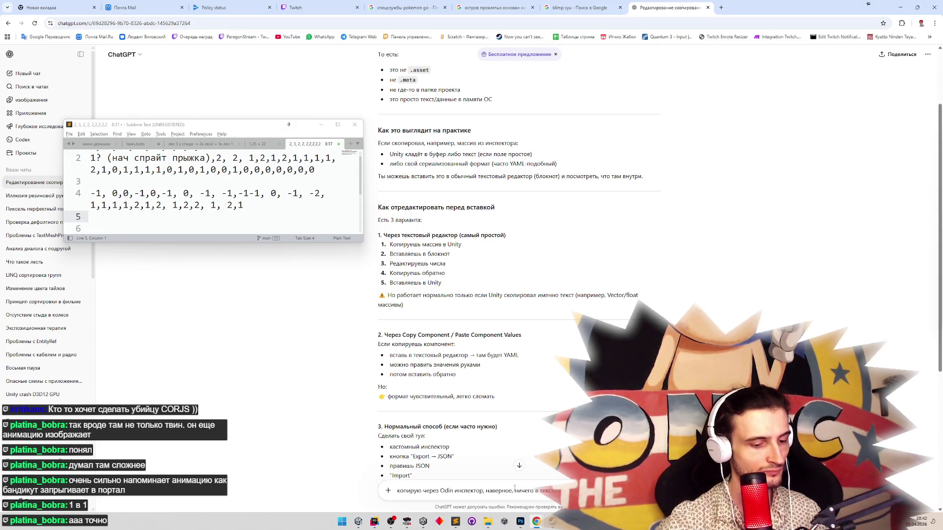
pyautogui.press('Return')
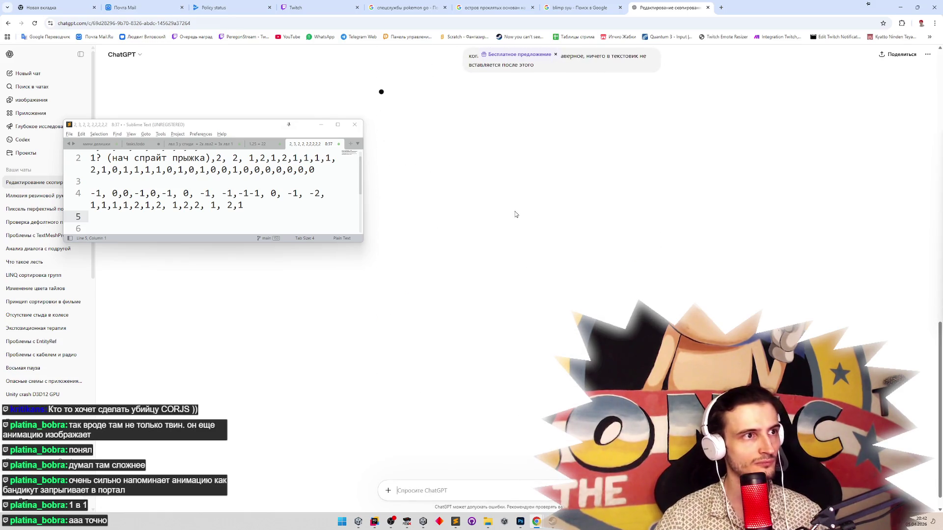
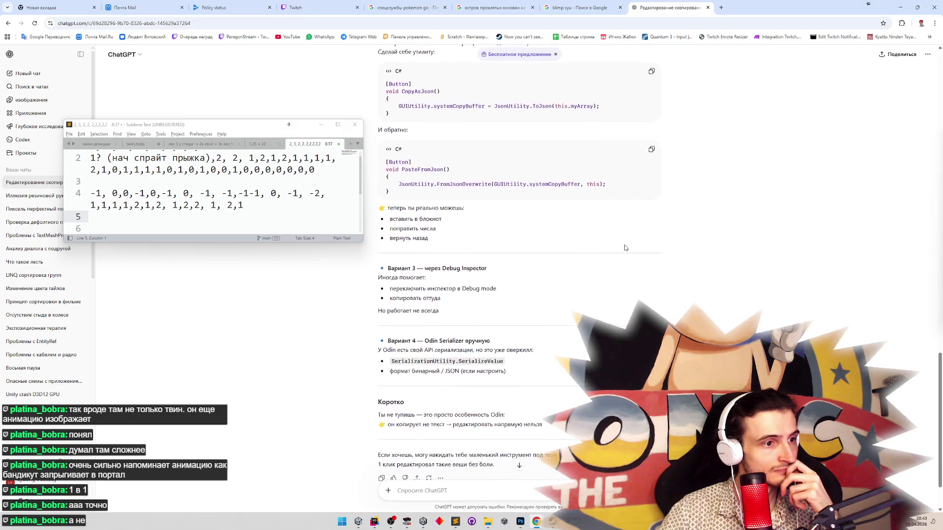
# Show GravityData in the Inspector's Debug view, expand Low Gravity Jump Delta, and paste its JSON.
pyautogui.click(900, 8)
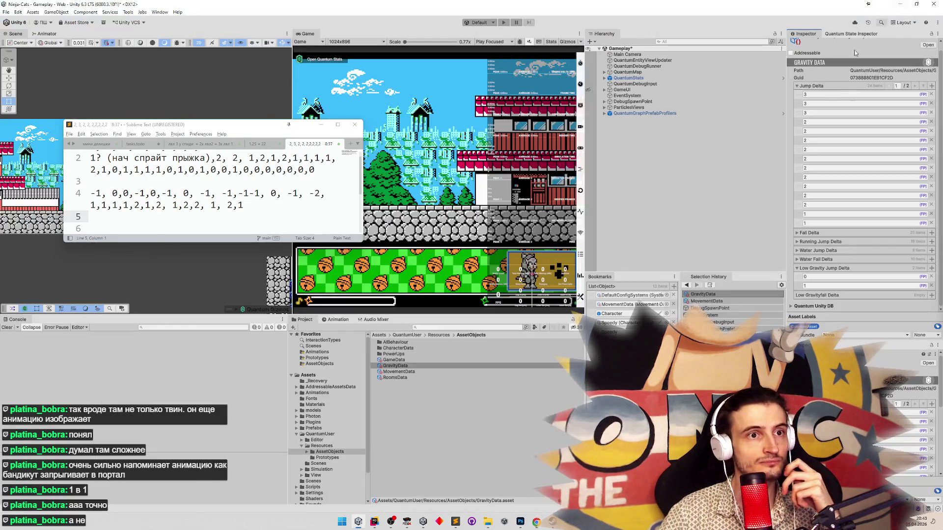
pyautogui.click(934, 43)
pyautogui.click(937, 34)
pyautogui.click(906, 69)
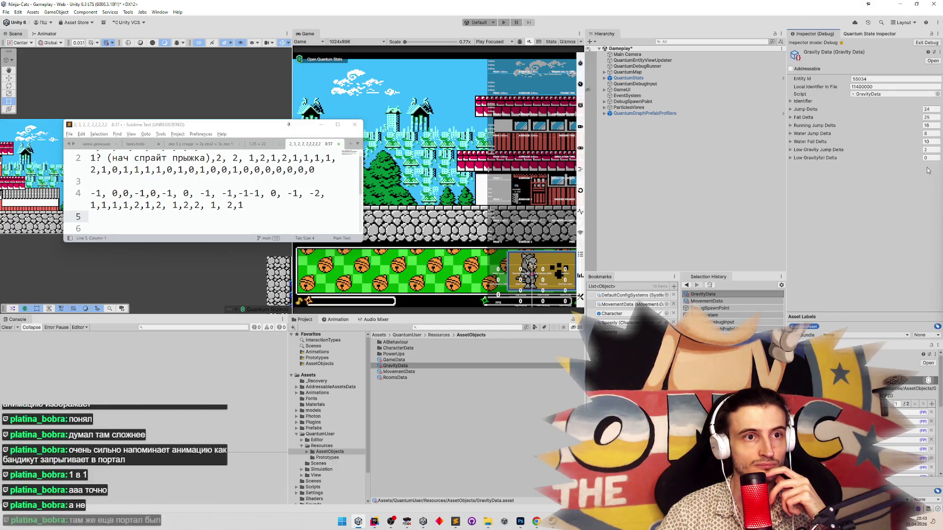
pyautogui.click(815, 150)
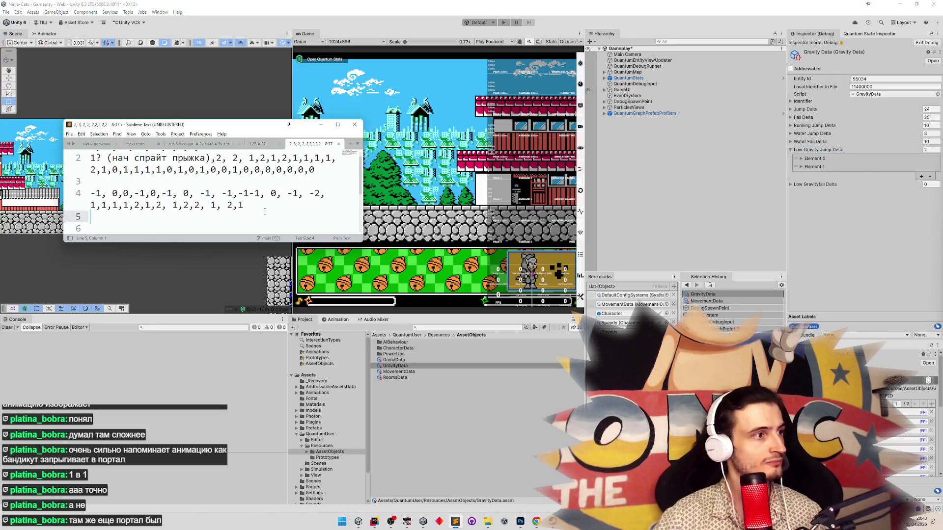
pyautogui.write('GenericPropertyJSON:{"name":"lowGravityJumpDelta","type":-1,"arraySize":2,"arrayType":"FP","children":[{"name":"Array","type":-1,"arraySize":2,"arrayType":"FP","children":[{"name":"size","type":12,"val":2},{"name":"data","type":-1,"children":[{"name":"RawValue","type":0,"val":0}]},{"name":"data","type":-1,"children":[{"name":"RawValue","type":0,"val":65536}]}]}]}')
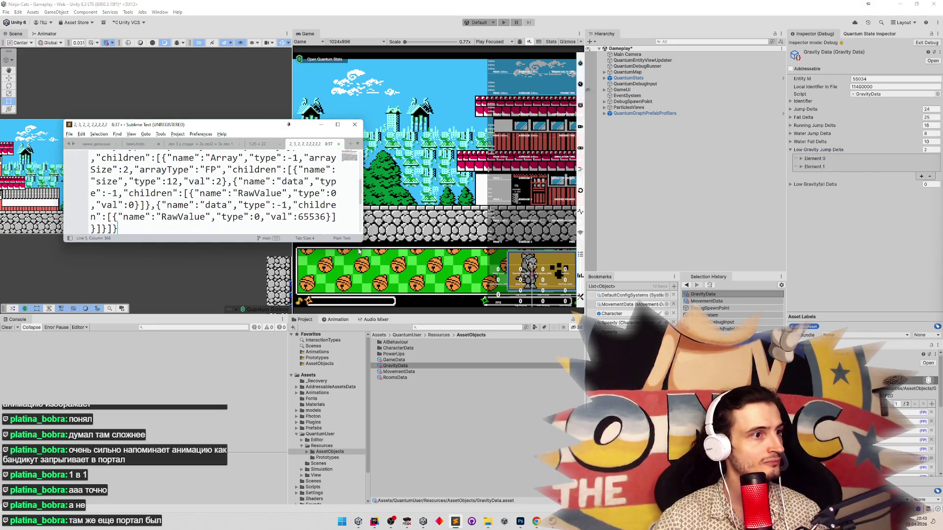
# Maximize the Sublime Text window and try breaking the pasted JSON into lines.
pyautogui.moveTo(362, 242)
pyautogui.mouseDown()
pyautogui.moveTo(638, 491)
pyautogui.moveTo(729, 452)
pyautogui.moveTo(747, 400)
pyautogui.moveTo(289, 381)
pyautogui.moveTo(451, 428)
pyautogui.mouseUp()
pyautogui.moveTo(511, 437)
pyautogui.mouseDown()
pyautogui.moveTo(800, 320)
pyautogui.moveTo(826, 347)
pyautogui.mouseUp()
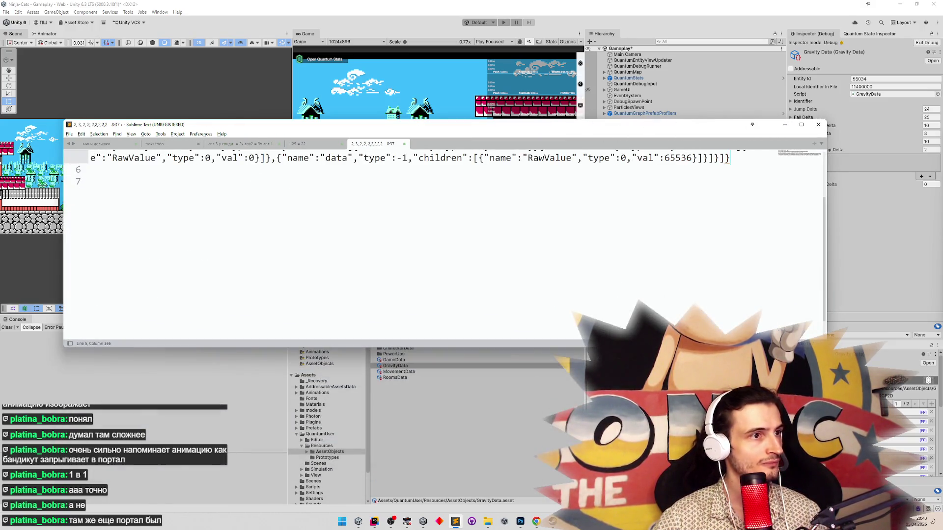
pyautogui.doubleClick(599, 128)
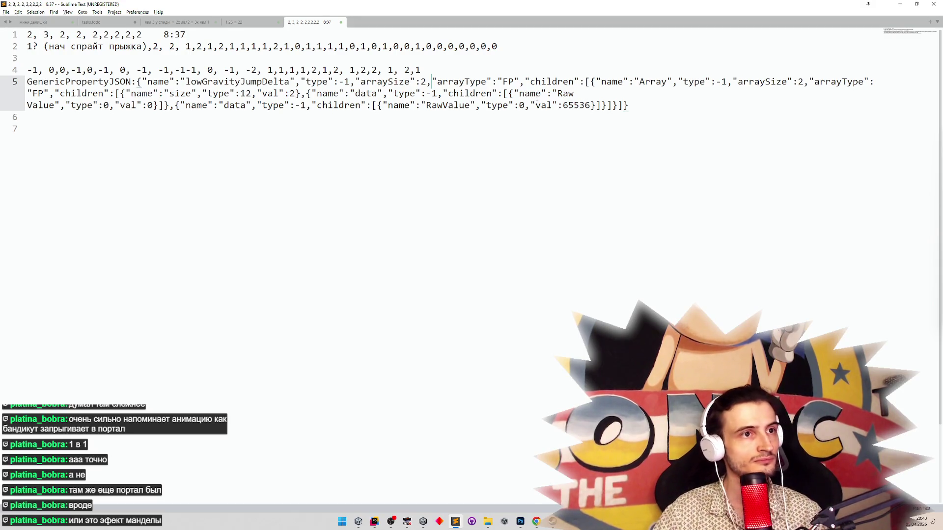
pyautogui.click(585, 82)
pyautogui.press('Return')
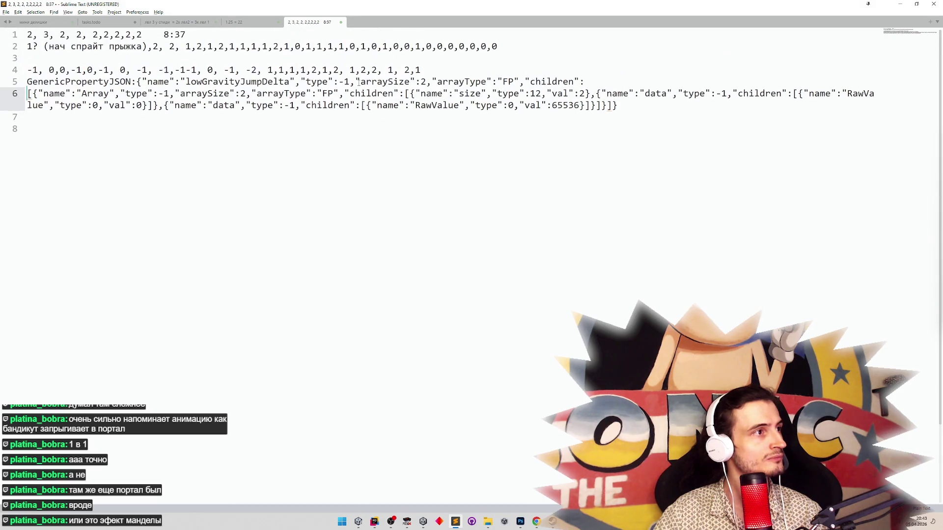
pyautogui.click(421, 70)
pyautogui.press('Return')
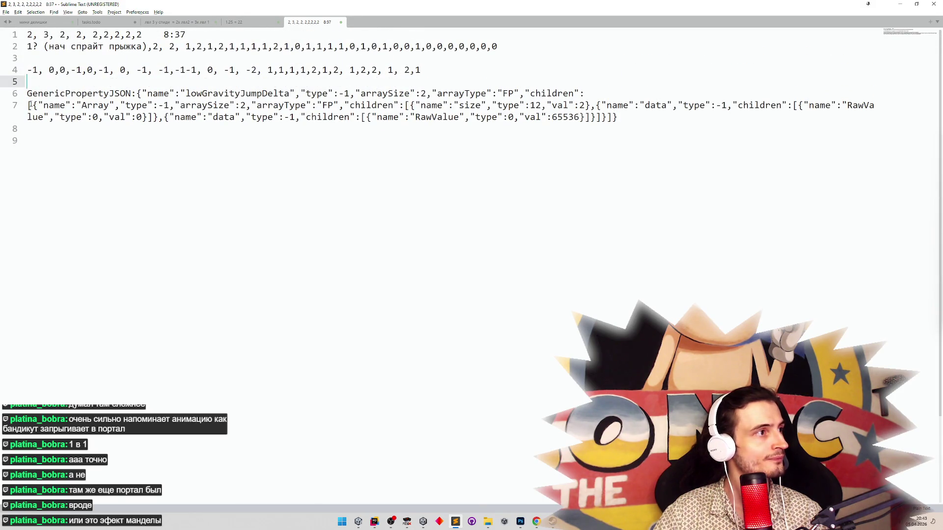
pyautogui.click(29, 105)
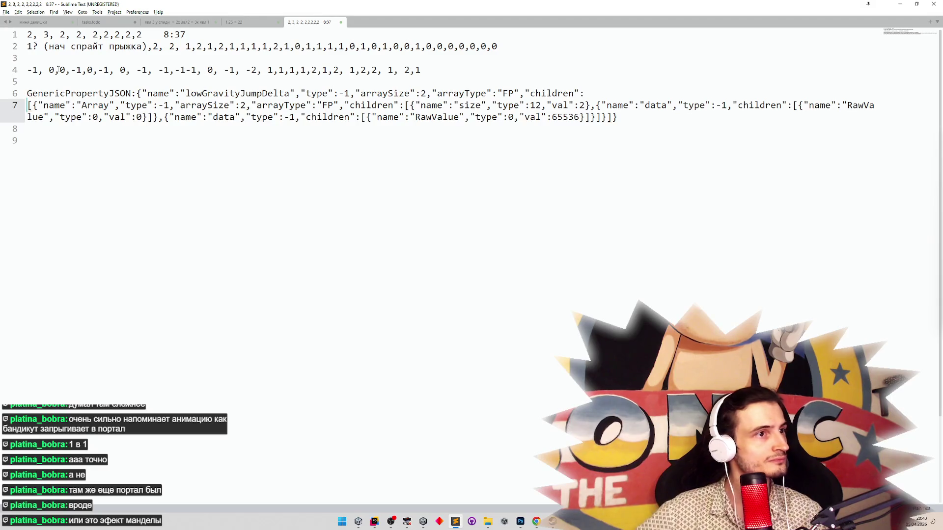
pyautogui.press('Up')
pyautogui.press('BackSpace')
pyautogui.press('Down')
pyautogui.press('BackSpace')
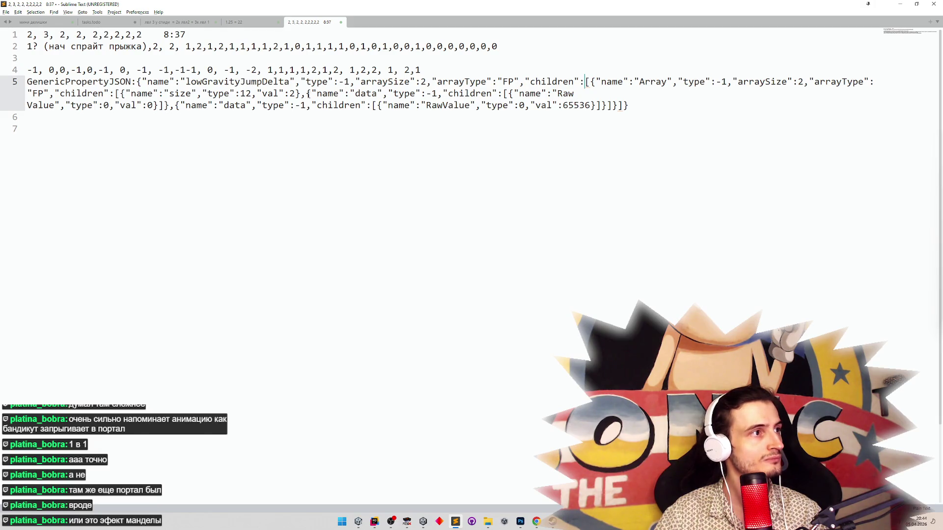
# Split the Array entry, size value and first data entries onto separate lines.
pyautogui.click(591, 82)
pyautogui.moveTo(591, 82)
pyautogui.mouseDown()
pyautogui.moveTo(574, 93)
pyautogui.moveTo(454, 82)
pyautogui.moveTo(328, 82)
pyautogui.moveTo(300, 94)
pyautogui.mouseUp()
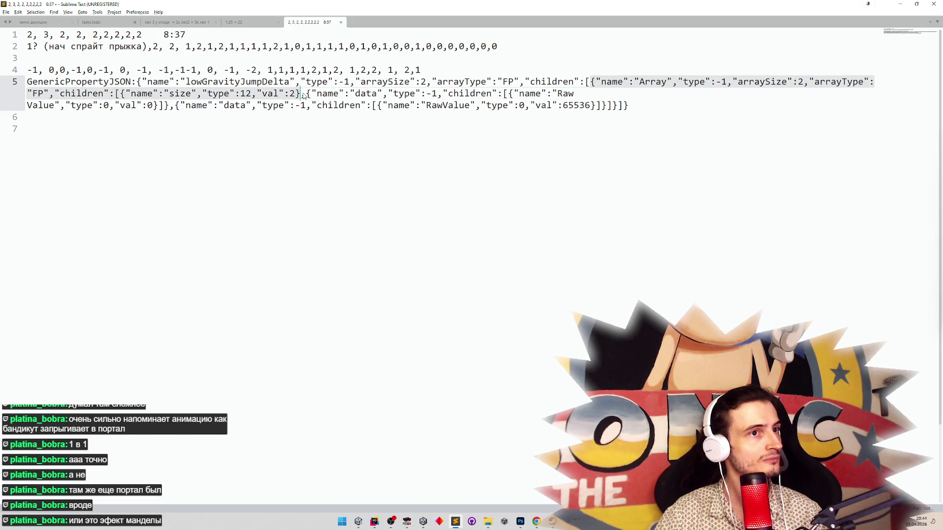
pyautogui.click(590, 82)
pyautogui.press('Return')
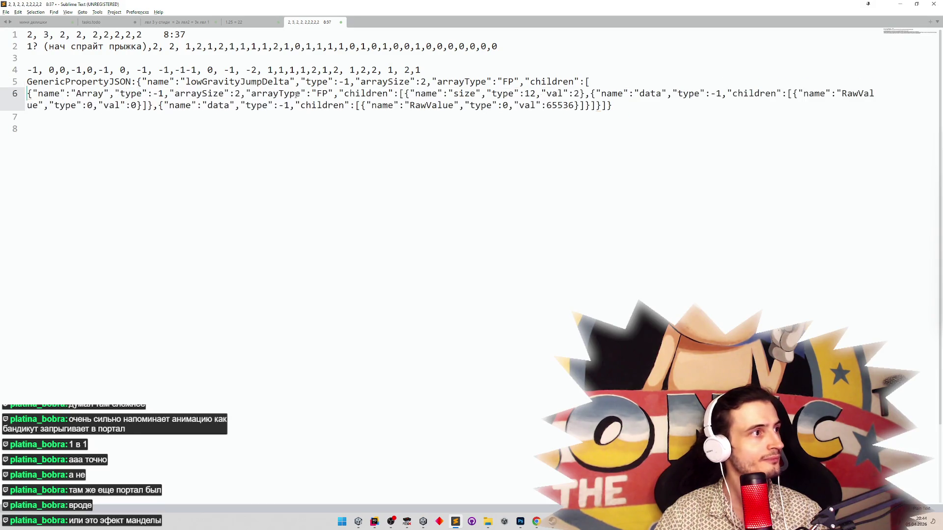
pyautogui.click(589, 93)
pyautogui.press('Return')
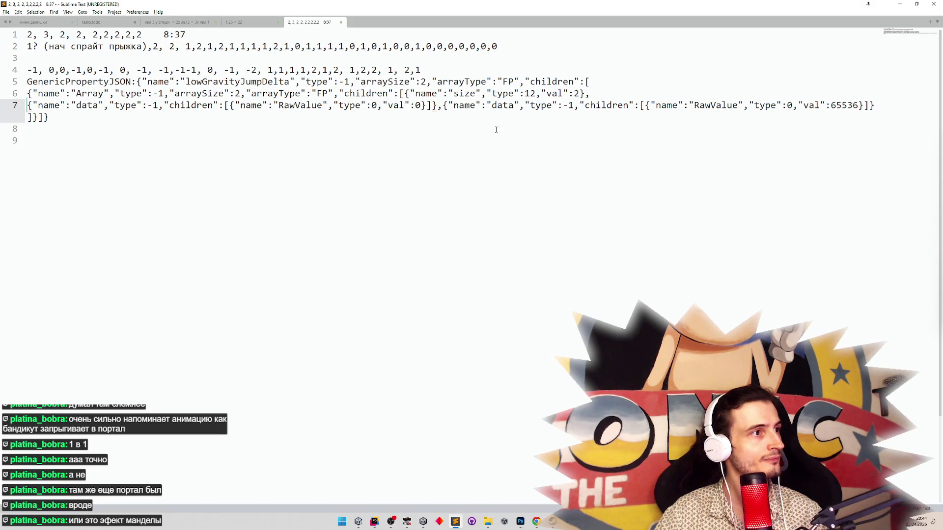
pyautogui.click(230, 107)
pyautogui.press('Return')
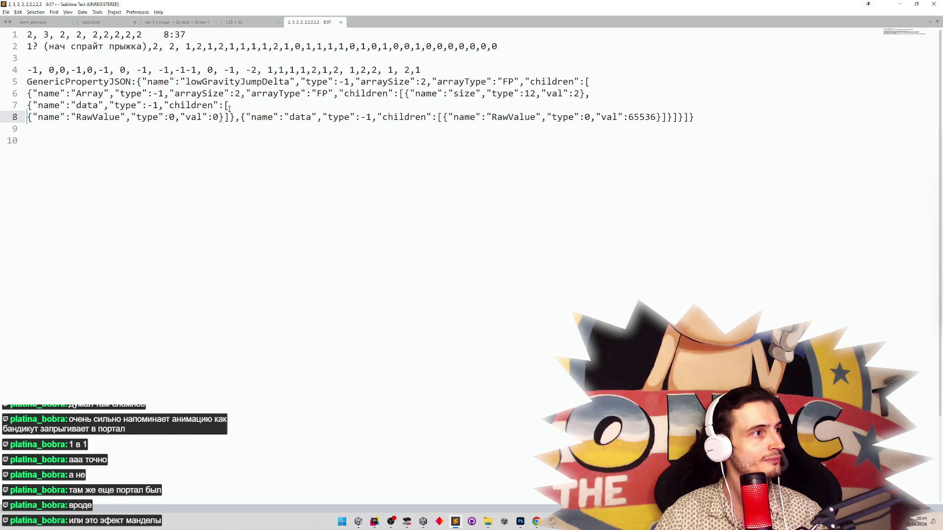
pyautogui.click(241, 117)
pyautogui.press('Return')
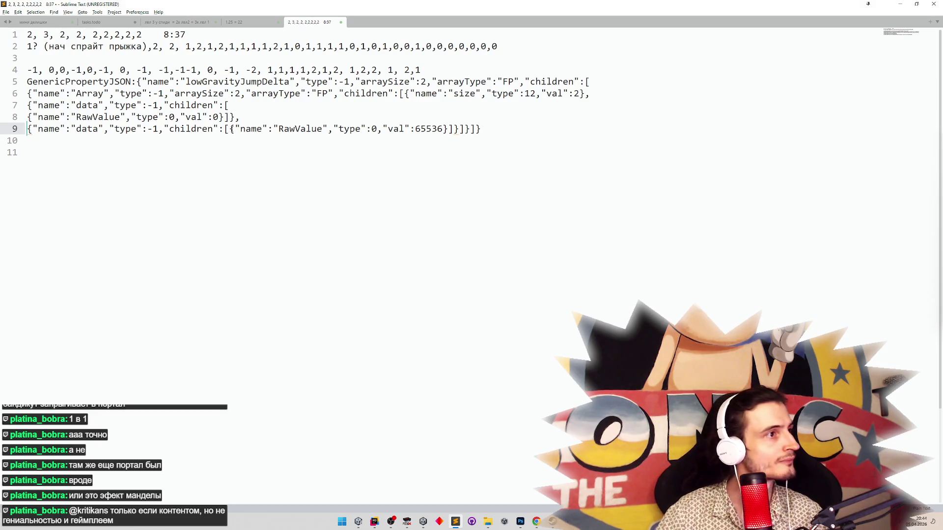
pyautogui.click(230, 128)
pyautogui.press('Return')
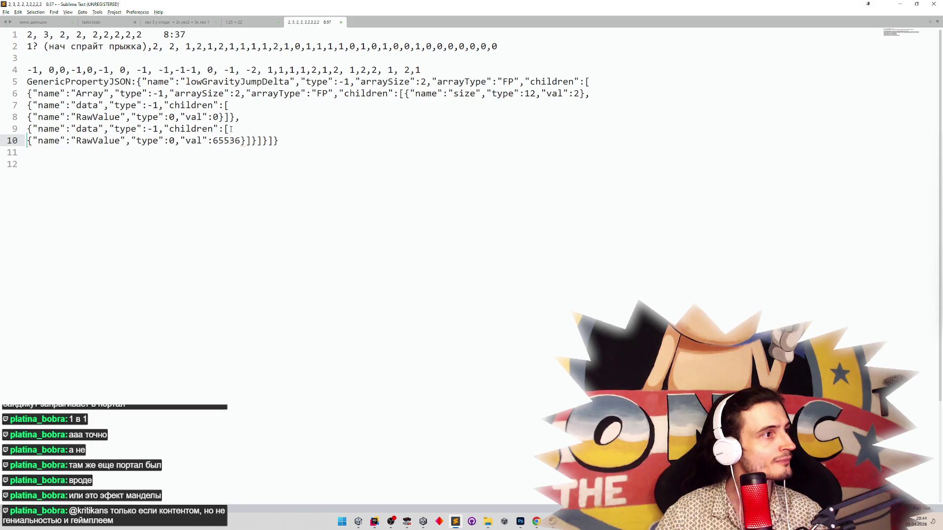
# Delete the pasted JSON block and restore Sublime Text to a smaller window.
pyautogui.press('Down')
pyautogui.hotkey('shift', 'Up')
pyautogui.hotkey('shift', 'Up')
pyautogui.hotkey('shift', 'Up')
pyautogui.press('BackSpace')
pyautogui.doubleClick(551, 4)
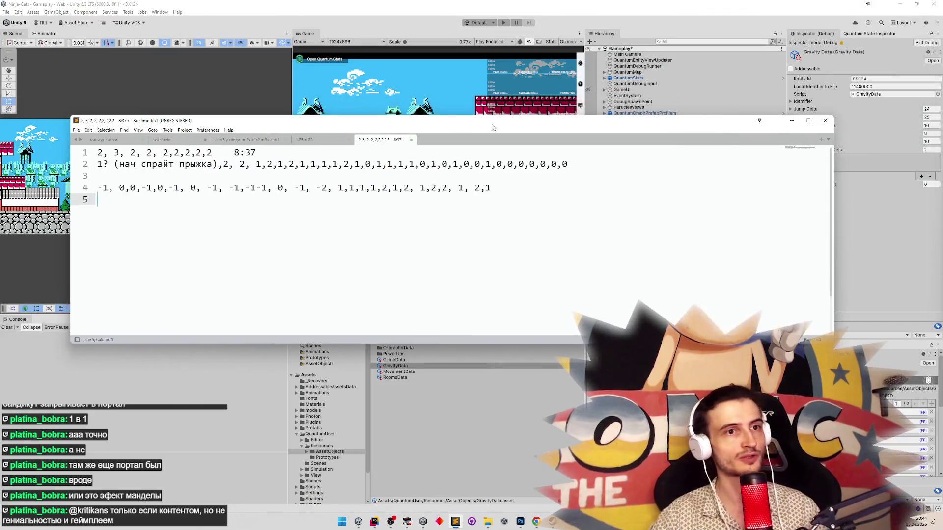
# Narrow the Sublime Text window and shift it slightly up and right.
pyautogui.moveTo(800, 190); pyautogui.dragTo(589, 189)
pyautogui.moveTo(519, 123); pyautogui.dragTo(529, 115)
pyautogui.scroll(-2, 540, 186)
pyautogui.scroll(2, 541, 185)
pyautogui.scroll(-1, 539, 184)
pyautogui.scroll(1, 537, 181)
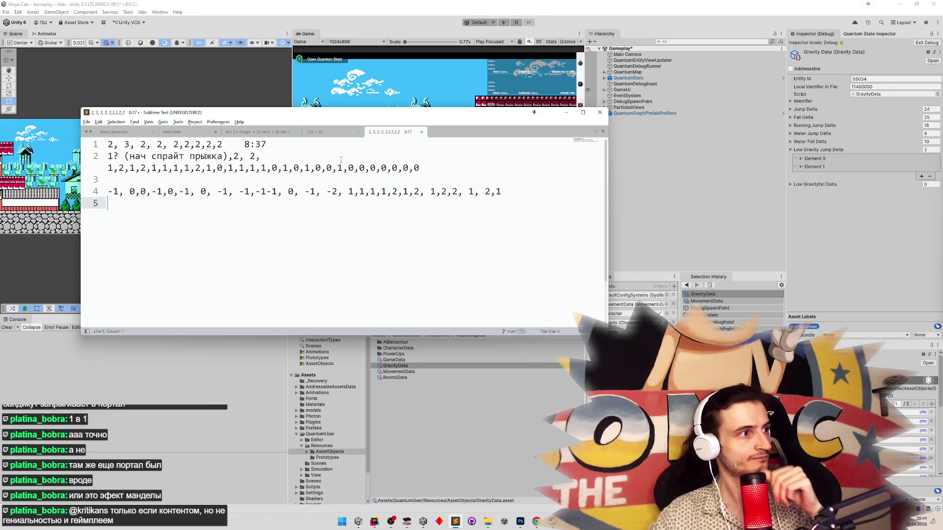
# Remove the blank line between the two delta rows, then leave the Inspector's debug view.
pyautogui.press('Up')
pyautogui.press('Up')
pyautogui.press('BackSpace')
pyautogui.scroll(-2, 297, 152)
pyautogui.scroll(2, 295, 152)
pyautogui.scroll(-1, 292, 150)
pyautogui.scroll(1, 289, 149)
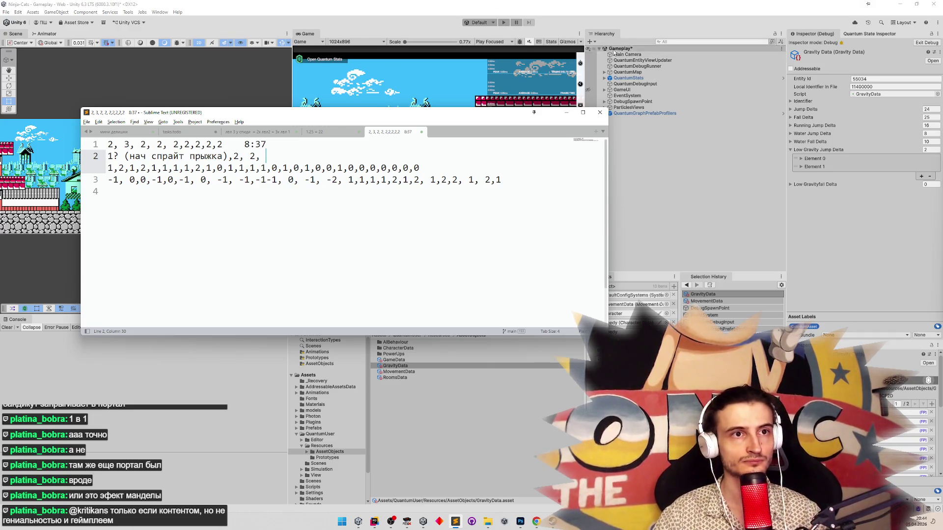
pyautogui.click(928, 43)
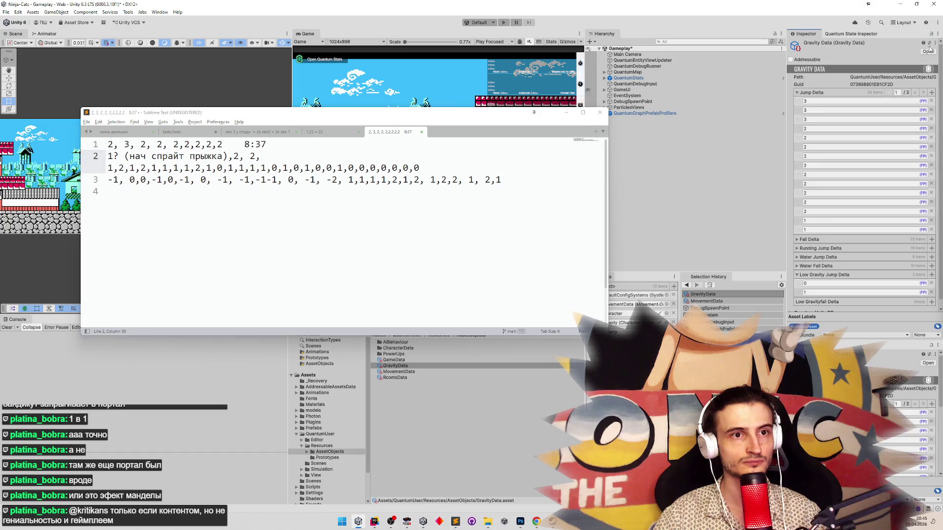
# Add a few Low Gravity Jump Delta entries, undoing and redoing the last one.
pyautogui.scroll(-1, 833, 229)
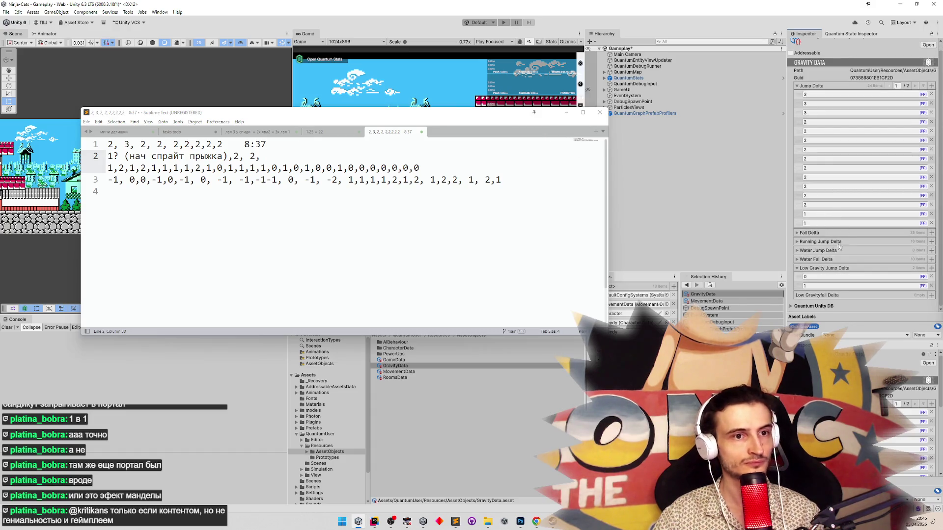
pyautogui.click(931, 268)
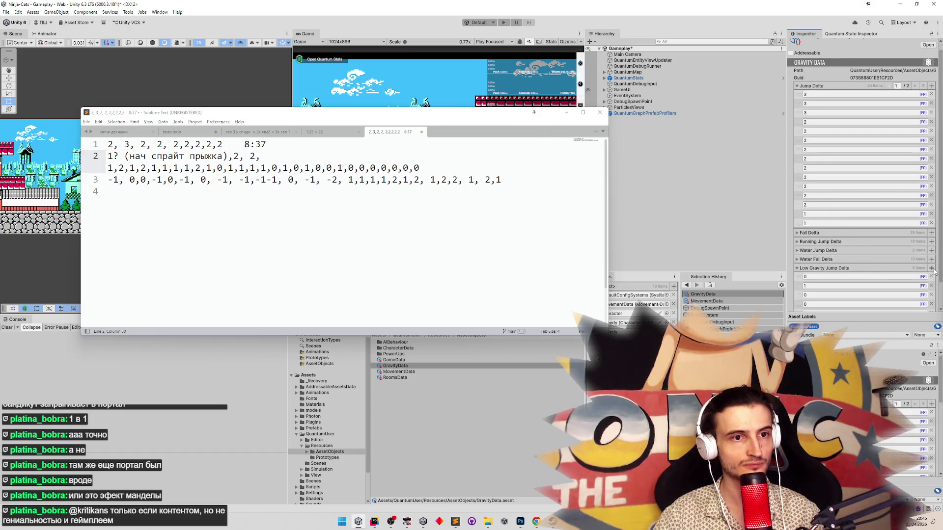
pyautogui.click(933, 271)
pyautogui.click(933, 271)
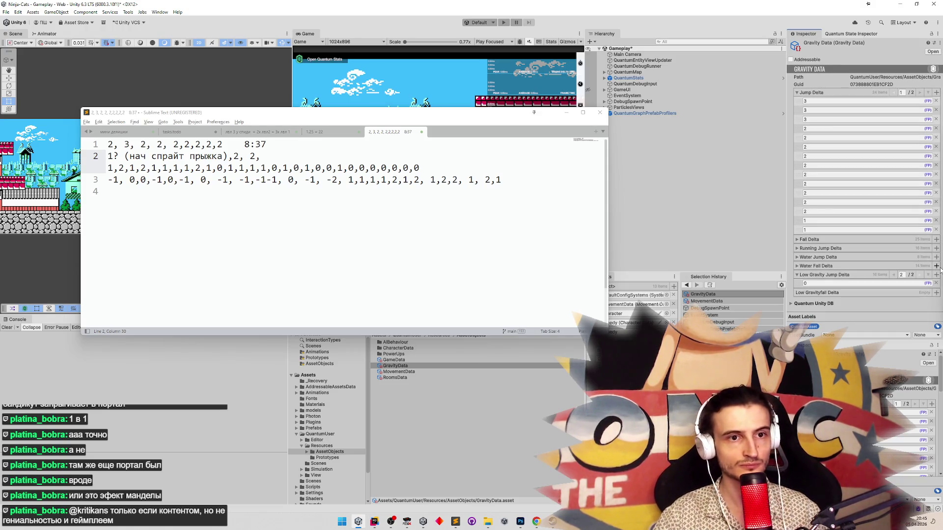
pyautogui.hotkey('ctrl', 'z')
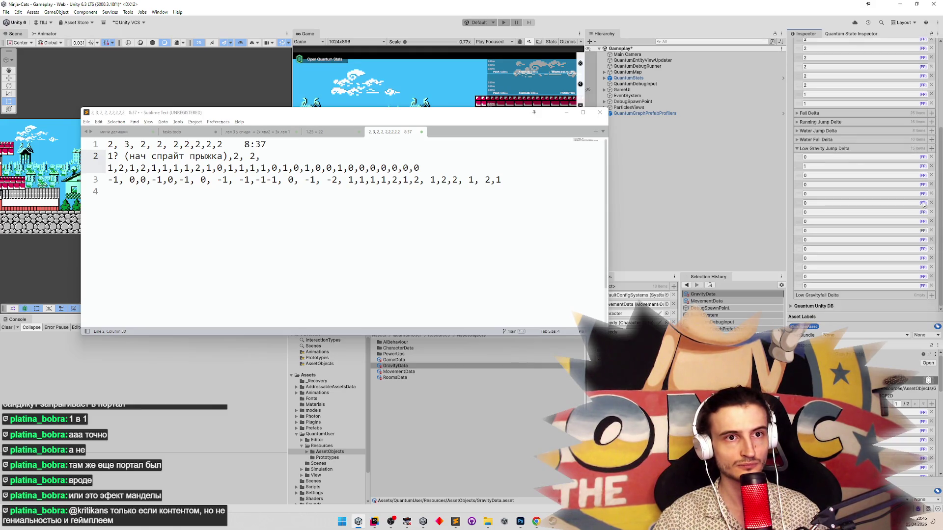
pyautogui.hotkey('ctrl', 'y')
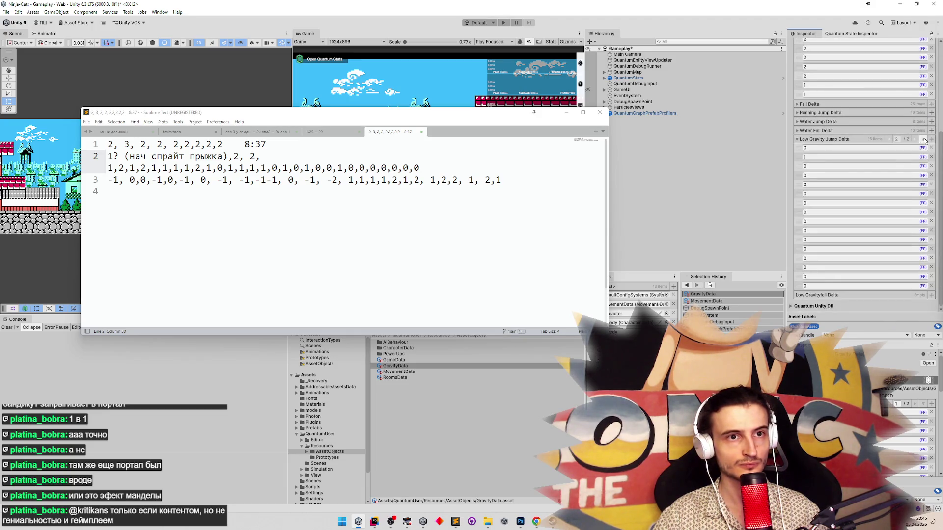
pyautogui.click(925, 138)
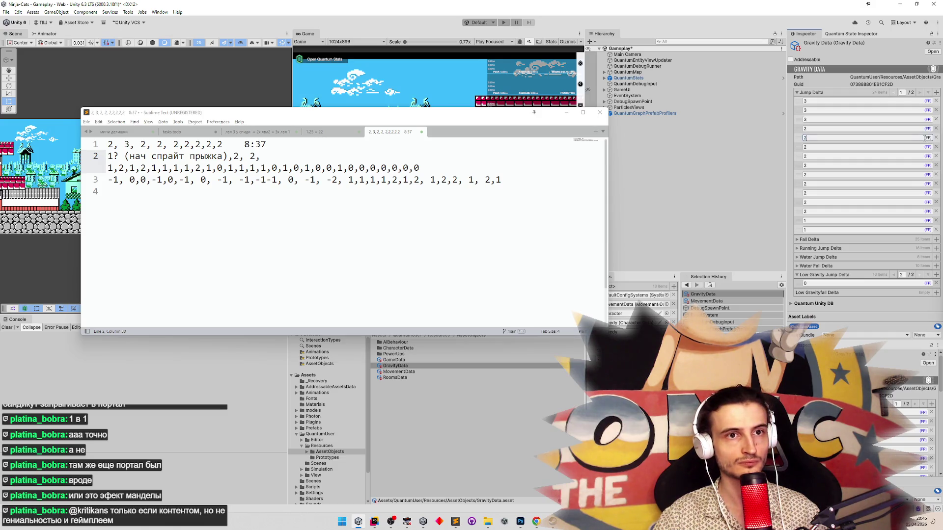
pyautogui.click(931, 93)
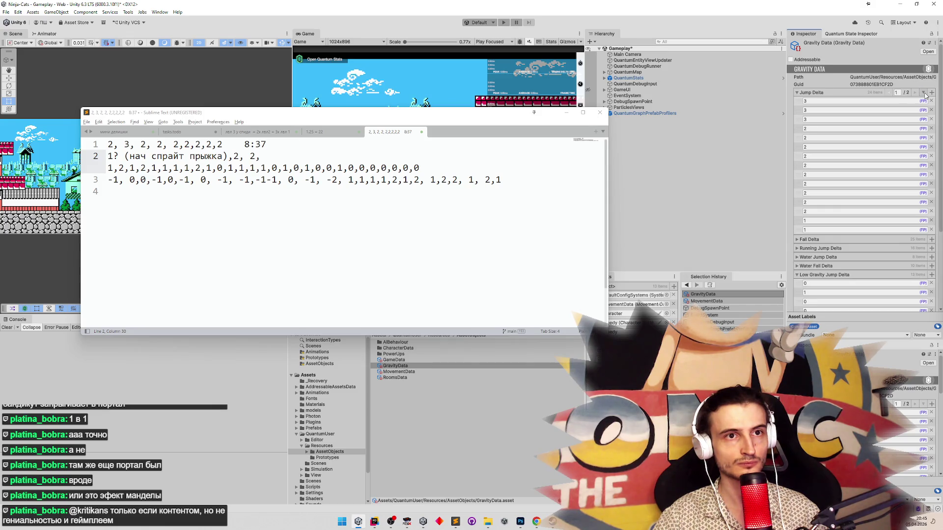
# Keep adding Low Gravity Jump Delta entries until the list has 35 elements.
pyautogui.scroll(-3, 924, 143)
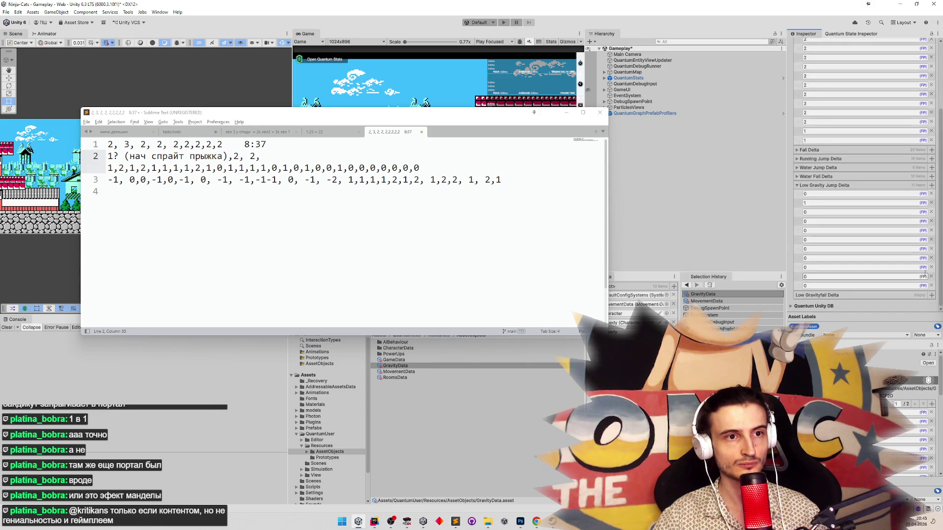
pyautogui.click(932, 185)
pyautogui.click(931, 185)
pyautogui.click(932, 185)
pyautogui.click(931, 186)
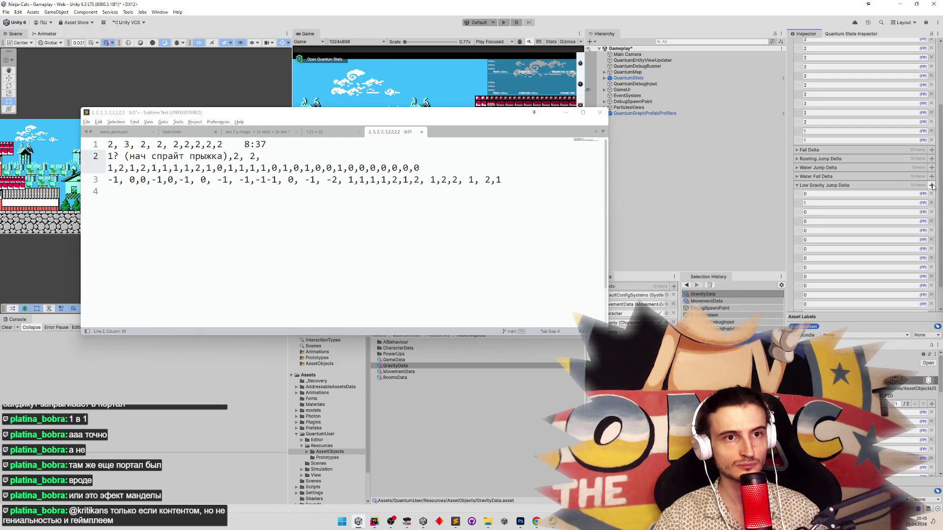
pyautogui.click(932, 185)
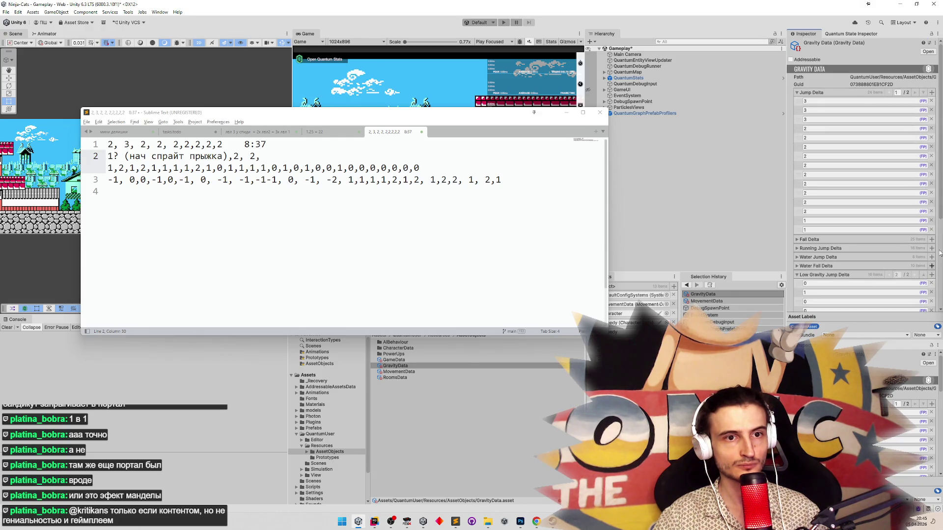
pyautogui.scroll(-5, 941, 251)
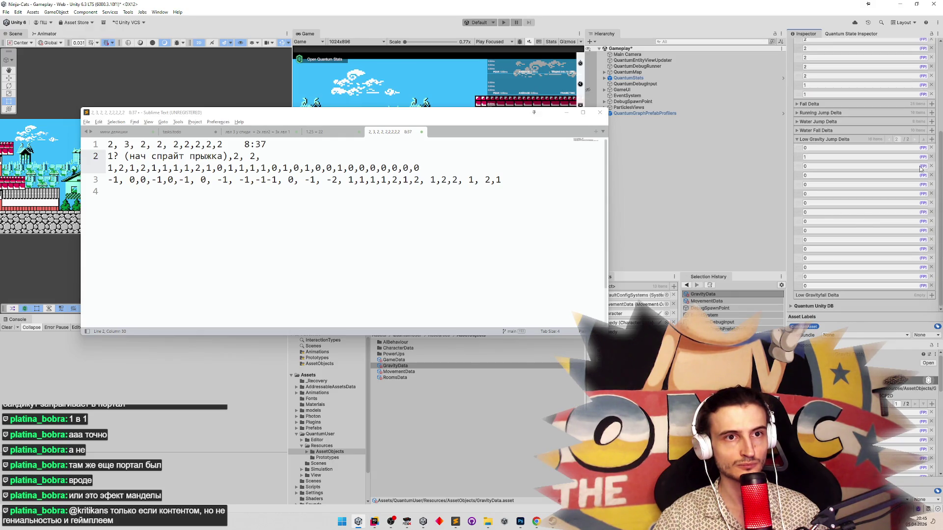
pyautogui.click(931, 140)
pyautogui.click(932, 140)
pyautogui.click(931, 140)
pyautogui.click(931, 141)
pyautogui.click(932, 140)
pyautogui.click(931, 140)
pyautogui.click(931, 141)
pyautogui.click(931, 141)
pyautogui.click(930, 142)
pyautogui.click(930, 142)
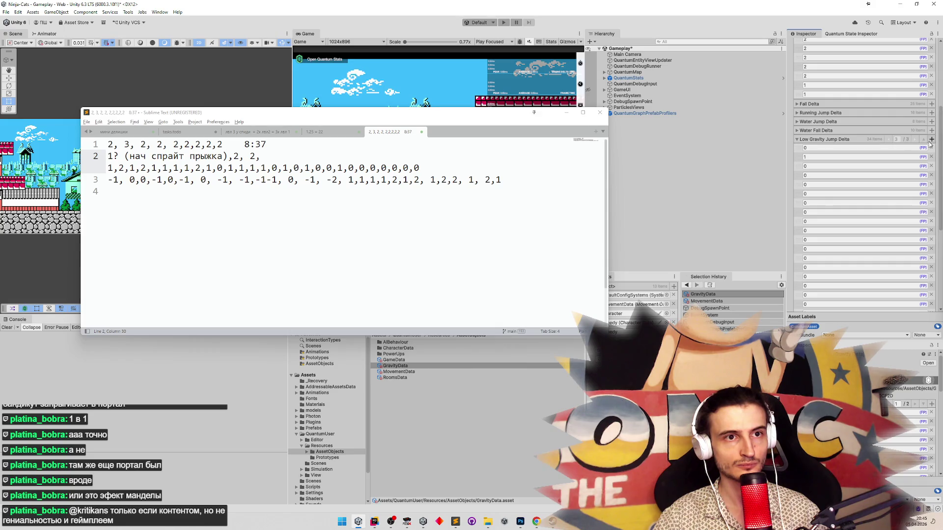
pyautogui.click(931, 140)
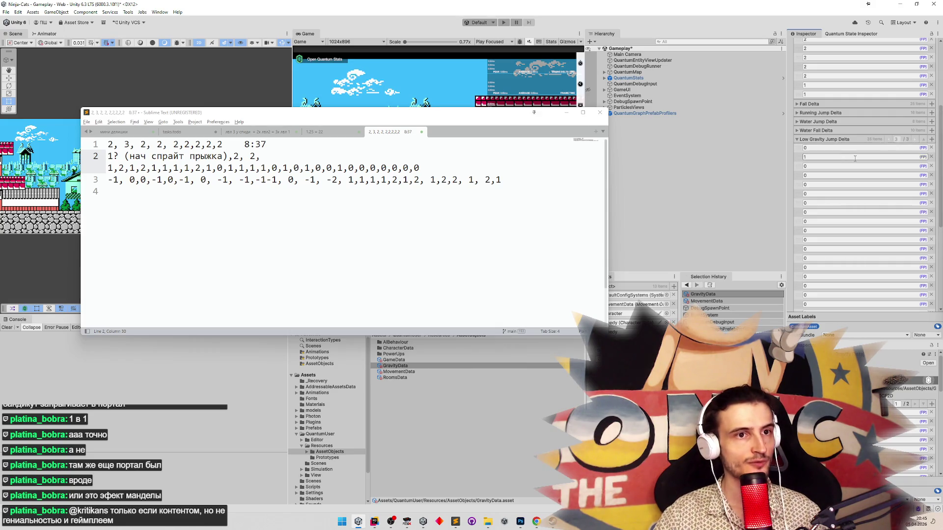
# Enter the first seven Low Gravity Jump Delta values, beginning 2, 3, 2, 2.
pyautogui.click(815, 148)
pyautogui.write('2')
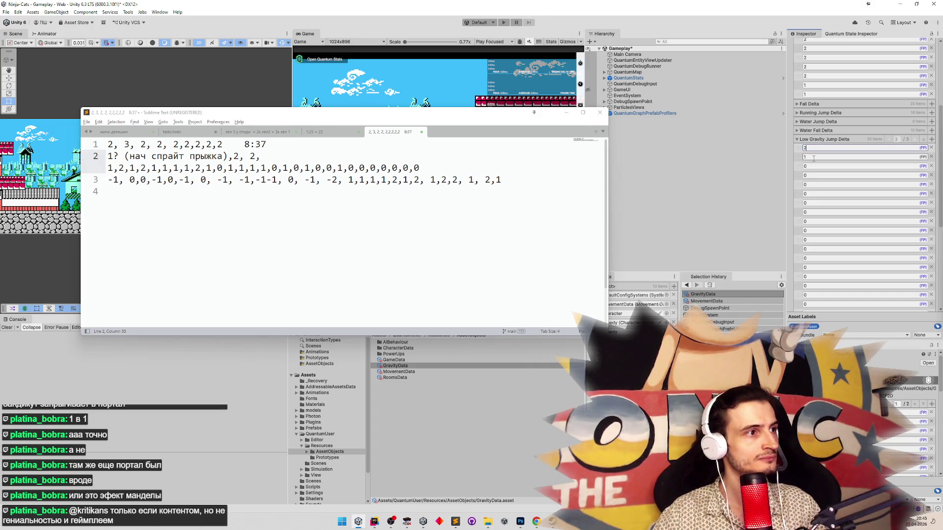
pyautogui.click(815, 158)
pyautogui.click(816, 167)
pyautogui.write('2')
pyautogui.click(817, 176)
pyautogui.write('2')
pyautogui.click(819, 185)
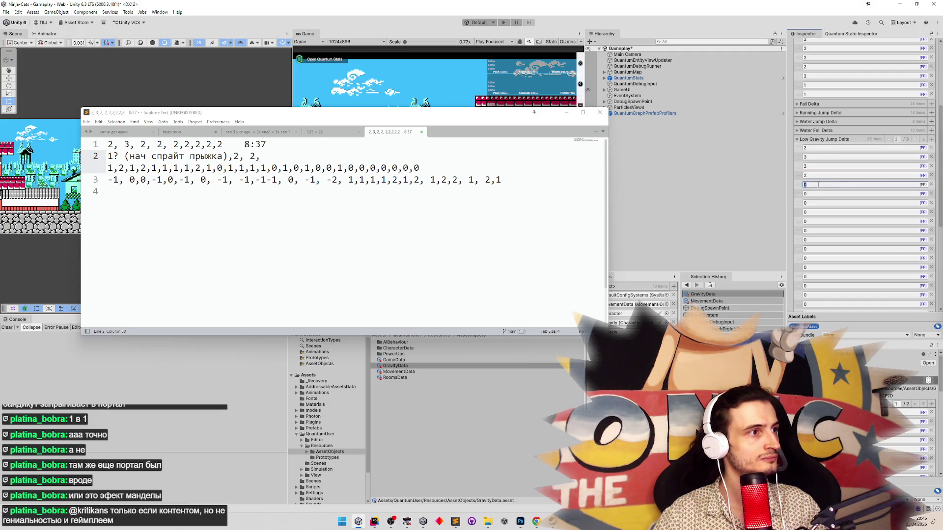
pyautogui.write('2')
pyautogui.click(817, 194)
pyautogui.write('2')
pyautogui.click(817, 203)
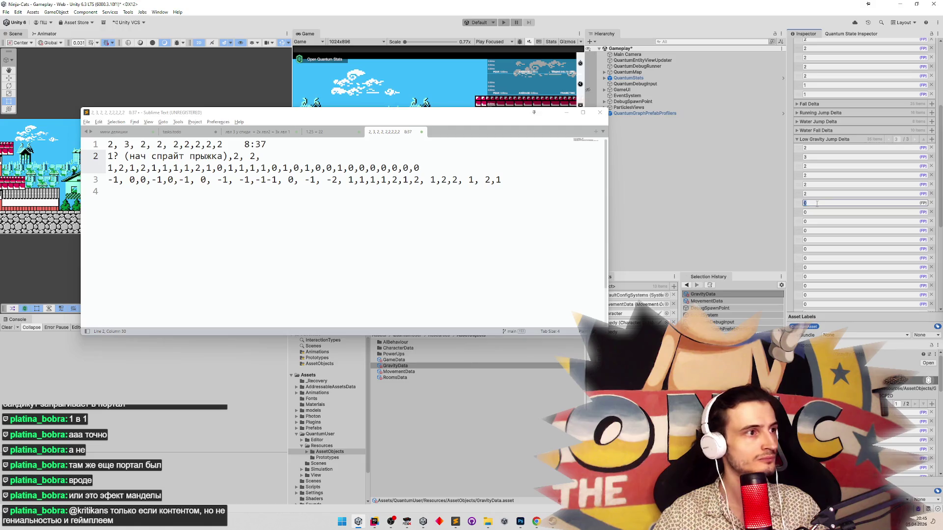
# Fill the next Low Gravity Jump Delta entries with 2, 2, 1, 2, 2, 1.
pyautogui.click(816, 212)
pyautogui.write('2')
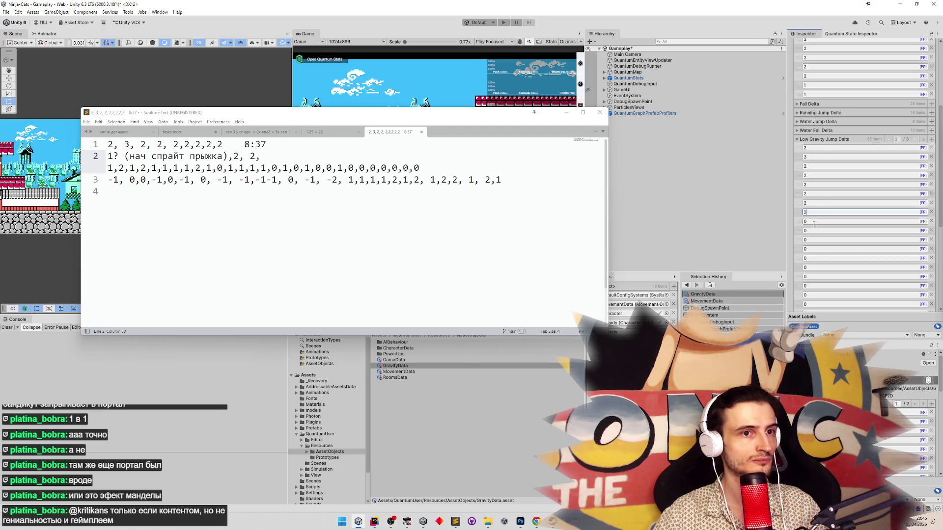
pyautogui.click(812, 222)
pyautogui.write('2')
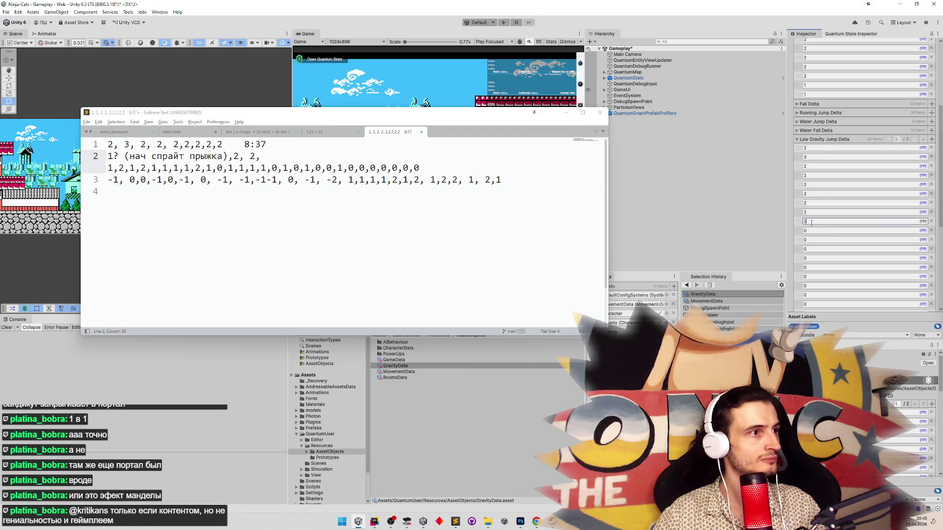
pyautogui.click(811, 231)
pyautogui.write('1')
pyautogui.click(812, 241)
pyautogui.write('2')
pyautogui.click(812, 249)
pyautogui.write('2')
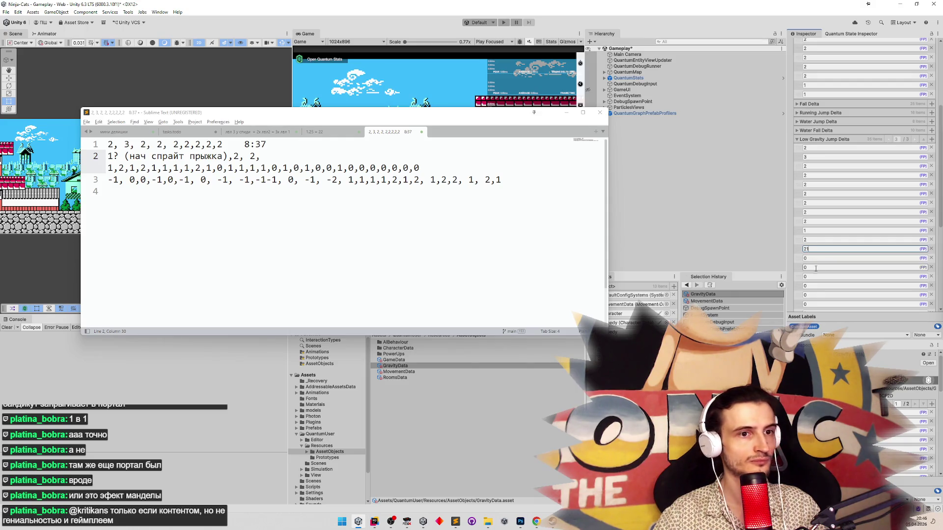
pyautogui.click(811, 258)
pyautogui.write('1')
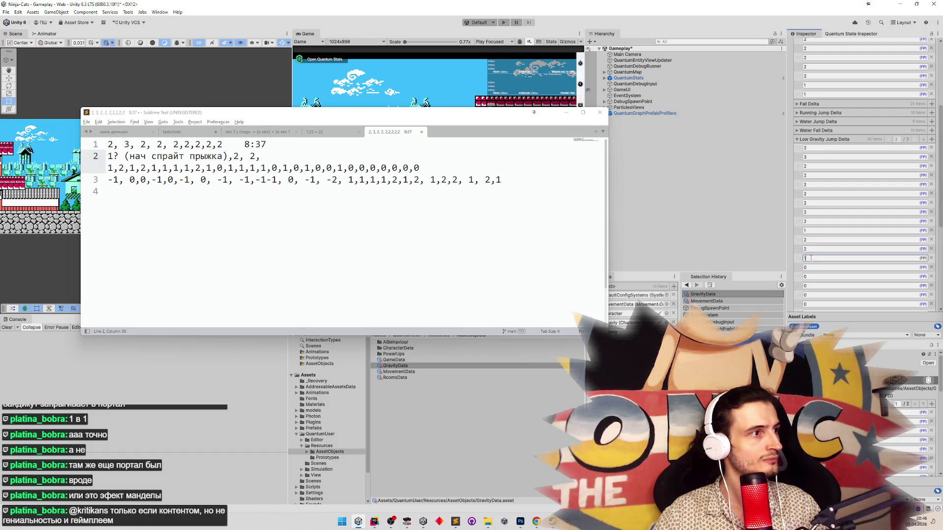
# Continue the lower Low Gravity Jump Delta entries with 2, 1, 1, 1, 2, 1, 1, 1.
pyautogui.scroll(-5, 940, 212)
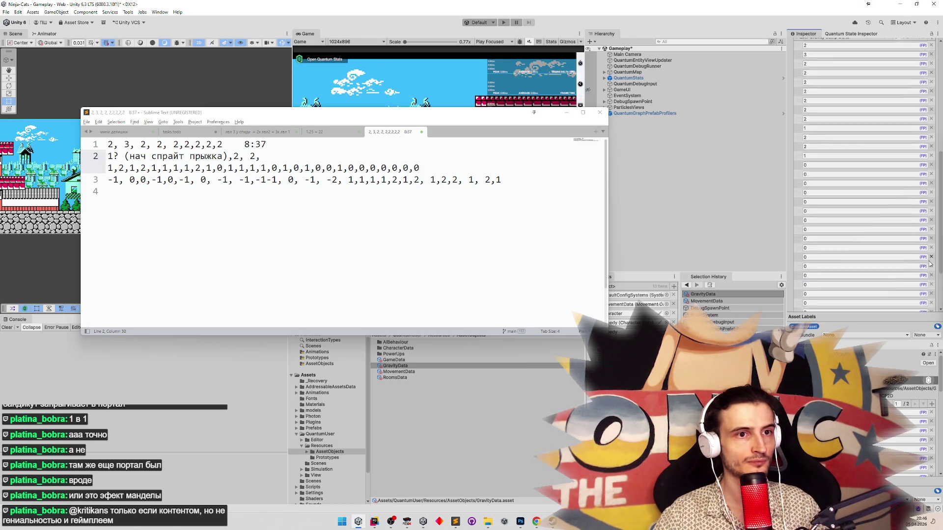
pyautogui.click(817, 99)
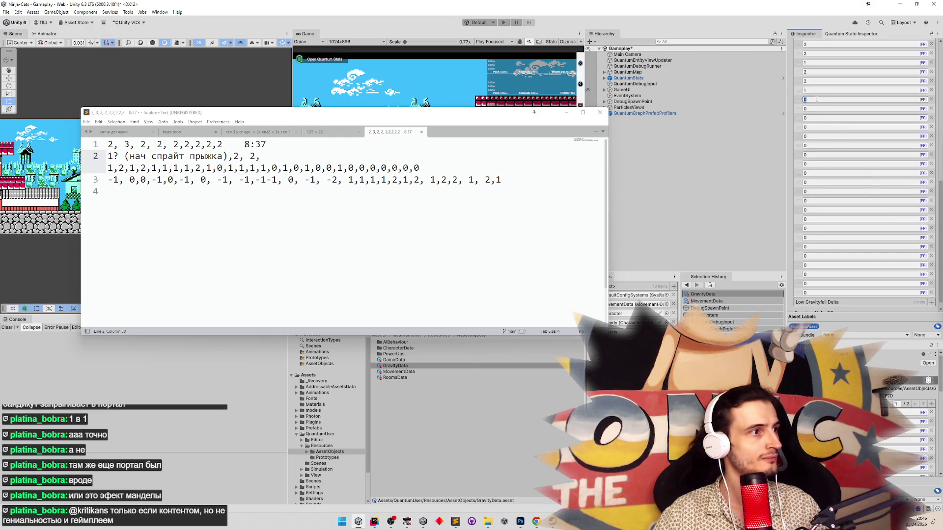
pyautogui.write('2')
pyautogui.click(814, 109)
pyautogui.write('1')
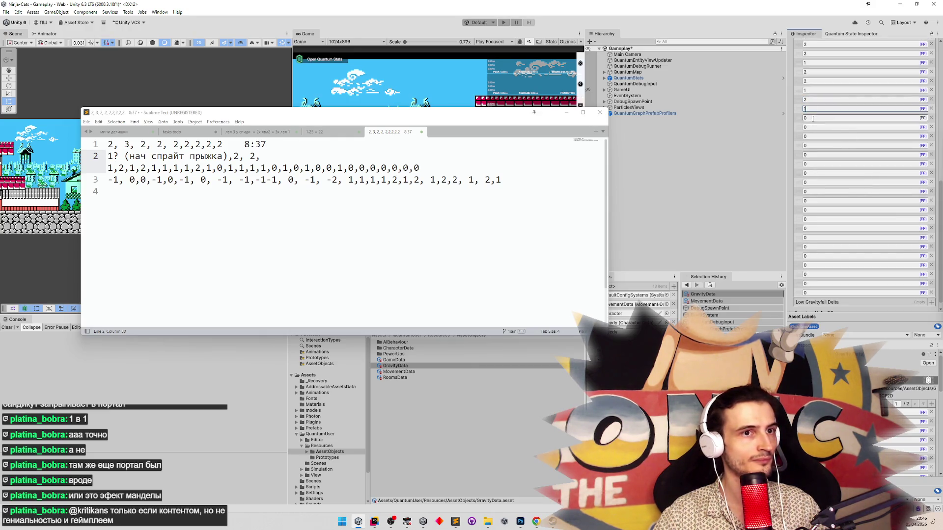
pyautogui.click(812, 118)
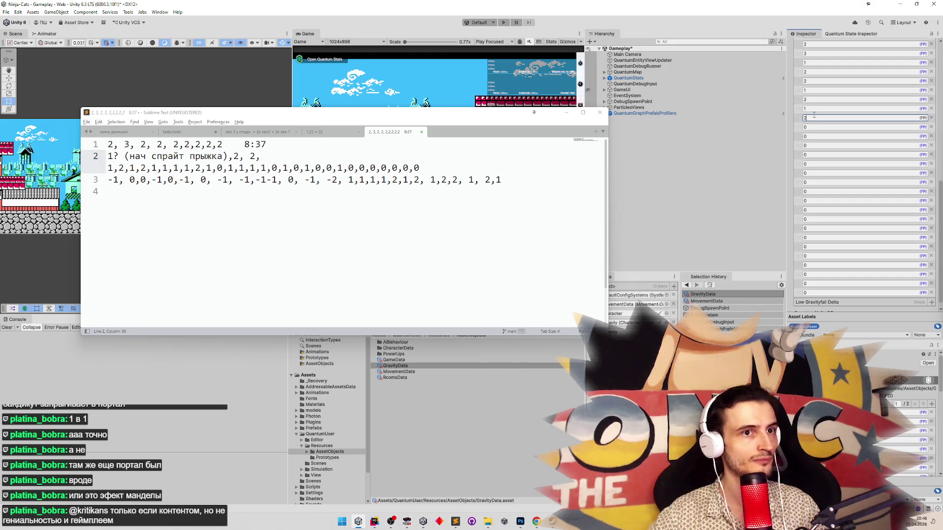
pyautogui.write('2')
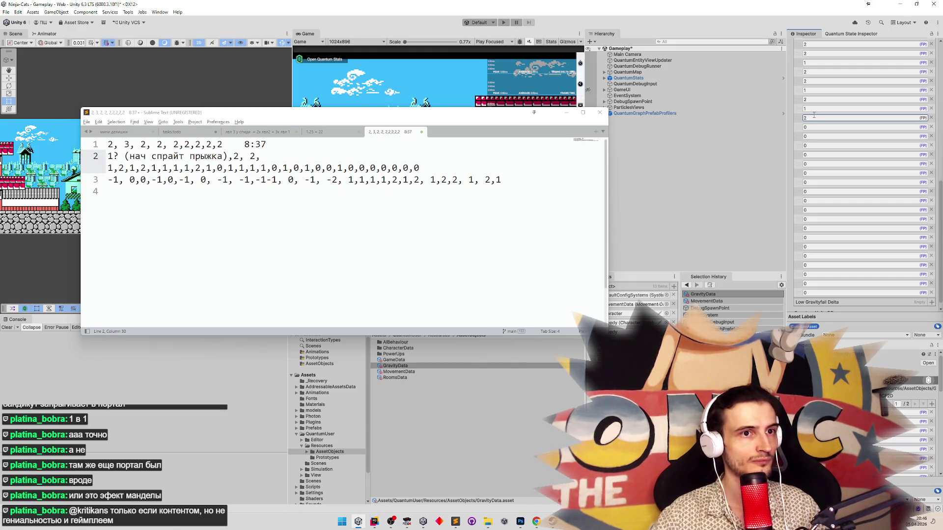
pyautogui.click(815, 127)
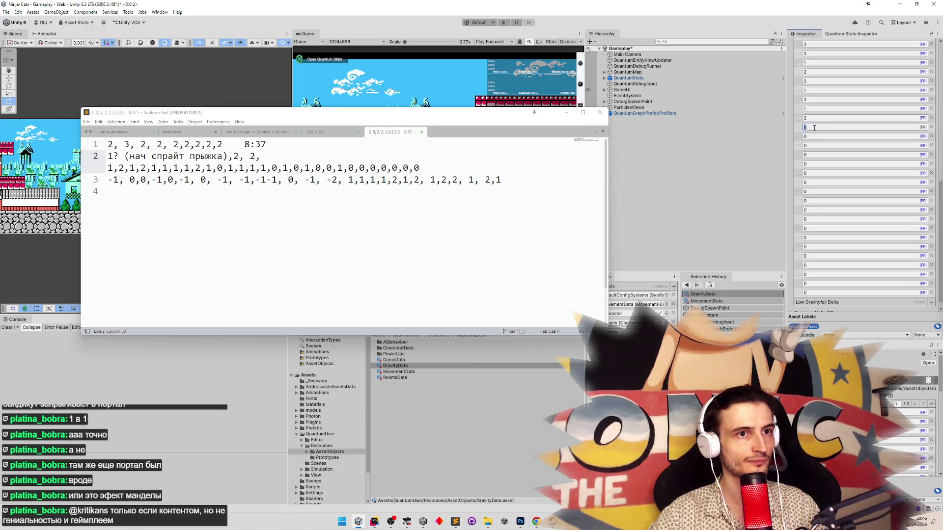
pyautogui.write('1')
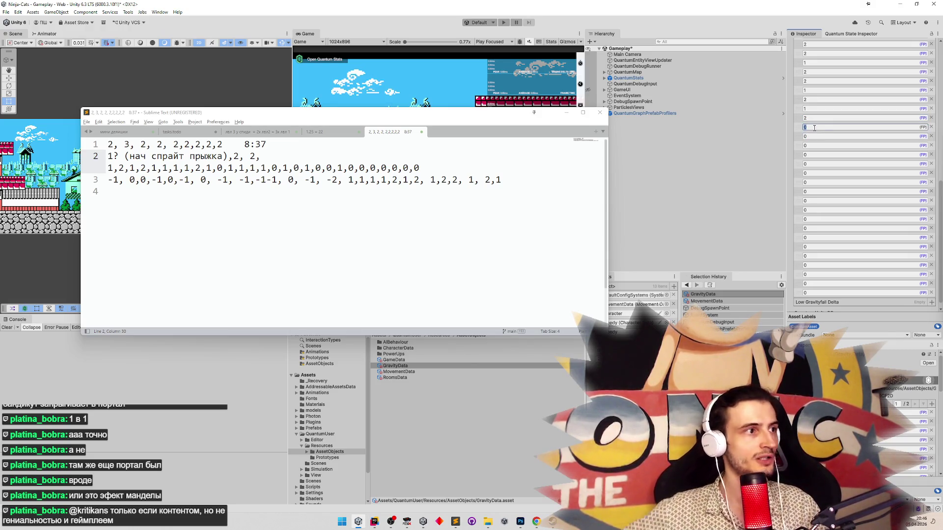
pyautogui.press('Tab')
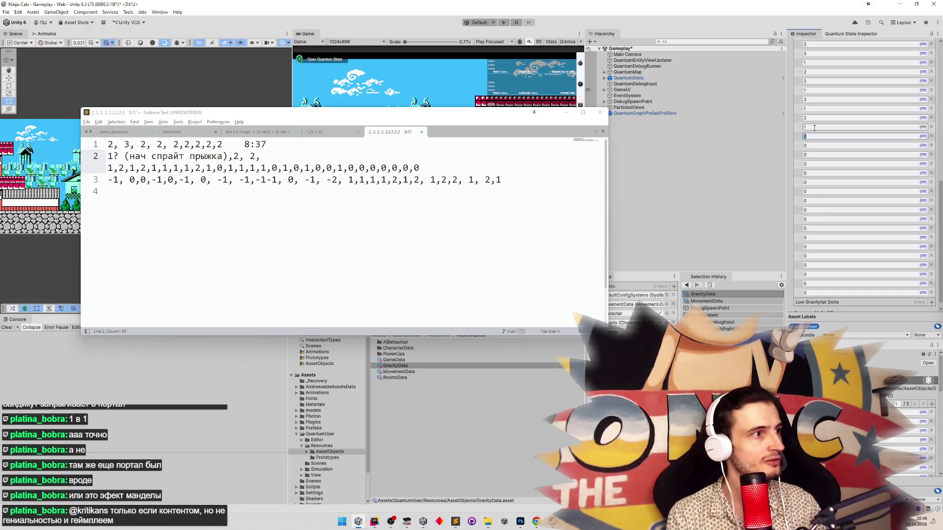
pyautogui.write('1')
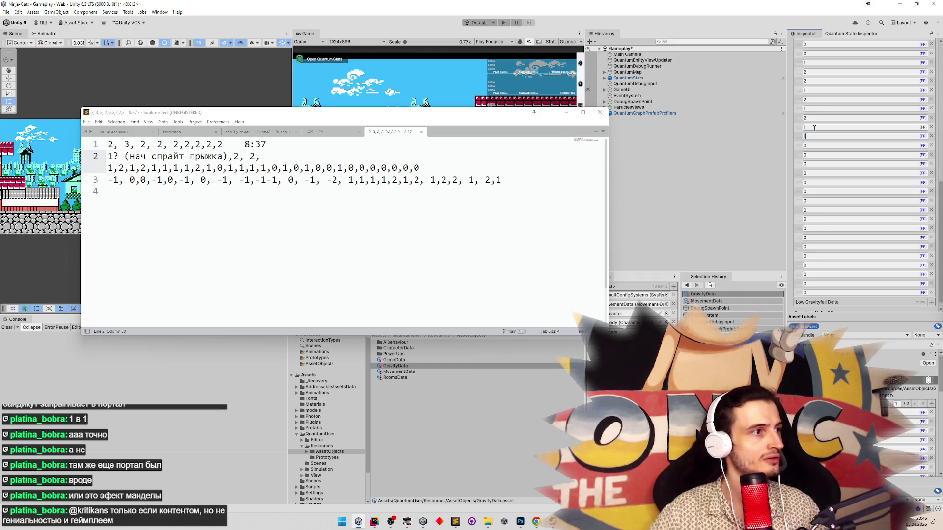
pyautogui.press('Tab')
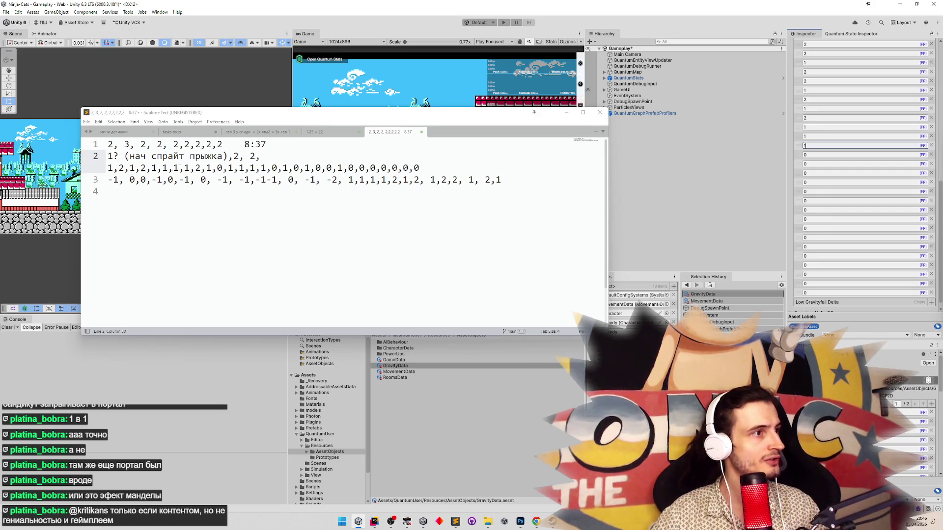
pyautogui.press('Tab')
pyautogui.press('Tab')
pyautogui.write('2')
pyautogui.press('Tab')
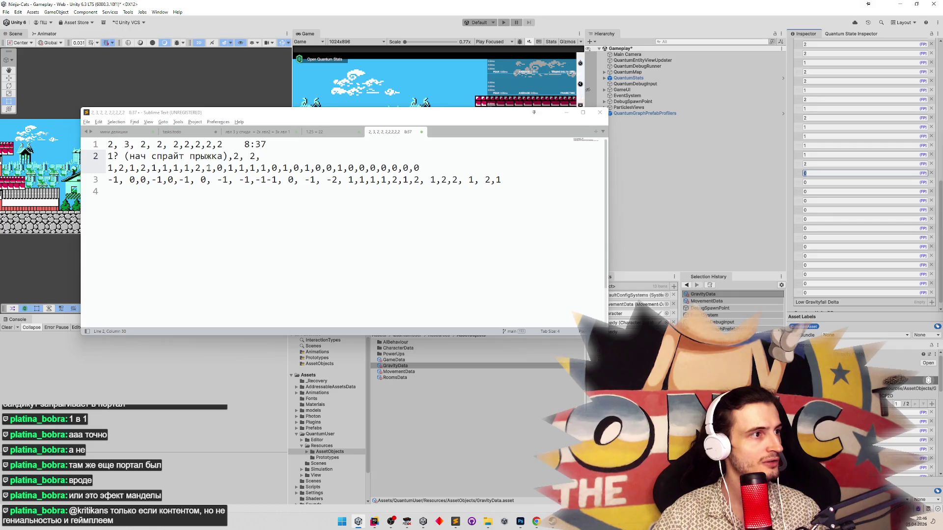
pyautogui.write('1')
pyautogui.press('Tab')
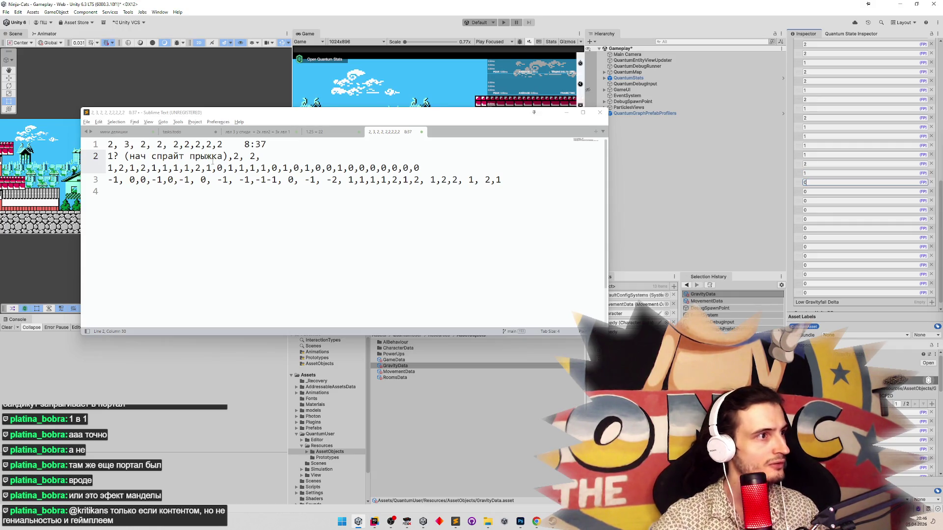
pyautogui.press('Tab')
pyautogui.write('1')
pyautogui.press('Tab')
pyautogui.write('1')
pyautogui.press('Tab')
pyautogui.write('1')
pyautogui.press('Tab')
# Enter the final Low Gravity Jump Delta values 0, 1, 0, 0, 1, 0.
pyautogui.press('Tab')
pyautogui.write('0')
pyautogui.press('Tab')
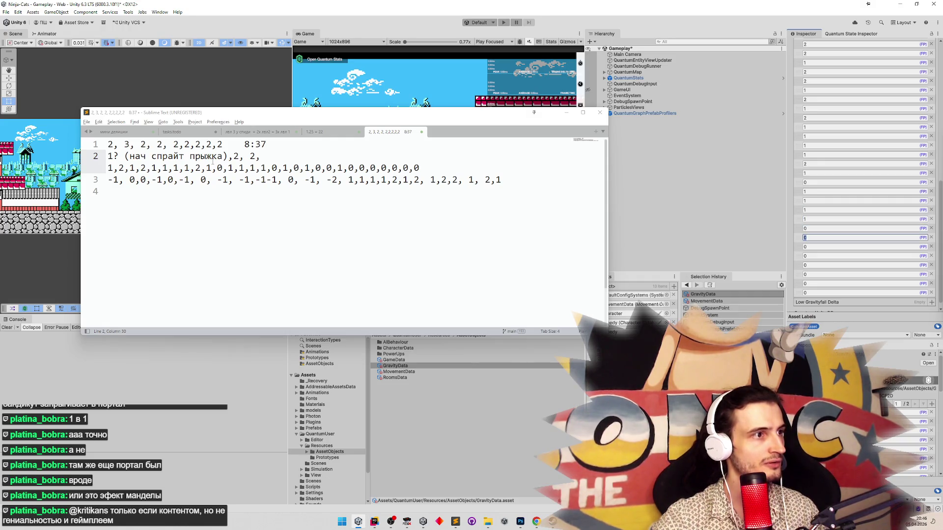
pyautogui.write('1')
pyautogui.press('Tab')
pyautogui.press('Tab')
pyautogui.write('1')
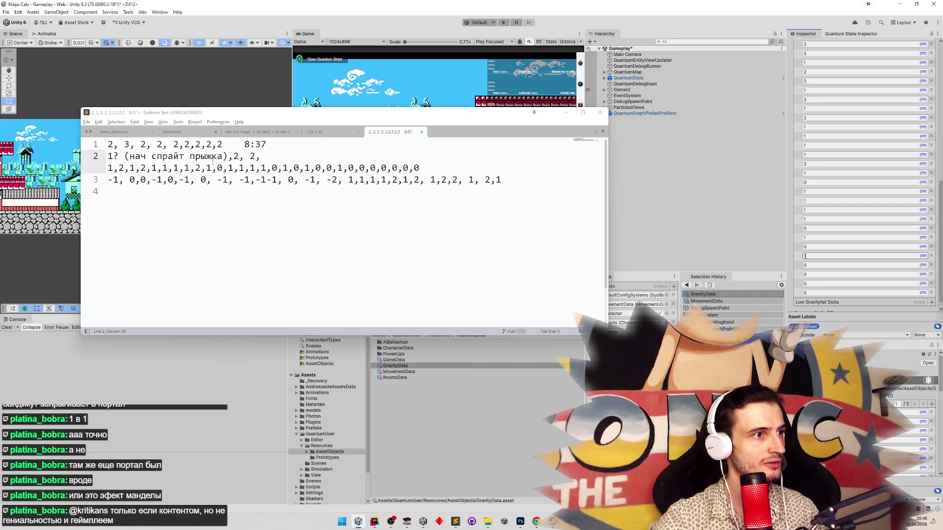
pyautogui.press('Tab')
pyautogui.write('0')
pyautogui.press('Tab')
pyautogui.write('0')
pyautogui.press('Tab')
pyautogui.write('1')
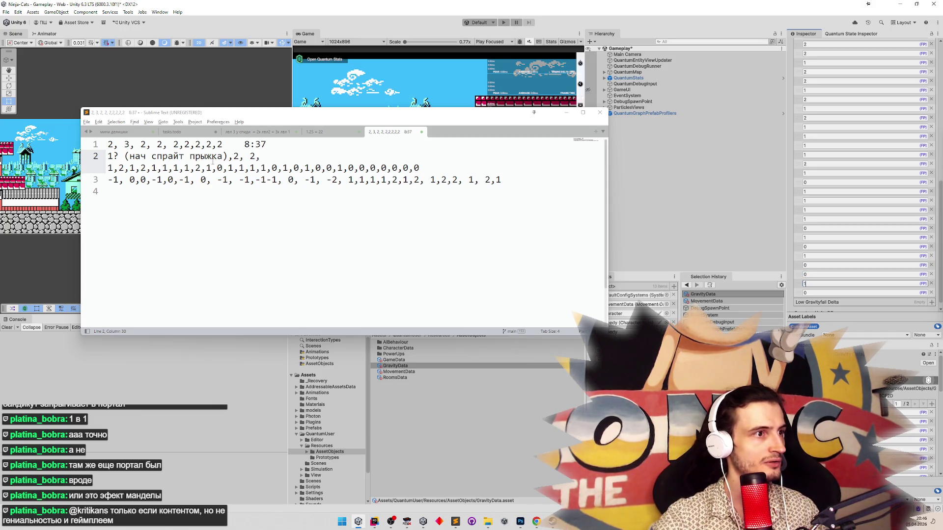
pyautogui.press('Tab')
pyautogui.write('0')
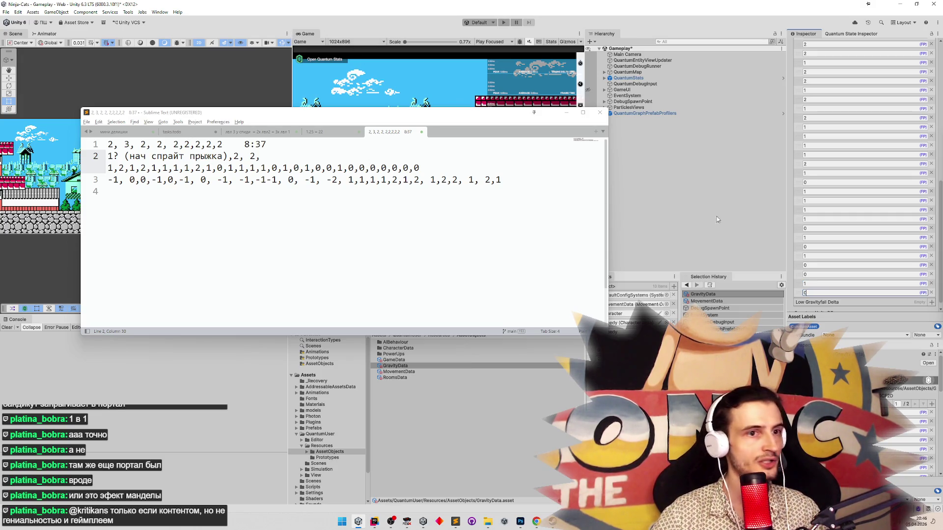
pyautogui.scroll(-2, 874, 209)
pyautogui.press('Return')
pyautogui.moveTo(942, 274); pyautogui.dragTo(935, 183)
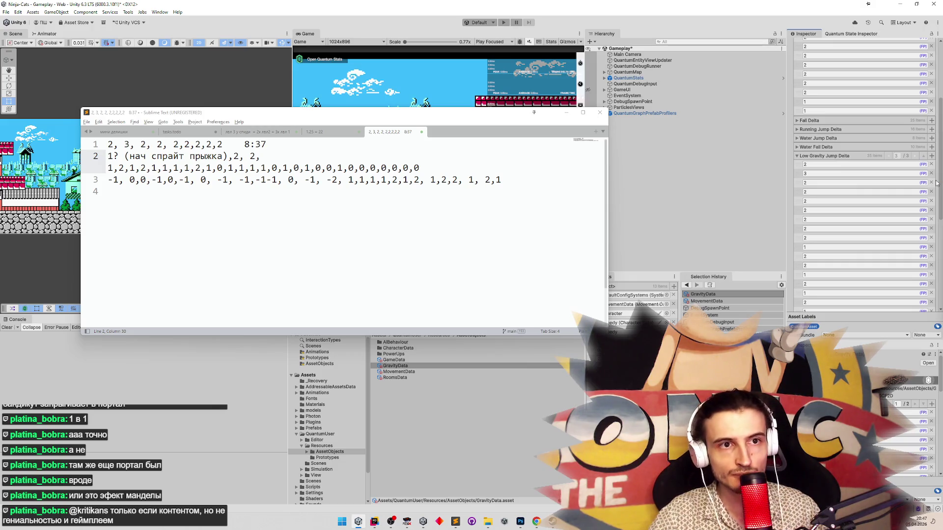
# Review the notes, highlighting the run of 2s and the ,1,1,1 value sequence.
pyautogui.scroll(-8, 936, 183)
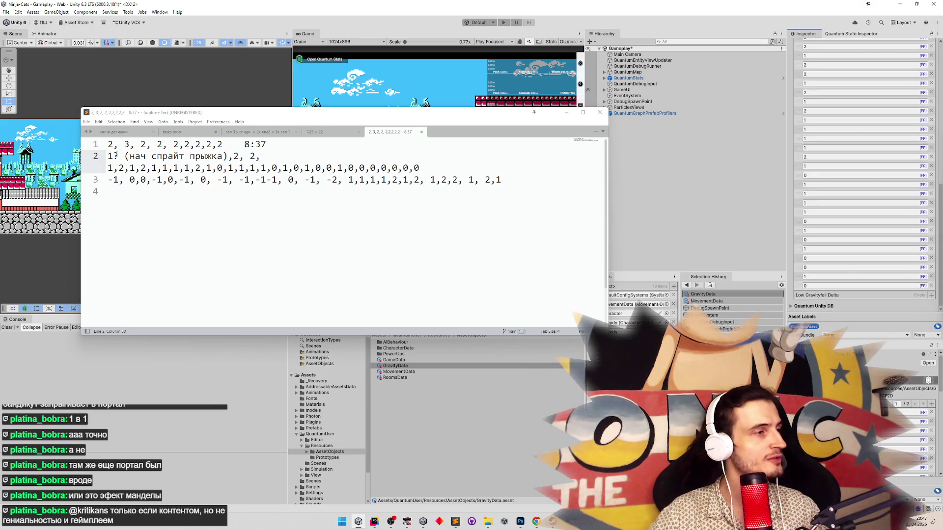
pyautogui.moveTo(169, 144)
pyautogui.mouseDown()
pyautogui.moveTo(268, 156)
pyautogui.moveTo(108, 156)
pyautogui.mouseUp()
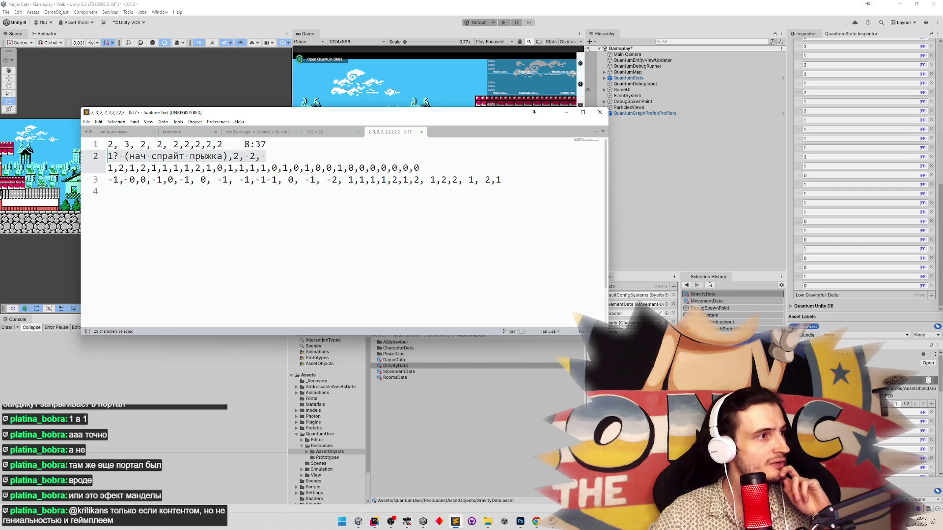
pyautogui.moveTo(158, 168); pyautogui.dragTo(355, 168)
pyautogui.click(250, 168)
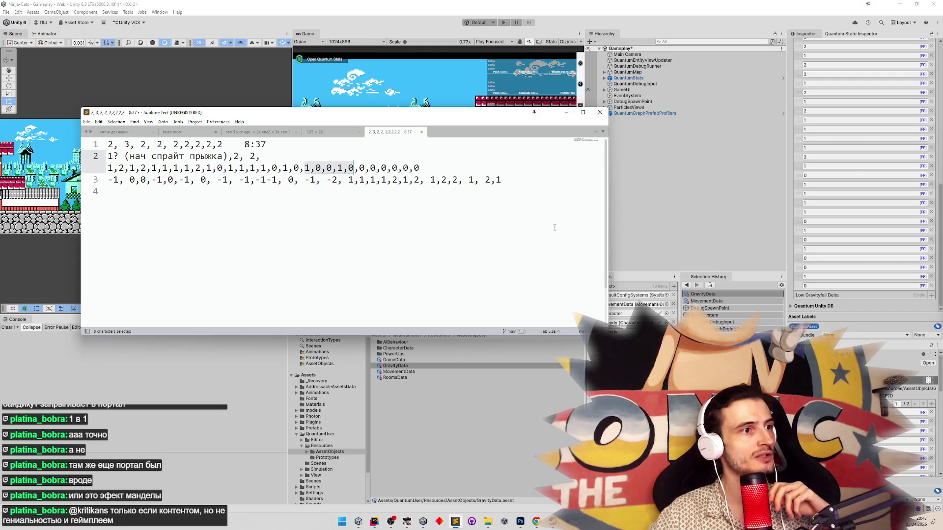
# Copy the Low Gravity Jump Delta table, collapse it, and check the Low Gravityfall Delta options.
pyautogui.moveTo(938, 256); pyautogui.dragTo(937, 164)
pyautogui.rightClick(816, 158)
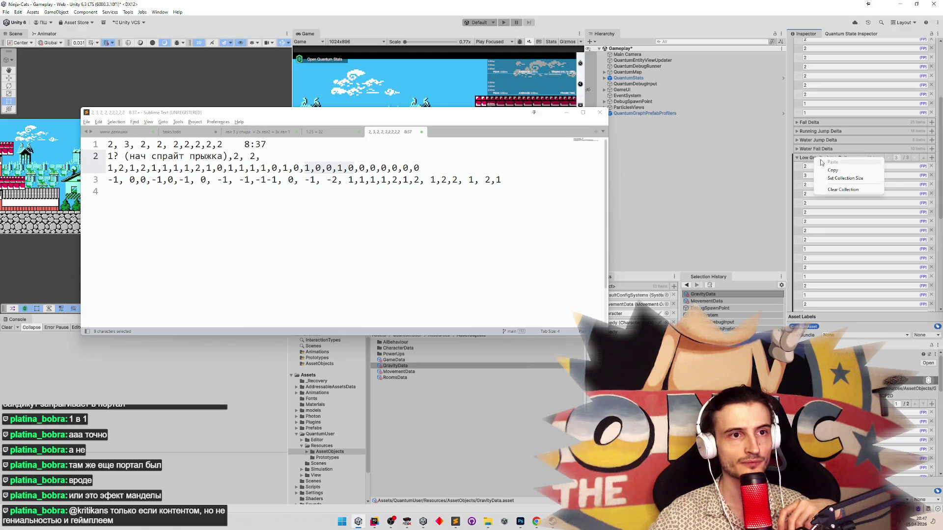
pyautogui.click(827, 171)
pyautogui.click(816, 157)
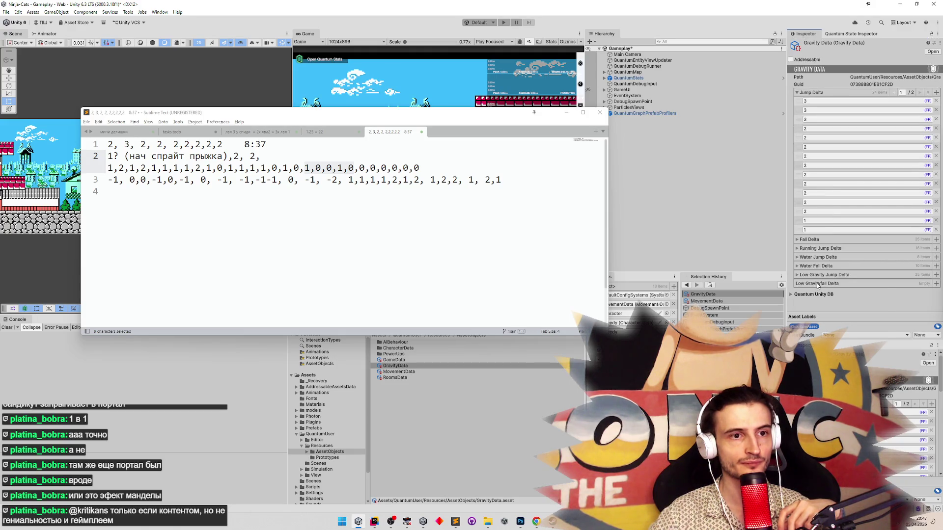
pyautogui.rightClick(818, 286)
pyautogui.click(838, 304)
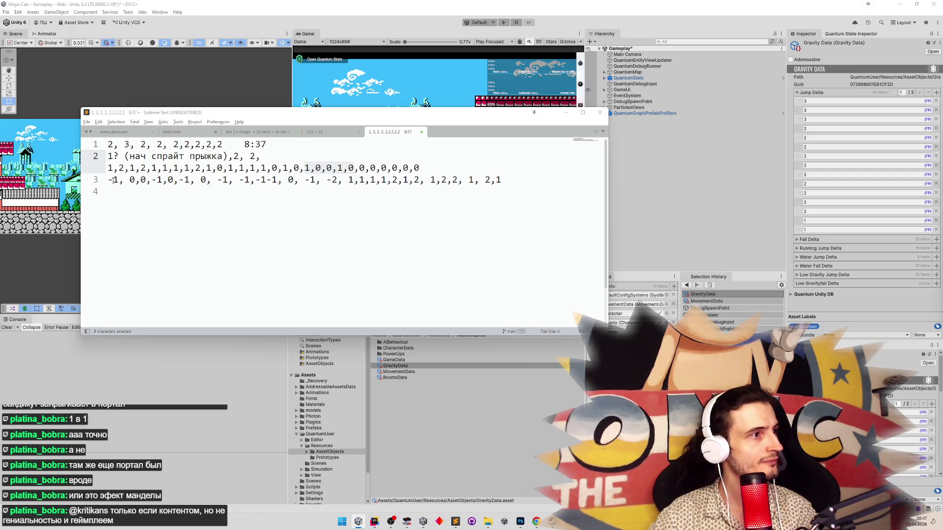
# Trace the third note line's fall deltas (,0,-1, 0, -1 …) against the Gravity Data asset.
pyautogui.click(162, 179)
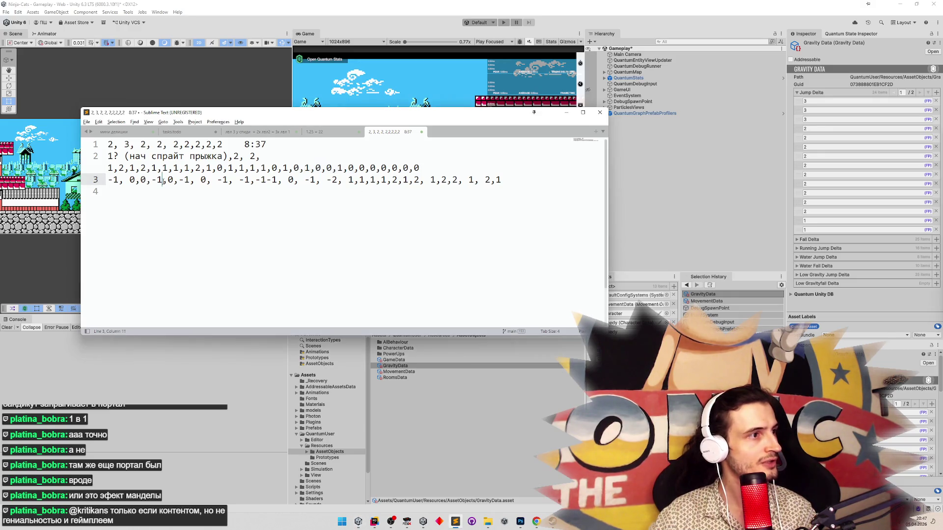
pyautogui.moveTo(162, 180); pyautogui.dragTo(231, 180)
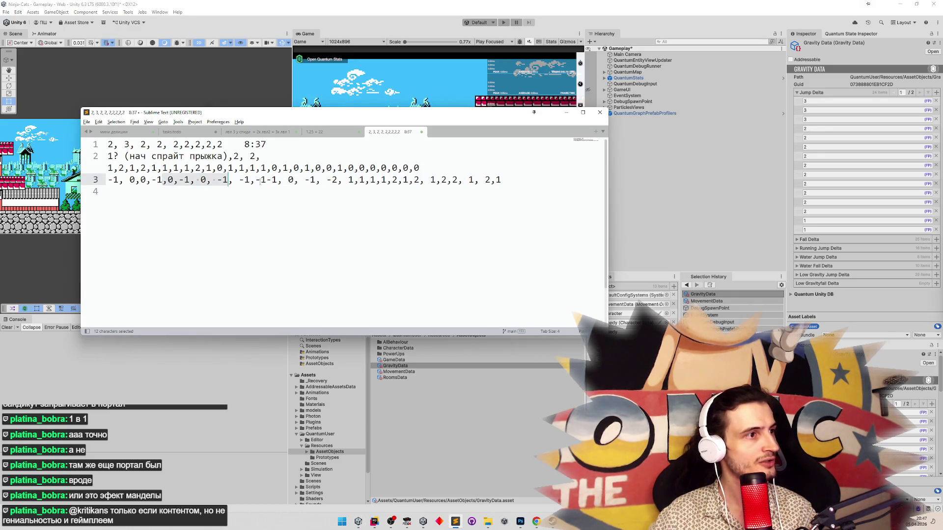
pyautogui.click(292, 180)
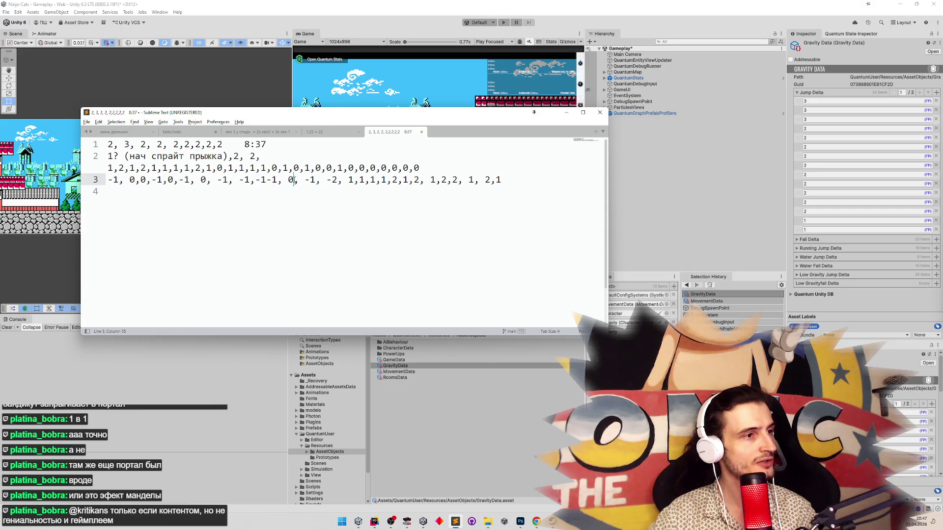
pyautogui.click(363, 180)
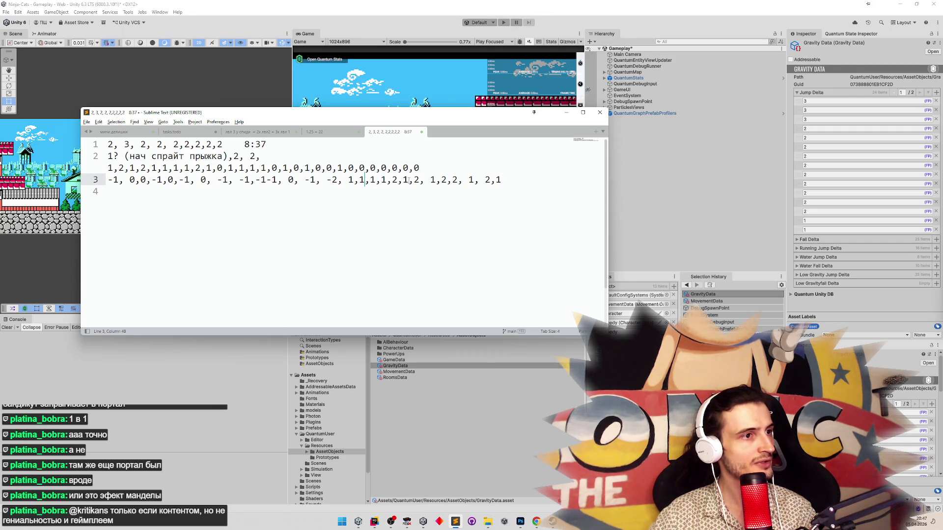
pyautogui.click(410, 180)
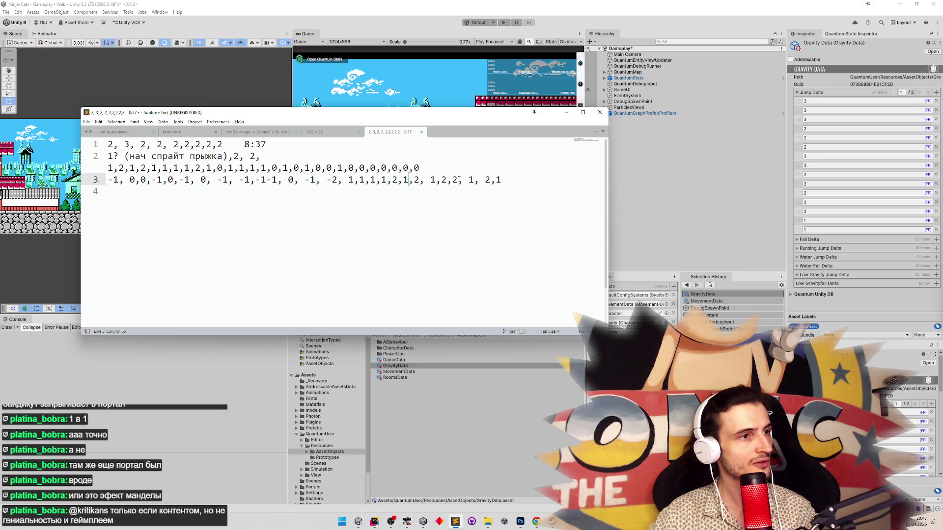
pyautogui.click(459, 181)
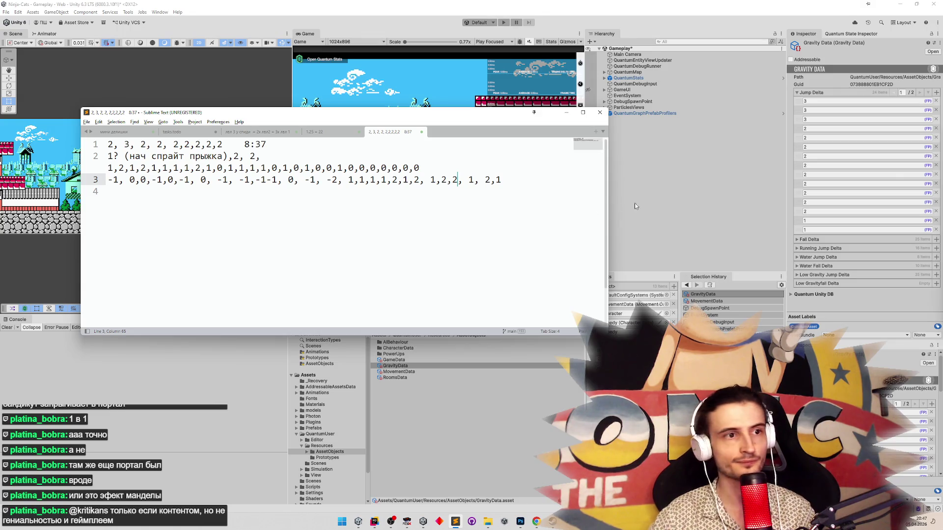
pyautogui.rightClick(828, 286)
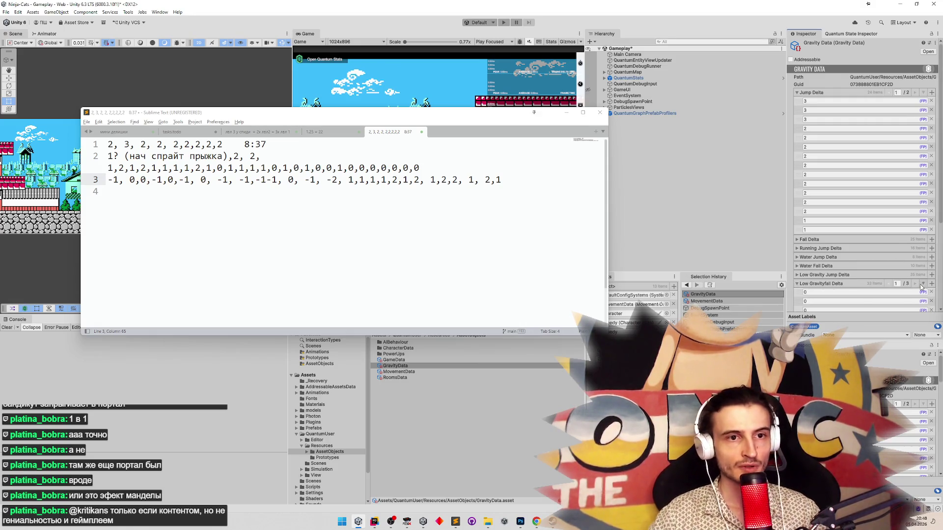
# Enter -1 into the seventh, tenth and twelfth Low Gravityfall Delta elements.
pyautogui.moveTo(938, 175); pyautogui.dragTo(936, 257)
pyautogui.click(821, 114)
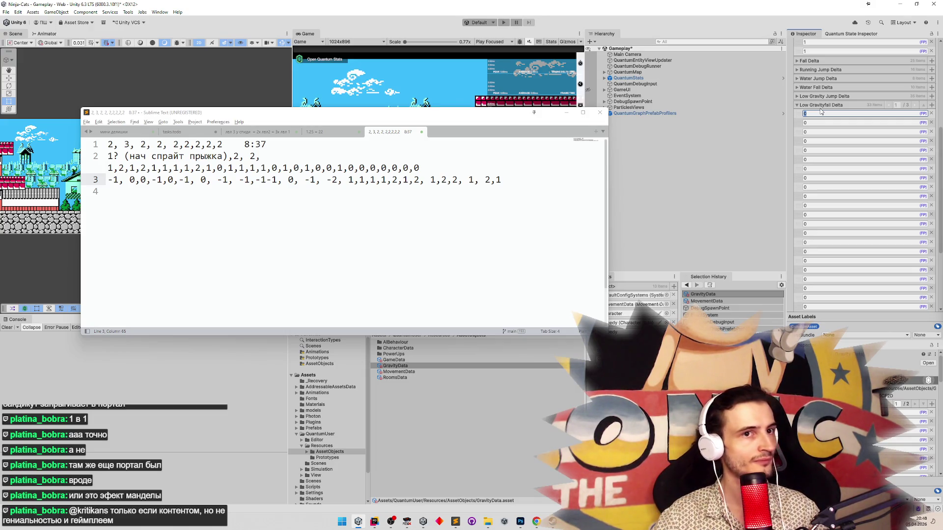
pyautogui.press('Tab')
pyautogui.press('Tab')
pyautogui.press('Tab')
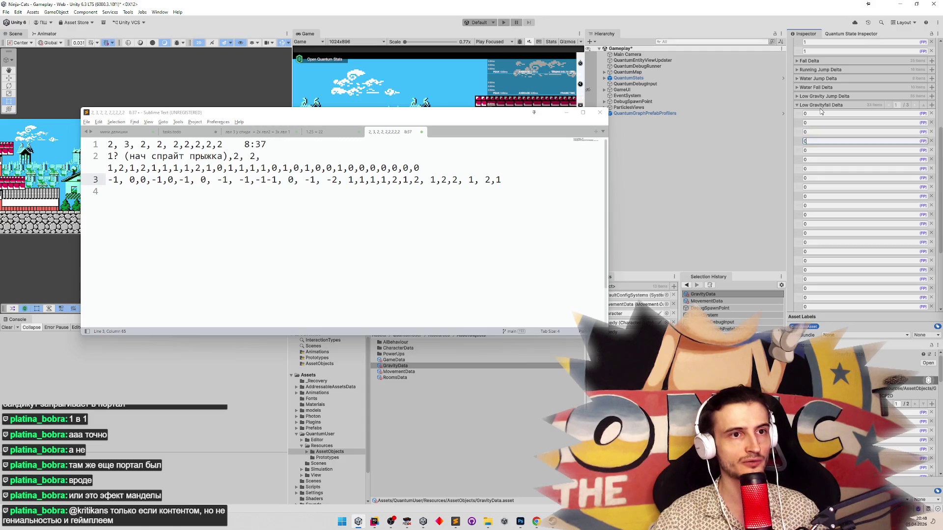
pyautogui.press('Tab')
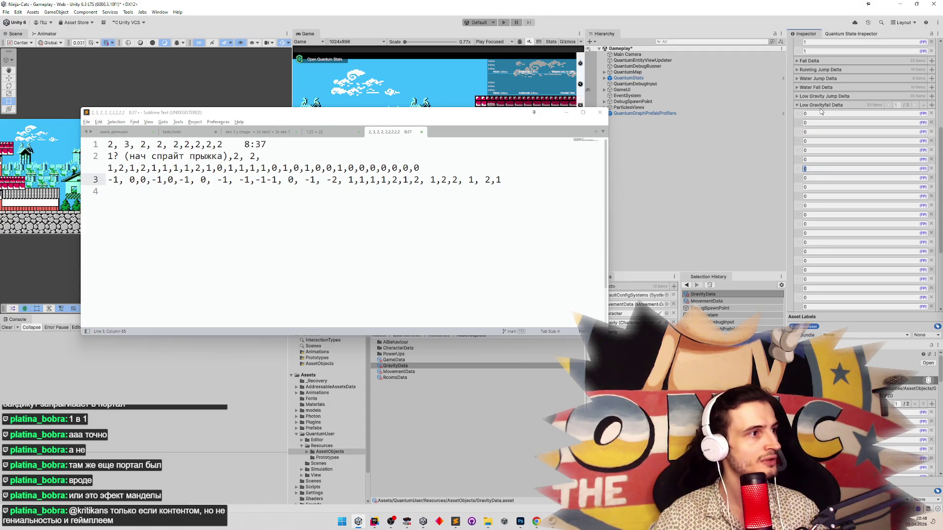
pyautogui.write('-1')
pyautogui.press('Tab')
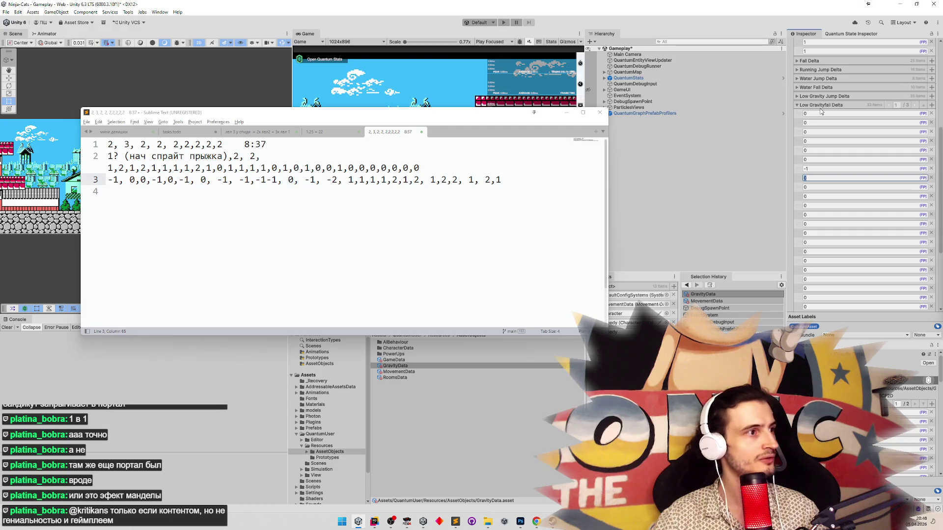
pyautogui.press('Tab')
pyautogui.press('Tab')
pyautogui.write('-')
pyautogui.press('Tab')
pyautogui.press('Tab')
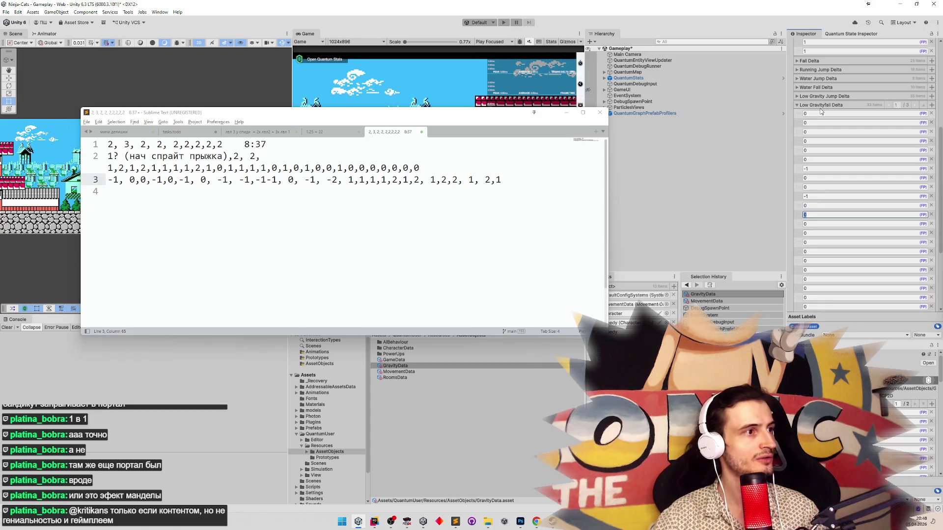
pyautogui.write('-1')
pyautogui.press('Tab')
# Fill the remaining -1 and -2 fall values and remove the extra last element.
pyautogui.press('Tab')
pyautogui.write('-1')
pyautogui.press('Tab')
pyautogui.write('-1')
pyautogui.press('Tab')
pyautogui.write('-1')
pyautogui.press('Tab')
pyautogui.write('-1')
pyautogui.press('Tab')
pyautogui.press('Tab')
pyautogui.write('-1')
pyautogui.press('Tab')
pyautogui.write('-2')
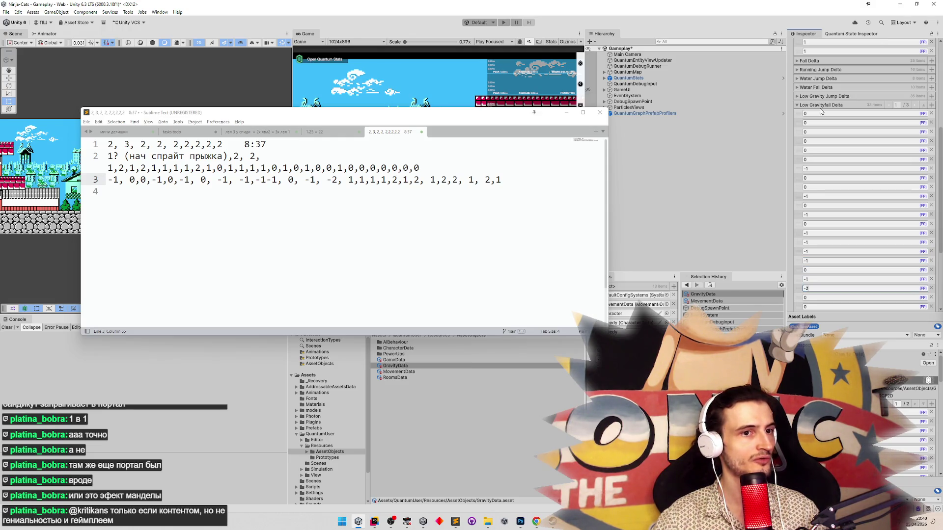
pyautogui.press('Tab')
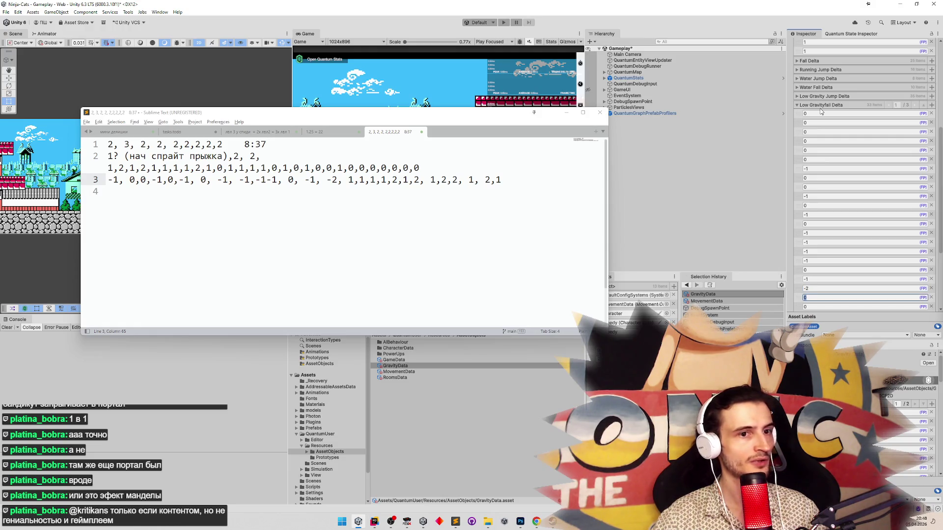
pyautogui.write('-1')
pyautogui.press('Tab')
pyautogui.scroll(-3, 884, 228)
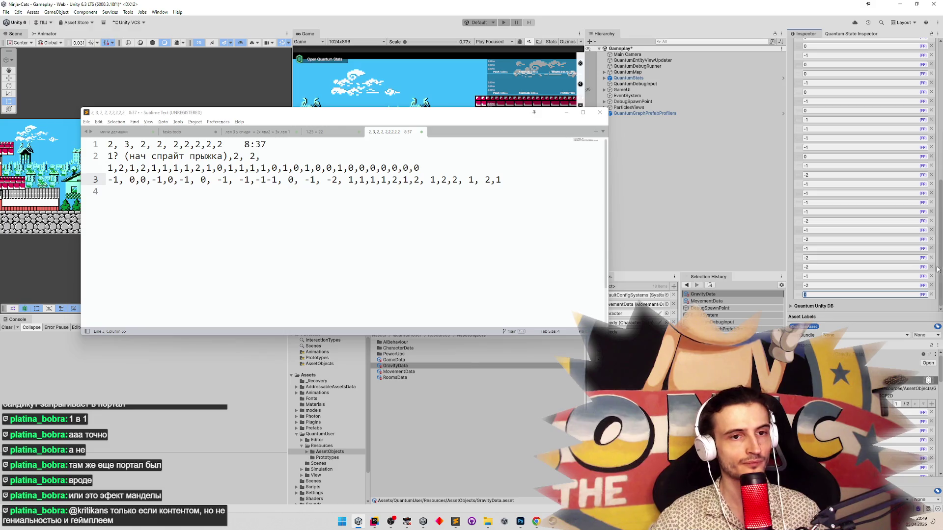
pyautogui.click(931, 295)
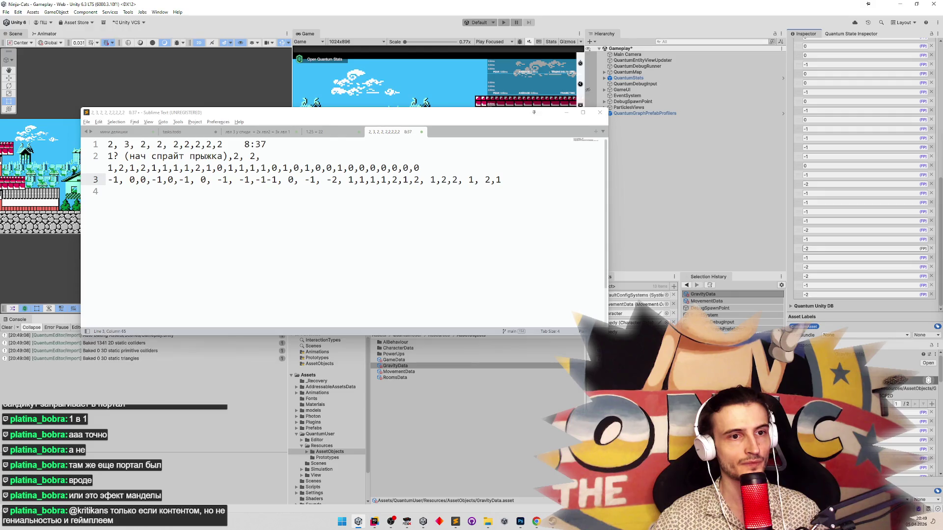
# Hide the notes and find the CrowSoldier character data through a project search.
pyautogui.click(566, 112)
pyautogui.click(503, 327)
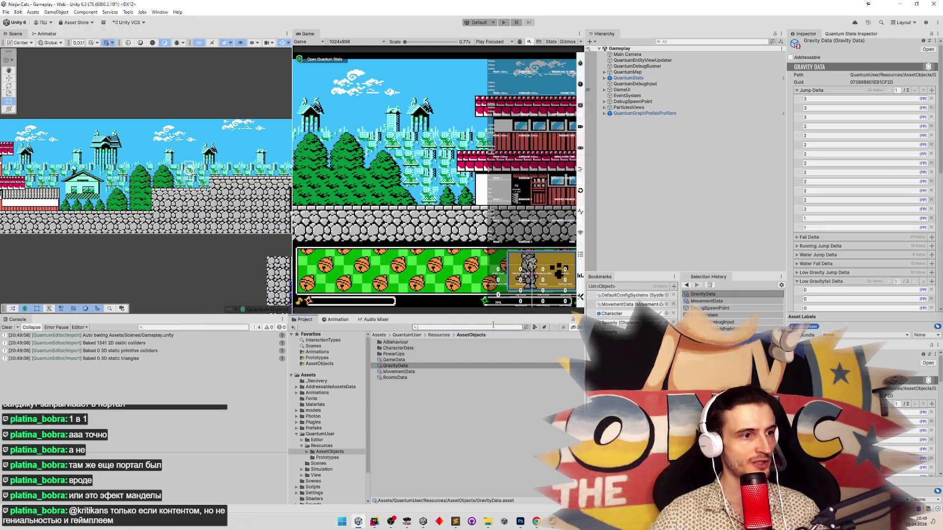
pyautogui.write('c')
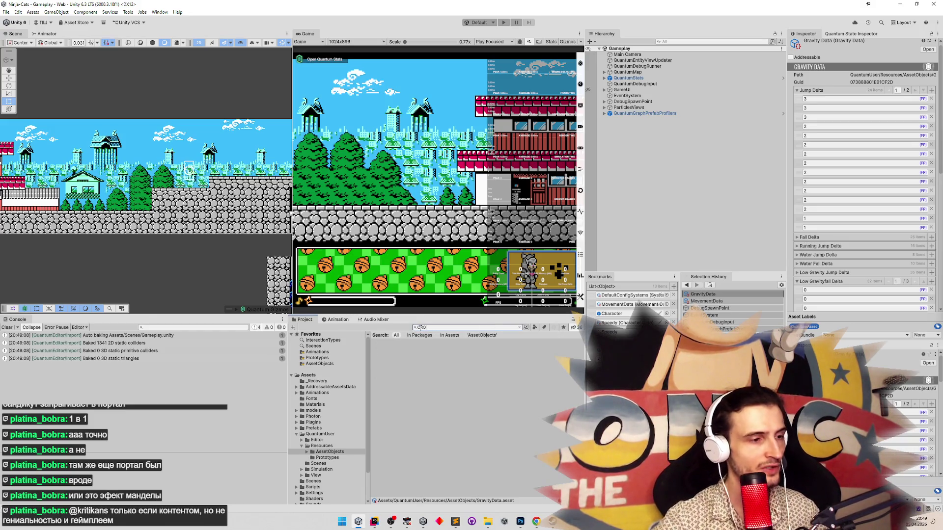
pyautogui.click(395, 347)
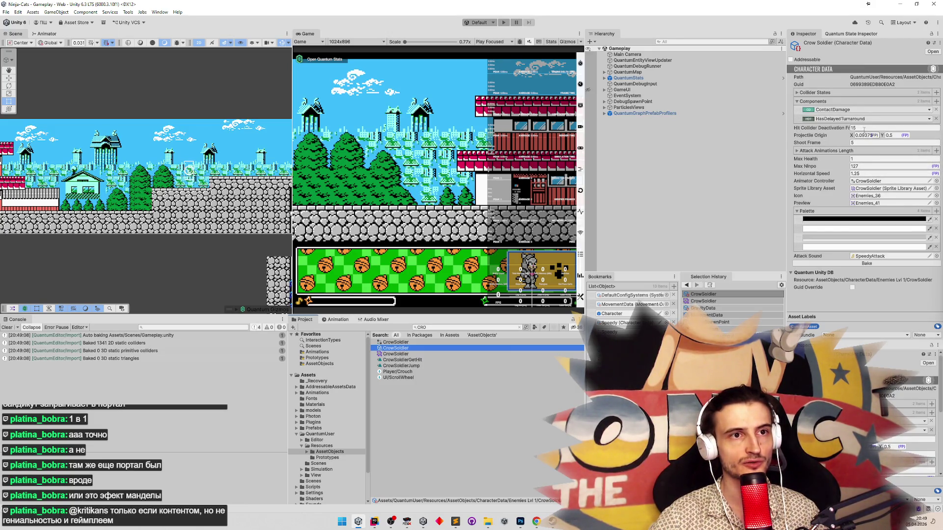
# Add a LowGravity component to CrowSoldier's Components list and start Play mode.
pyautogui.click(937, 102)
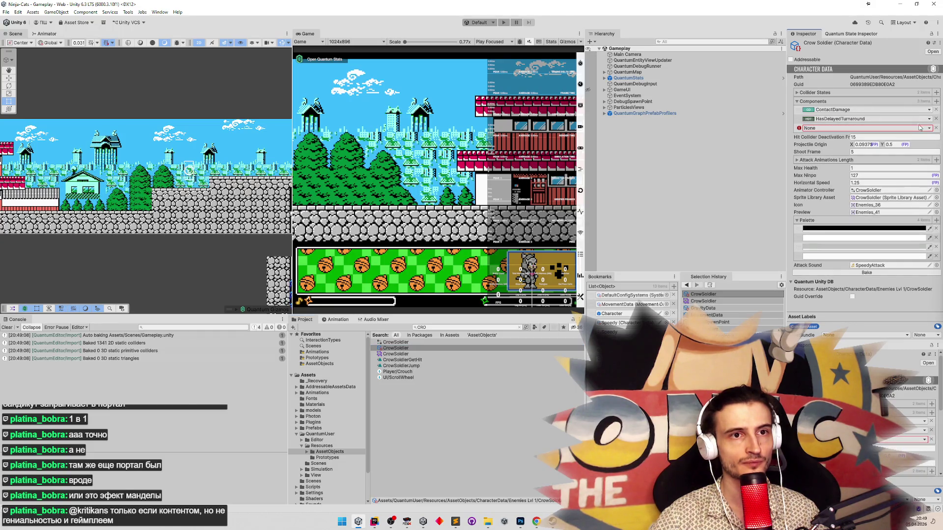
pyautogui.click(928, 129)
pyautogui.press('w')
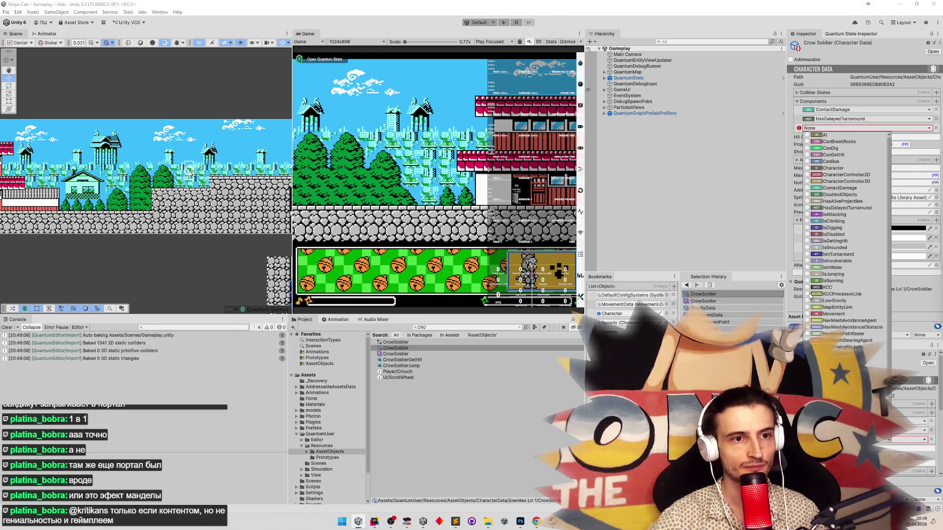
pyautogui.click(809, 301)
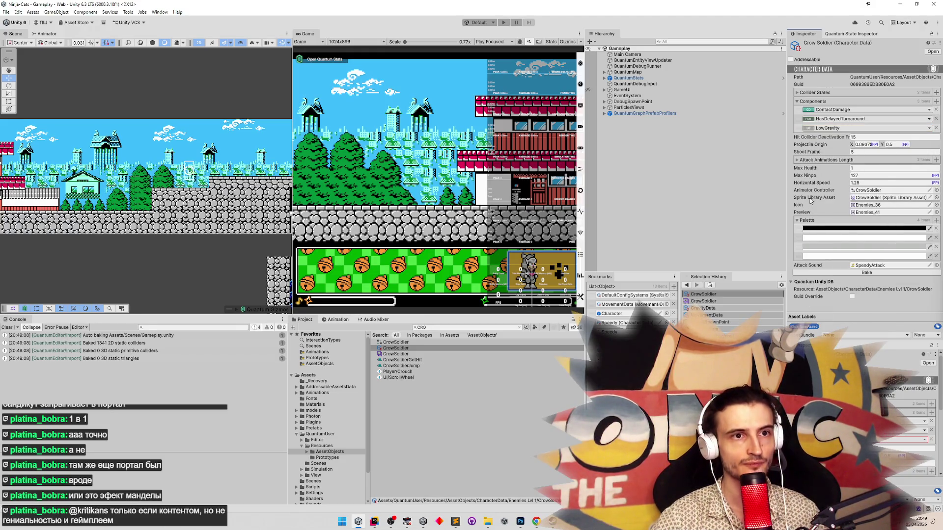
pyautogui.click(331, 176)
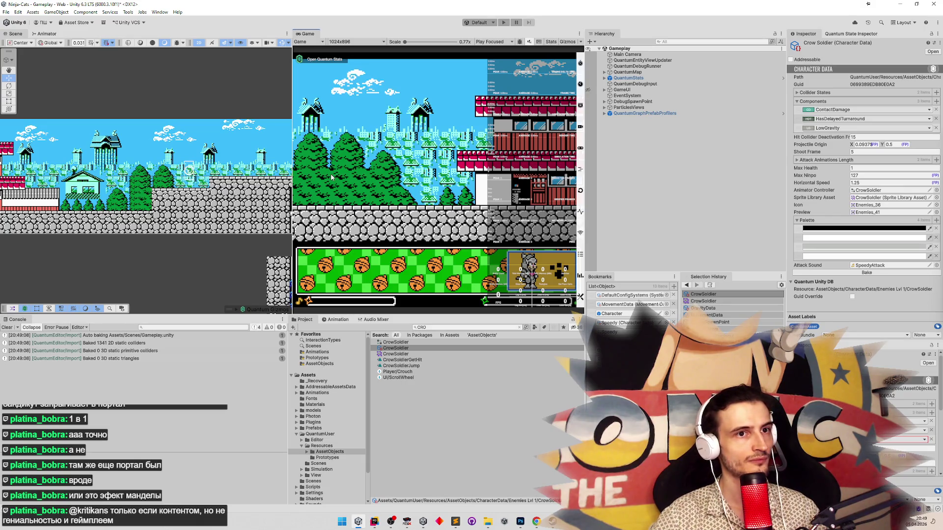
pyautogui.hotkey('ctrl', 'p')
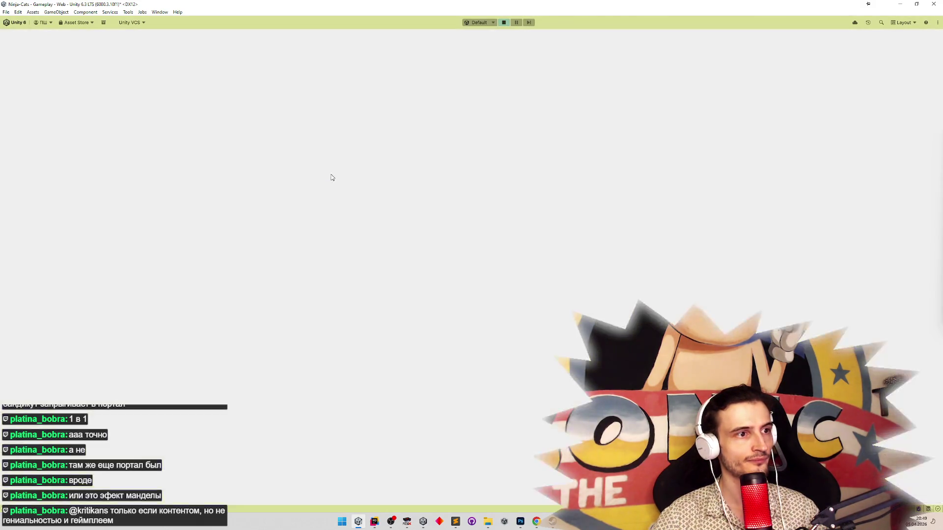
# Playtest the ninja's jumps onto the castle wall and near the Test sign, then stop Play mode.
pyautogui.press('a')
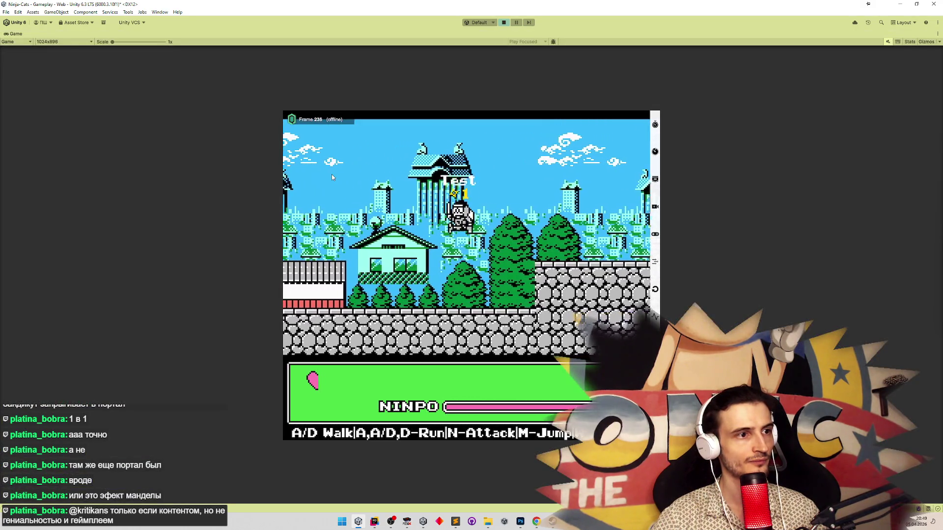
pyautogui.press('d')
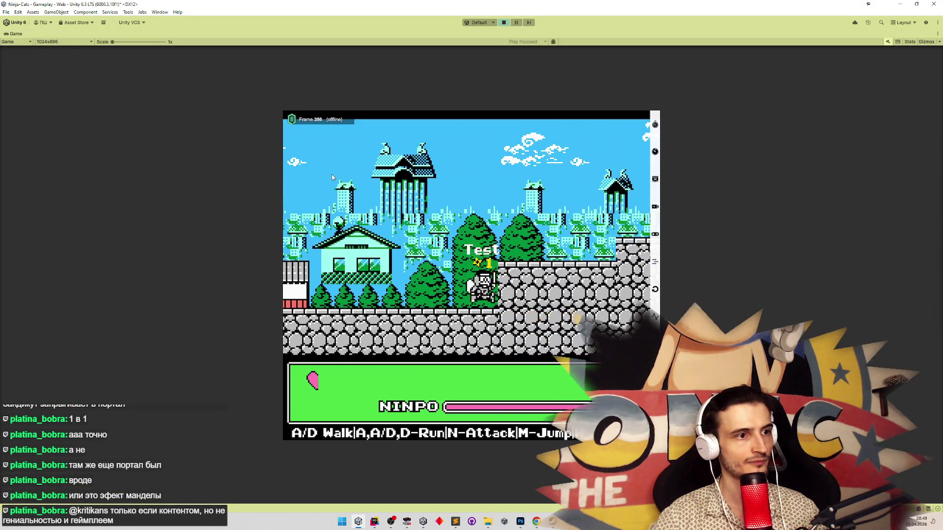
pyautogui.press('m')
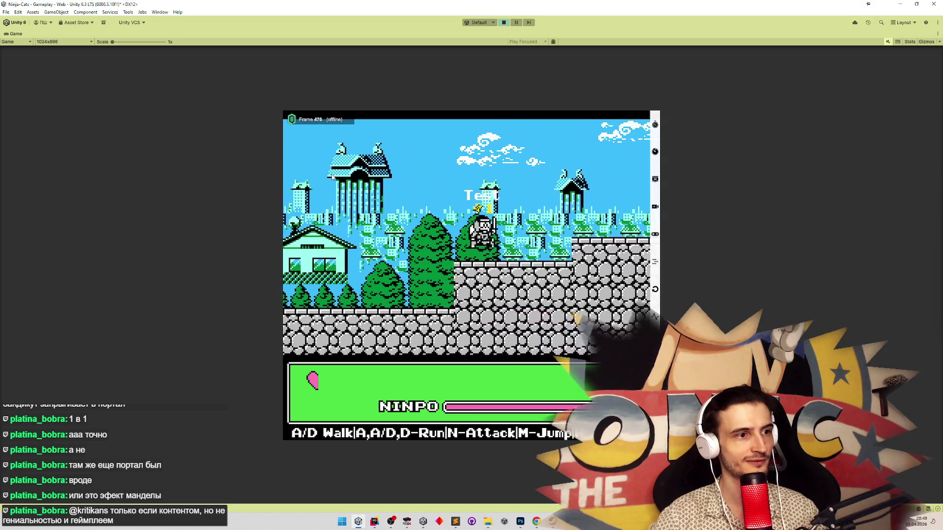
pyautogui.press('d')
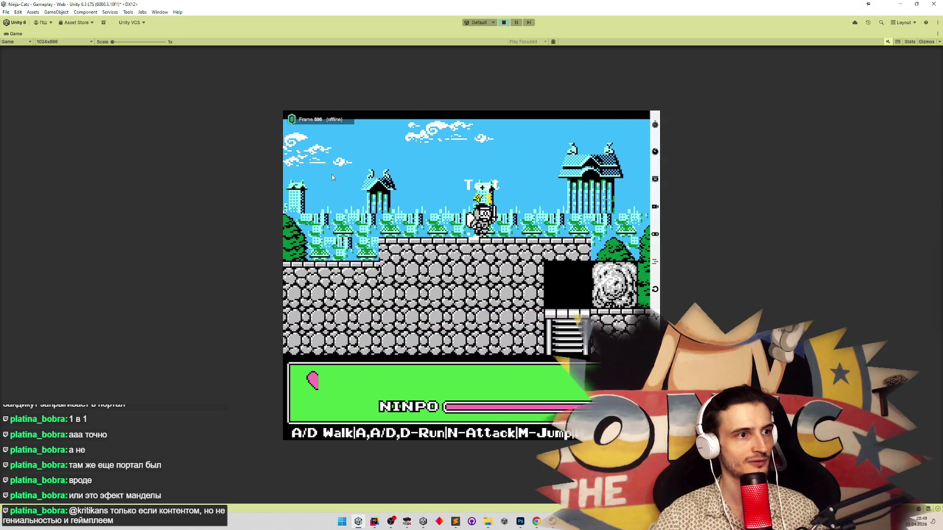
pyautogui.press('a')
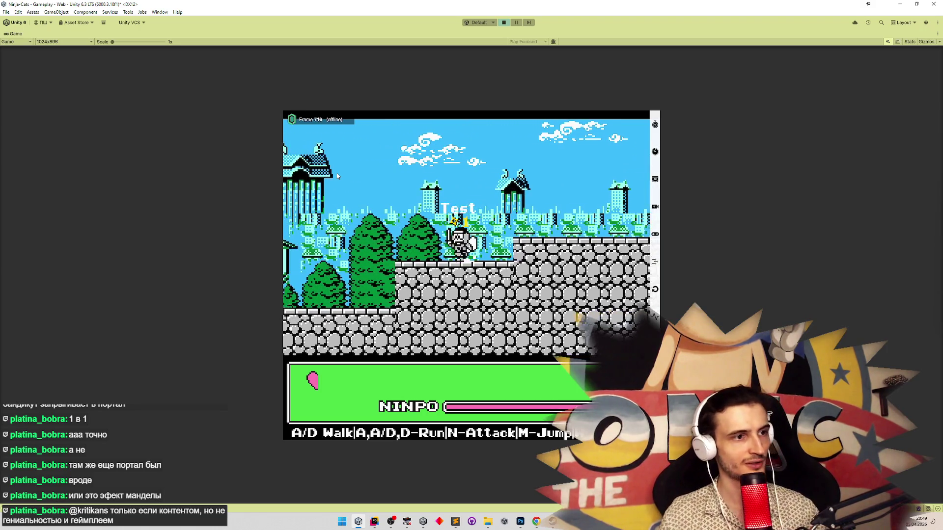
pyautogui.press('m')
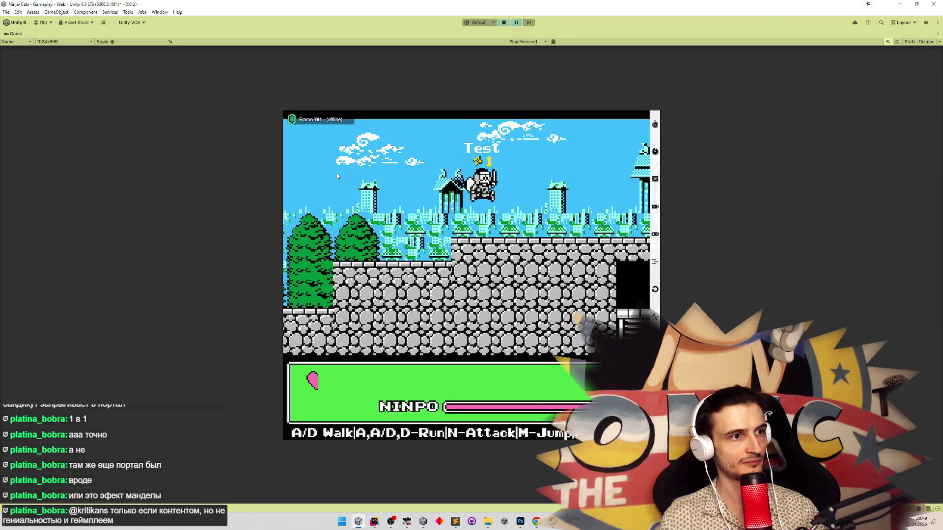
pyautogui.press('a')
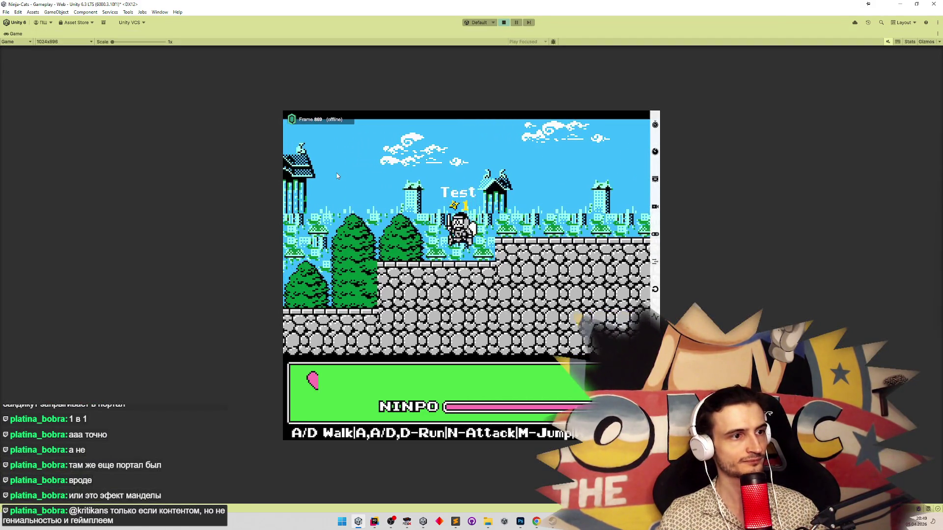
pyautogui.press('a')
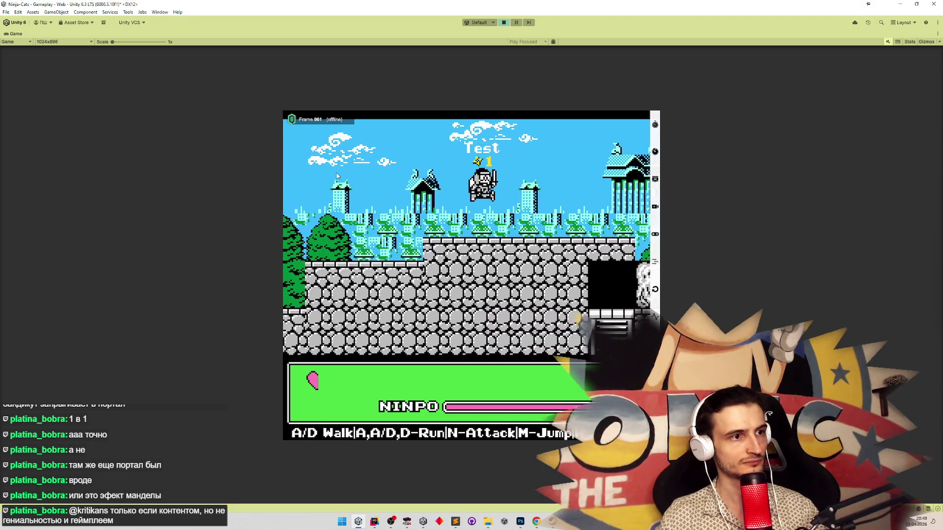
pyautogui.press('a')
pyautogui.press('m')
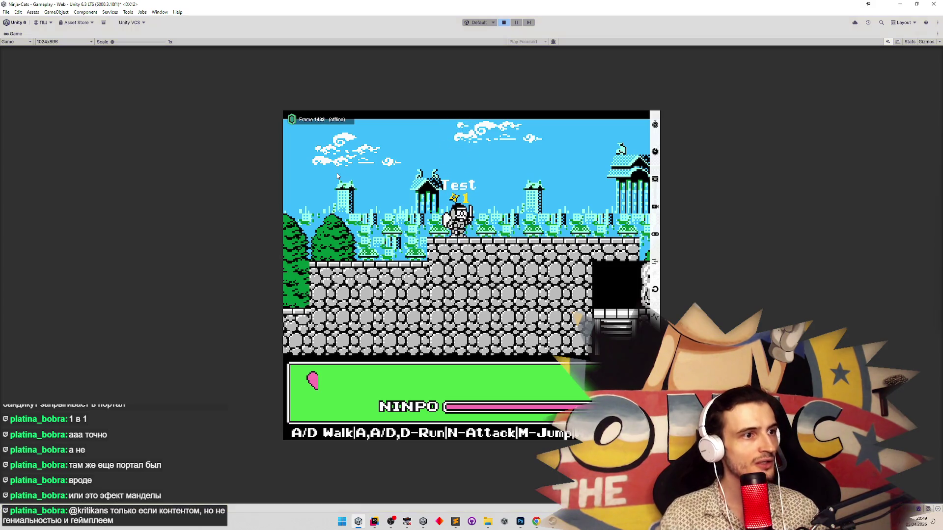
pyautogui.hotkey('ctrl', 'p')
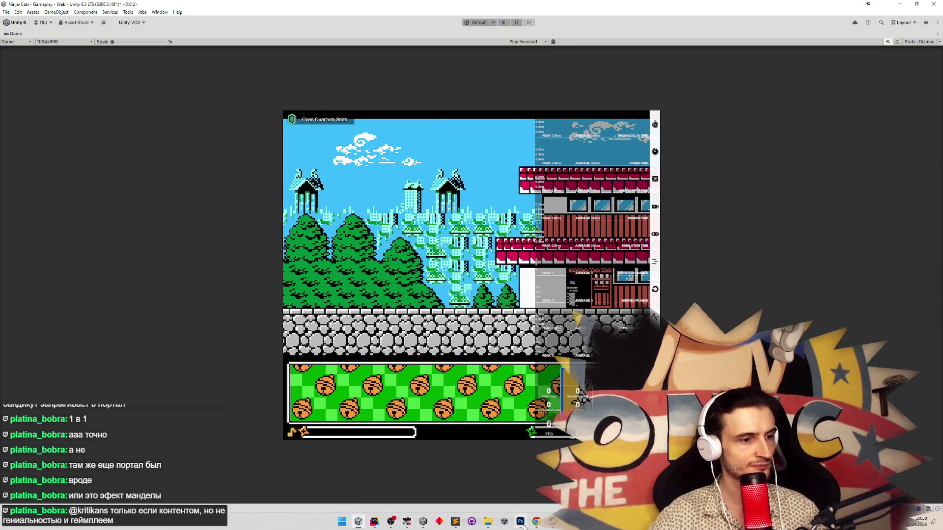
pyautogui.click(521, 523)
# Open Enemies.png from the Characters sprites folder in Photoshop.
pyautogui.click(93, 31)
pyautogui.scroll(5, 480, 328)
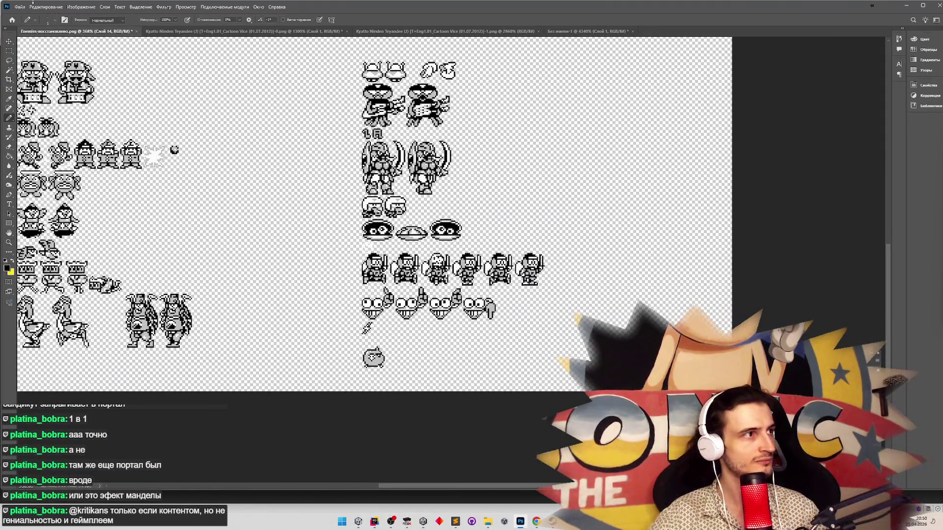
pyautogui.click(21, 7)
pyautogui.press('Escape')
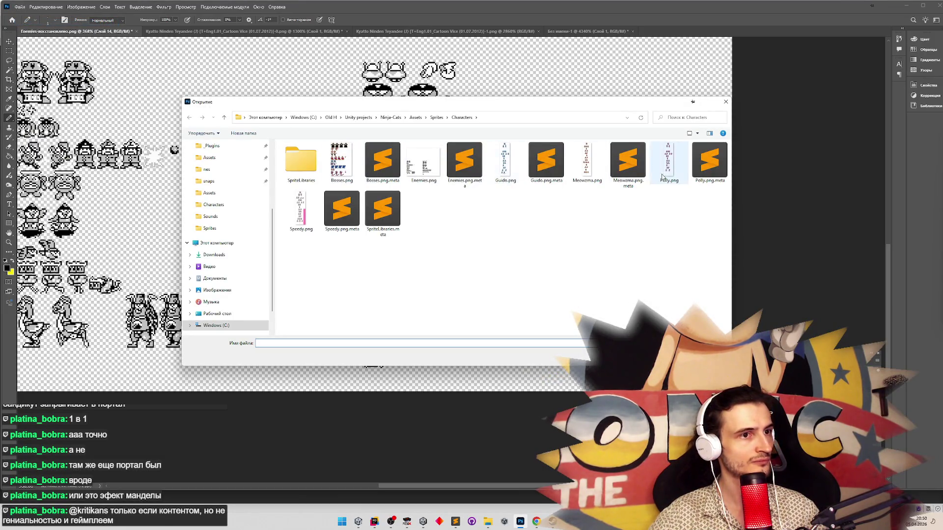
pyautogui.doubleClick(410, 187)
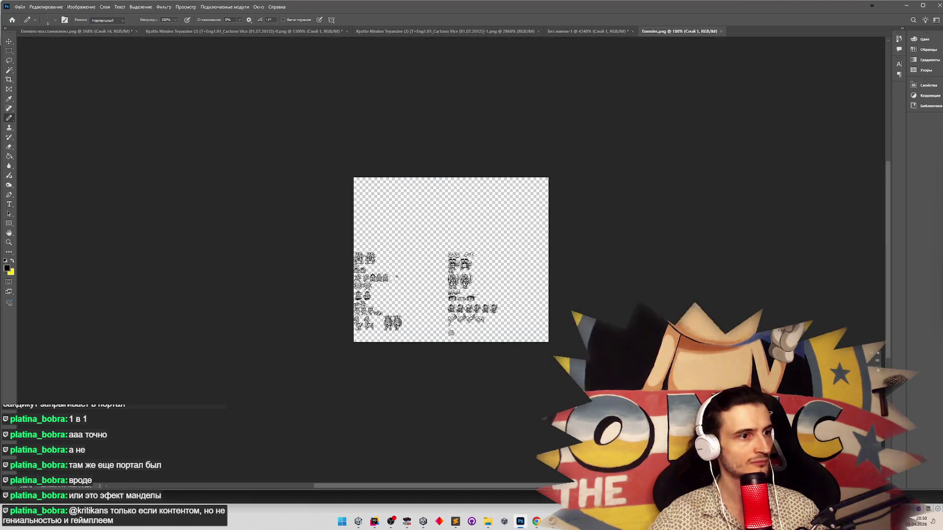
# Zoom into the knight row and try a small selection near the knight's feet.
pyautogui.press('z')
pyautogui.moveTo(408, 298); pyautogui.dragTo(428, 298)
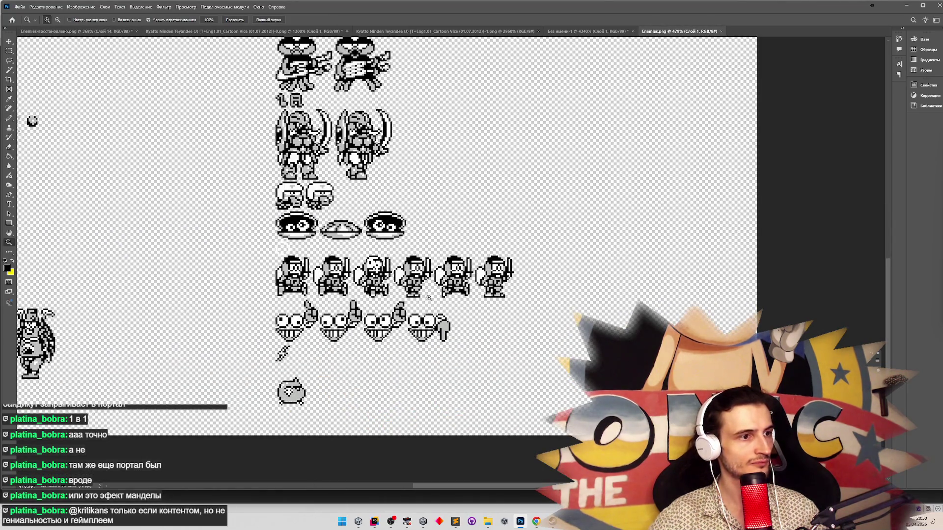
pyautogui.moveTo(368, 297); pyautogui.dragTo(380, 298)
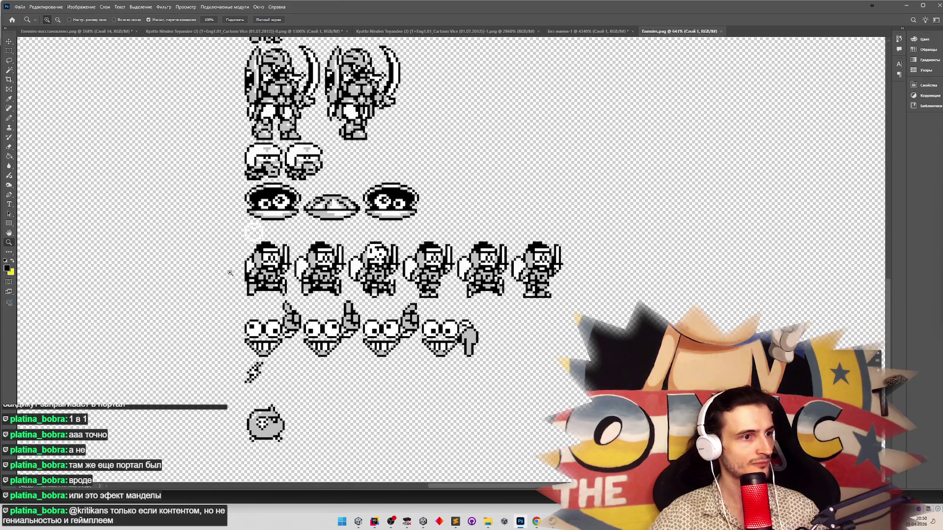
pyautogui.moveTo(231, 272); pyautogui.dragTo(265, 273)
pyautogui.press('b')
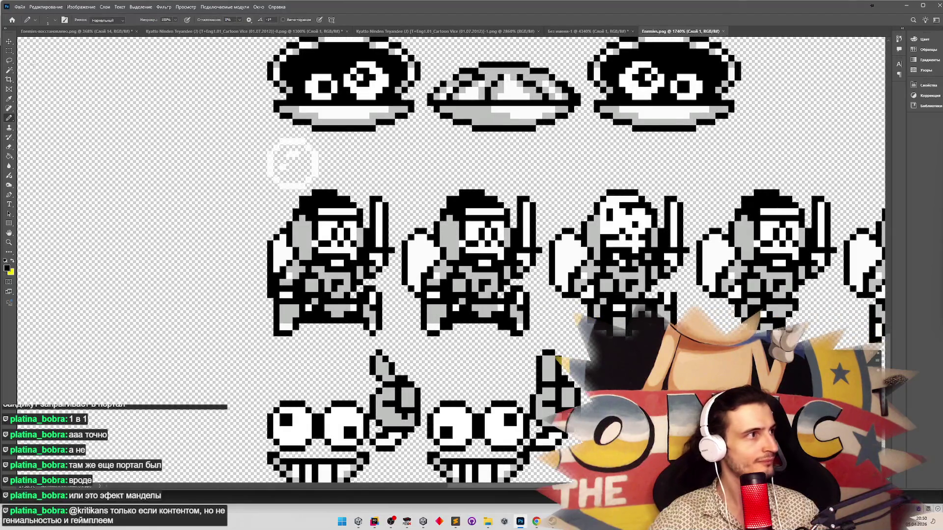
pyautogui.press('m')
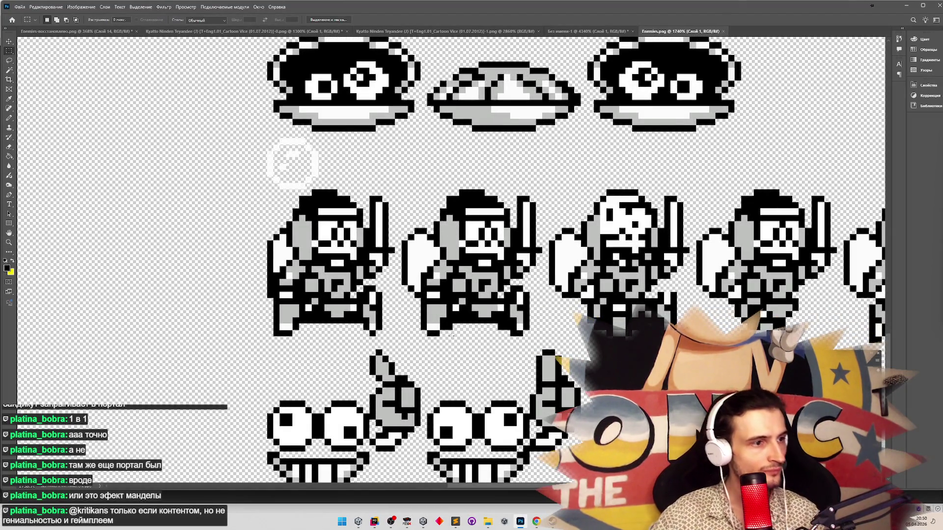
pyautogui.moveTo(493, 343)
pyautogui.mouseDown()
pyautogui.moveTo(501, 327)
pyautogui.moveTo(432, 323)
pyautogui.mouseUp()
pyautogui.hotkey('ctrl', 'd')
# Re-zoom on the enemy sprites and save Enemies.png.
pyautogui.press('z')
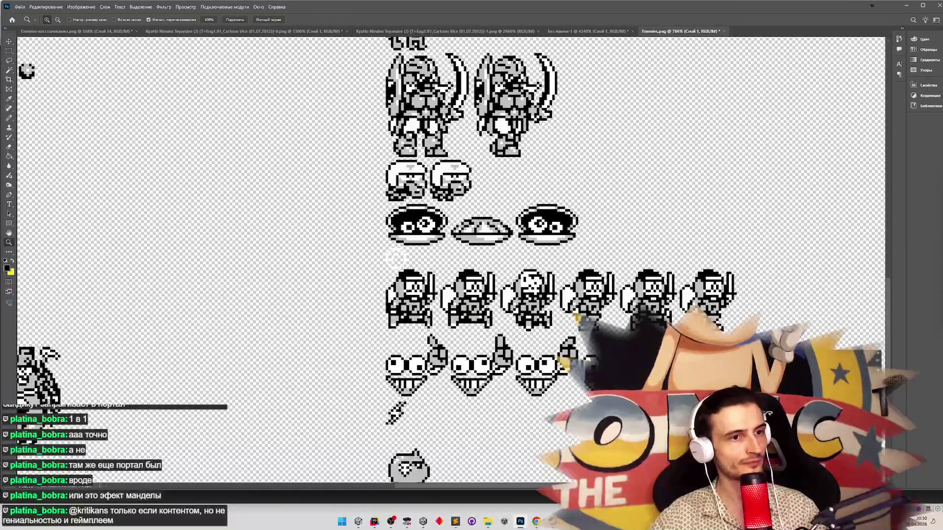
pyautogui.moveTo(722, 307)
pyautogui.mouseDown()
pyautogui.moveTo(756, 307)
pyautogui.moveTo(717, 306)
pyautogui.mouseUp()
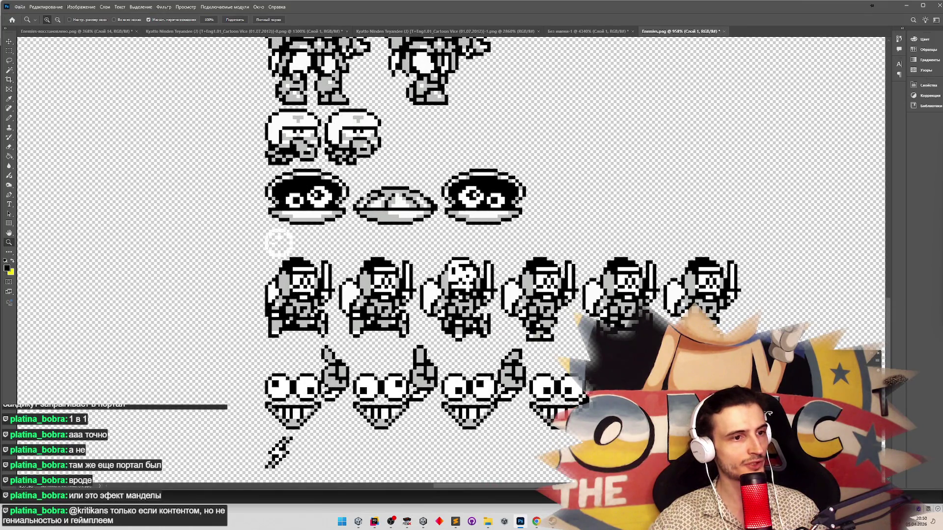
pyautogui.press('m')
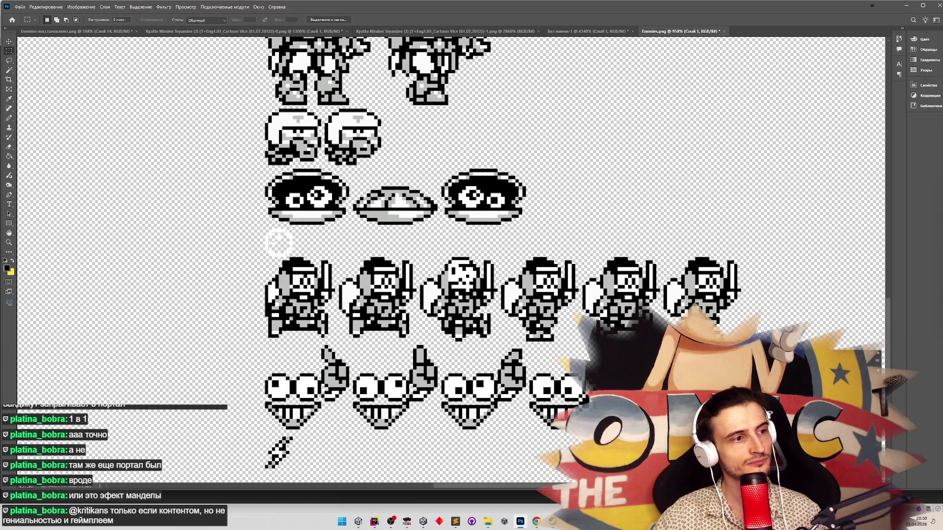
pyautogui.hotkey('ctrl', 's')
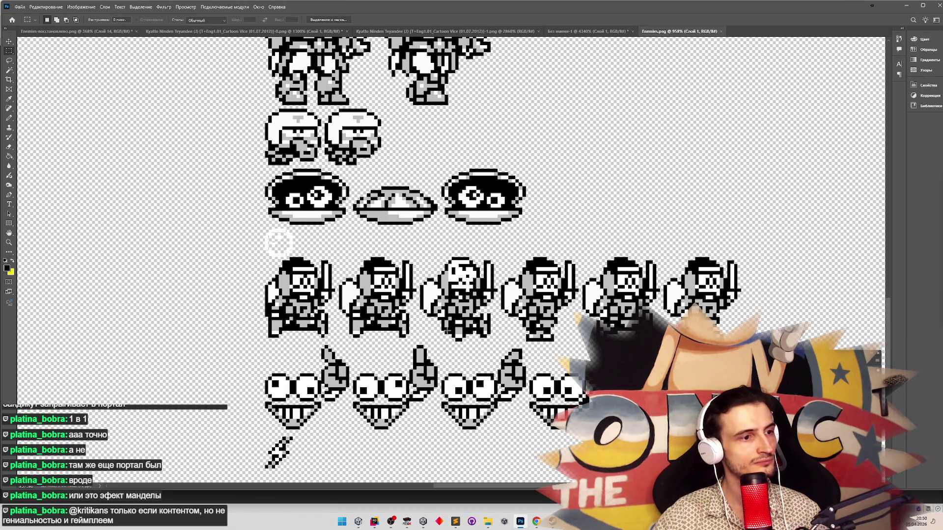
pyautogui.click(358, 522)
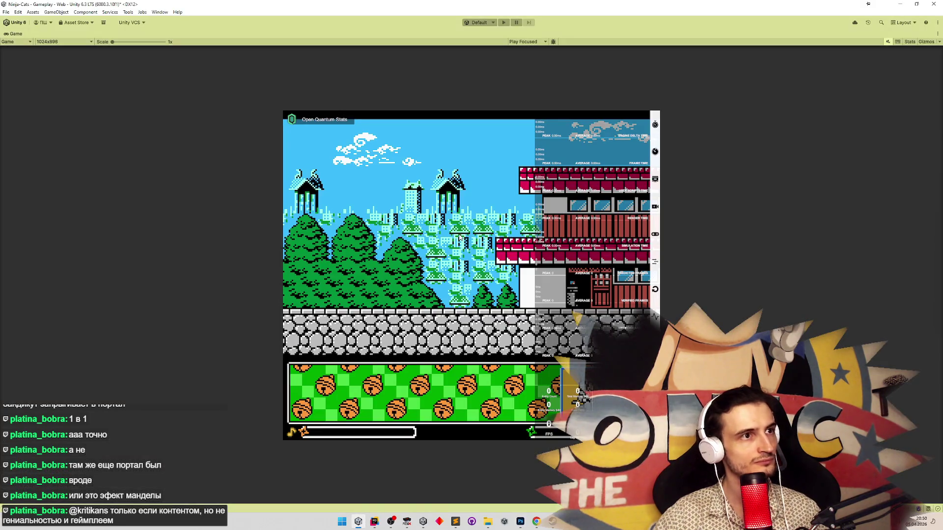
# Playtest walking left and right with jumps in Unity, then bring up the FCEUX emulator.
pyautogui.hotkey('ctrl', 'p')
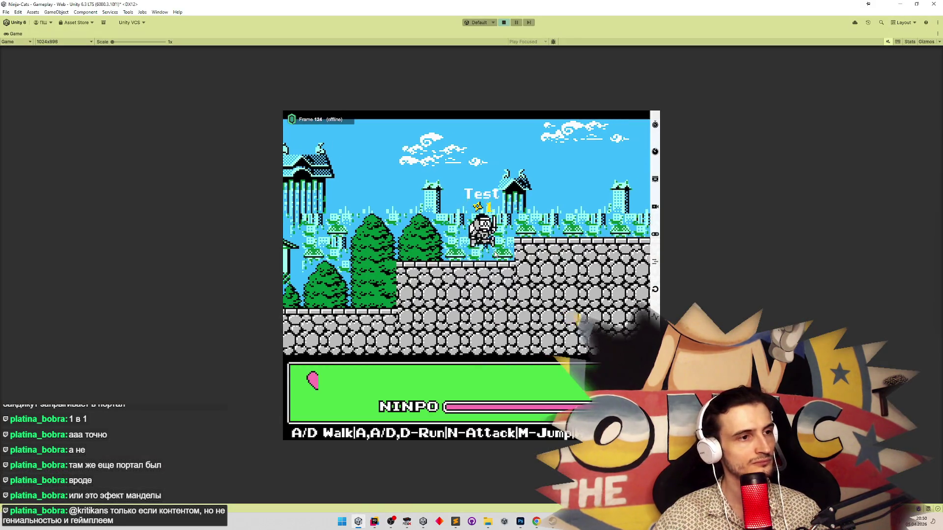
pyautogui.press('a')
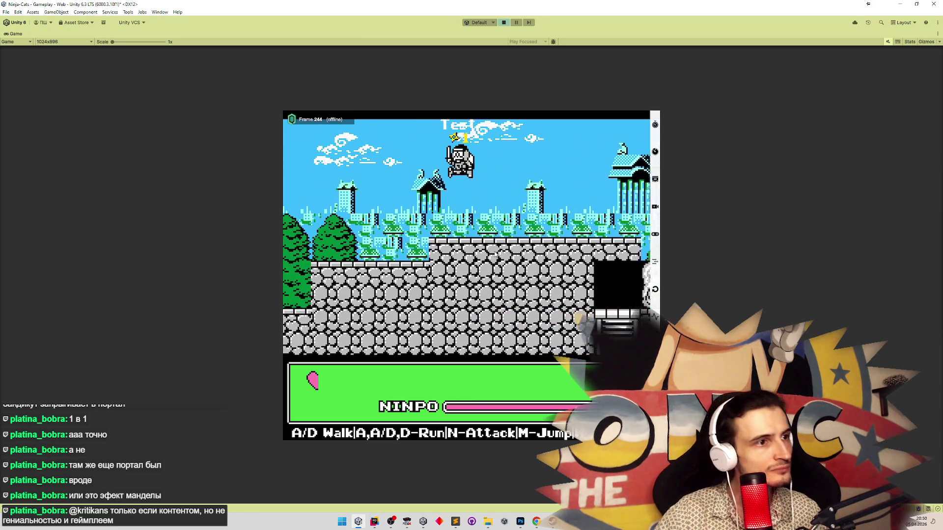
pyautogui.press('a')
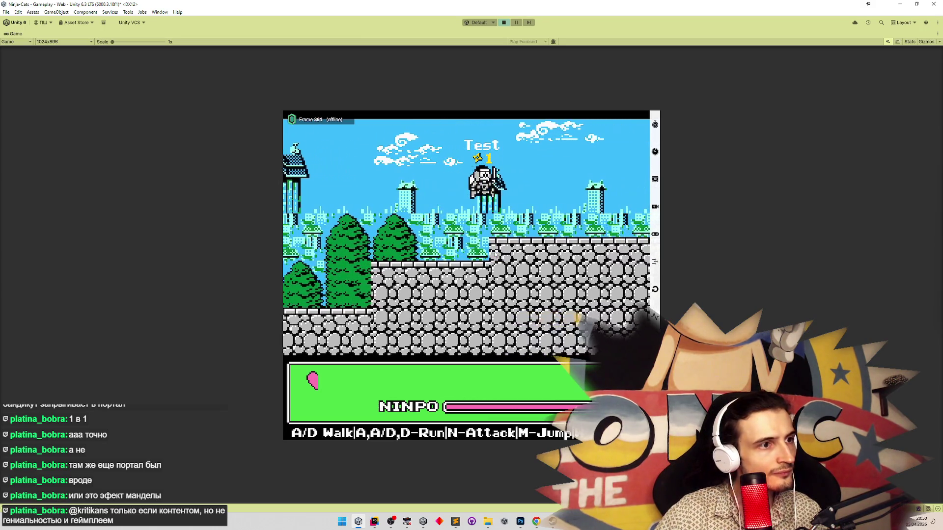
pyautogui.press('d')
pyautogui.press('m')
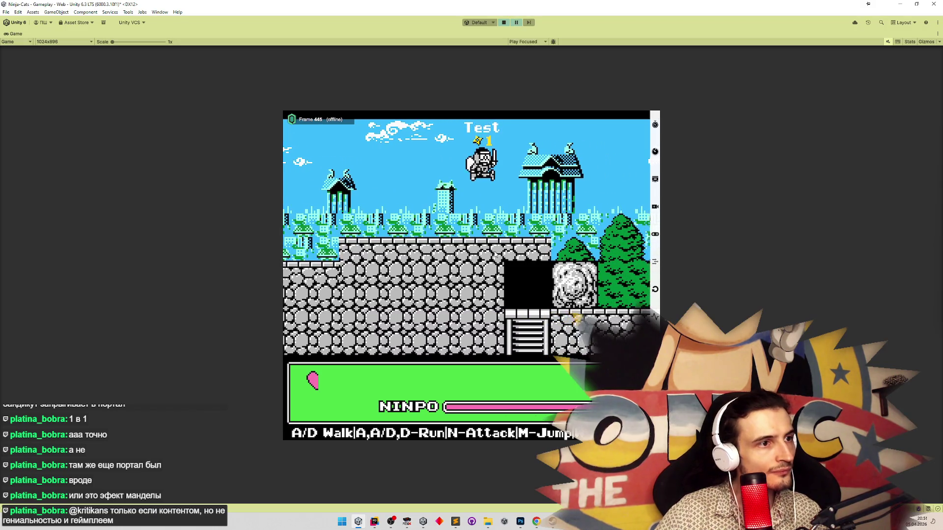
pyautogui.press('d')
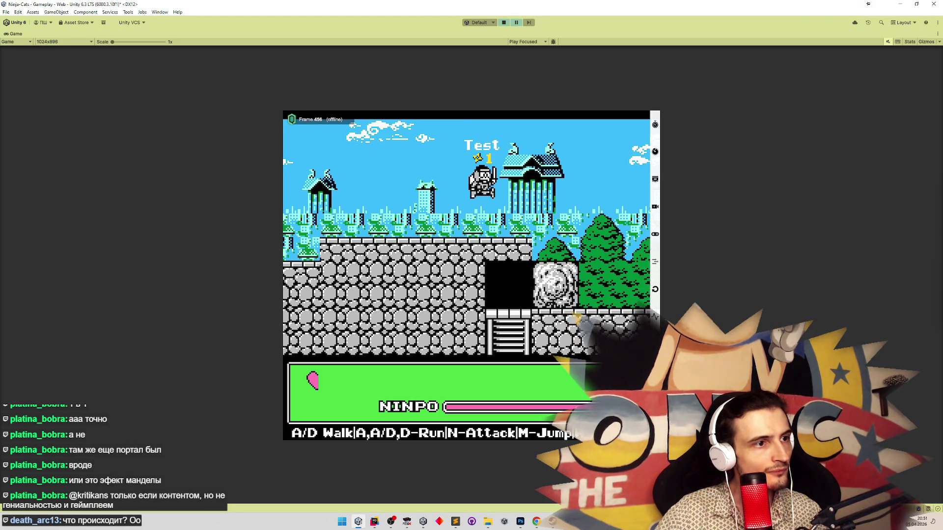
pyautogui.click(407, 524)
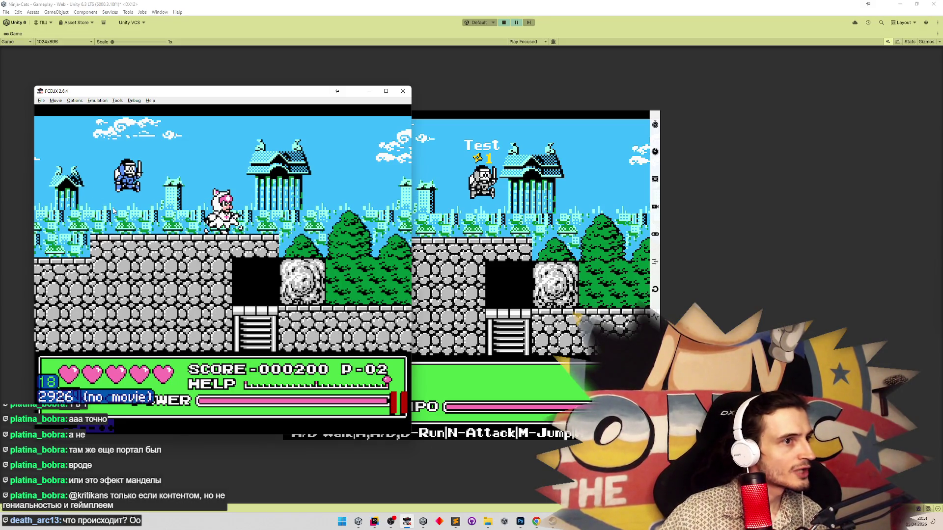
# Frame-step the original game in FCEUX, then paste the captured knight sprite into Photoshop.
pyautogui.press('Right')
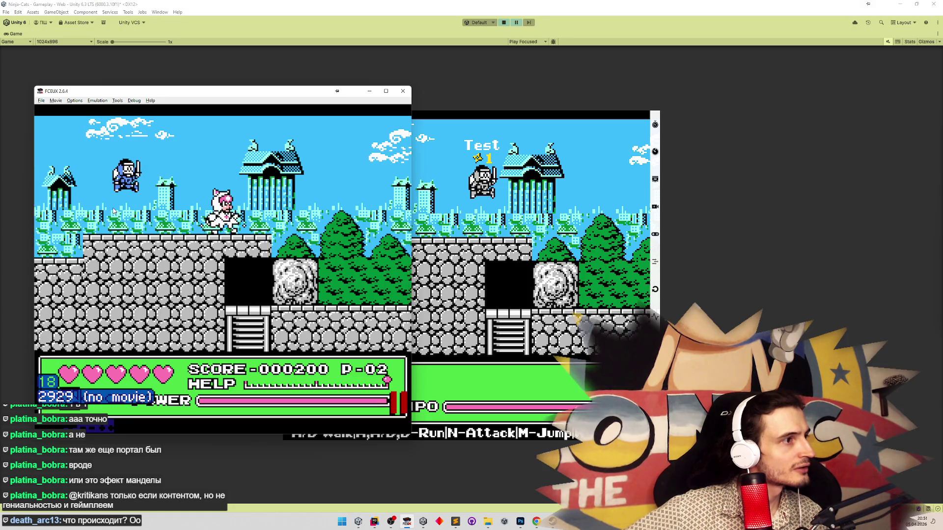
pyautogui.press('\\')
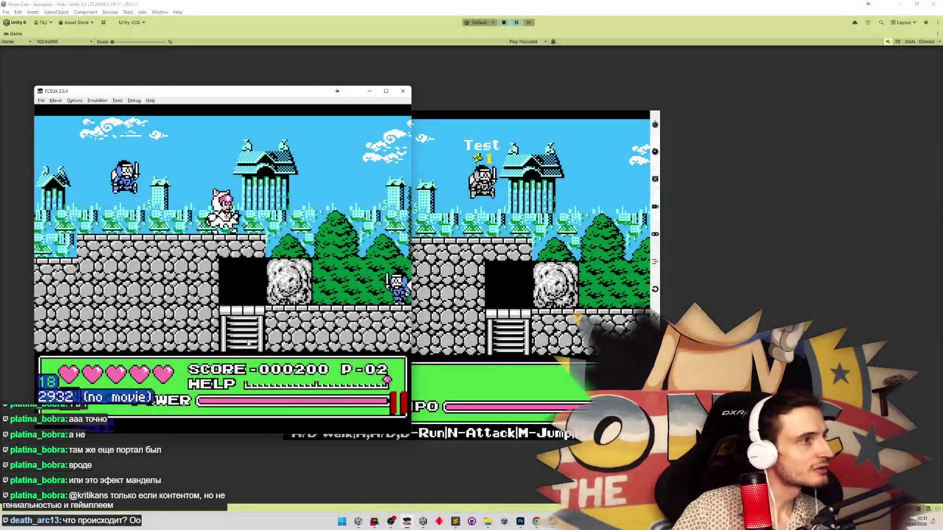
pyautogui.click(521, 522)
pyautogui.hotkey('ctrl', 'v')
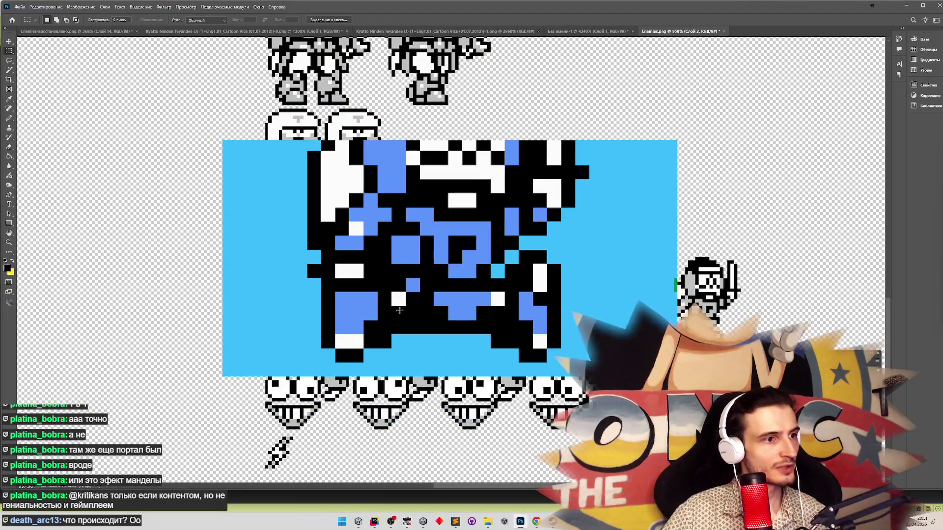
# Move the pasted blue capture up-left beside the knight sprites to compare them.
pyautogui.press('v')
pyautogui.moveTo(373, 255); pyautogui.dragTo(229, 153)
pyautogui.click(8, 119)
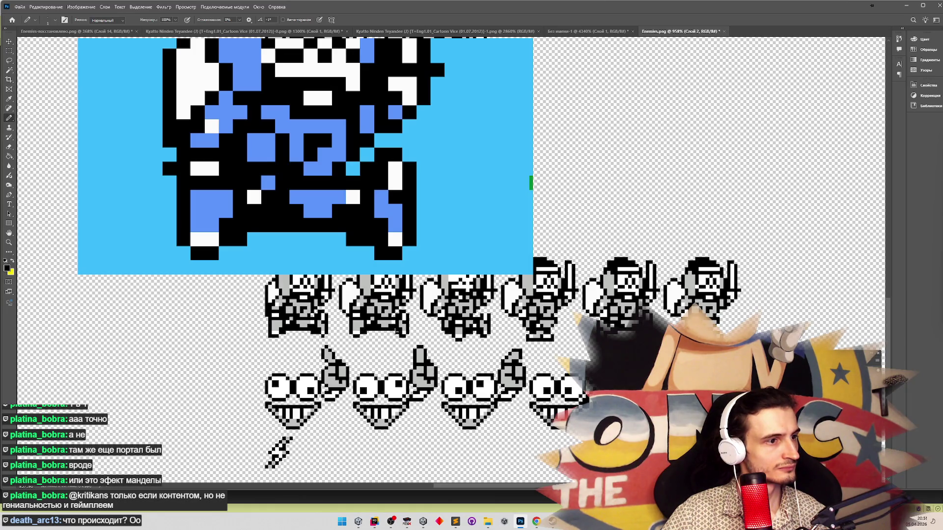
pyautogui.press('z')
pyautogui.scroll(-3, 335, 314)
pyautogui.scroll(3, 331, 292)
pyautogui.scroll(2, 331, 292)
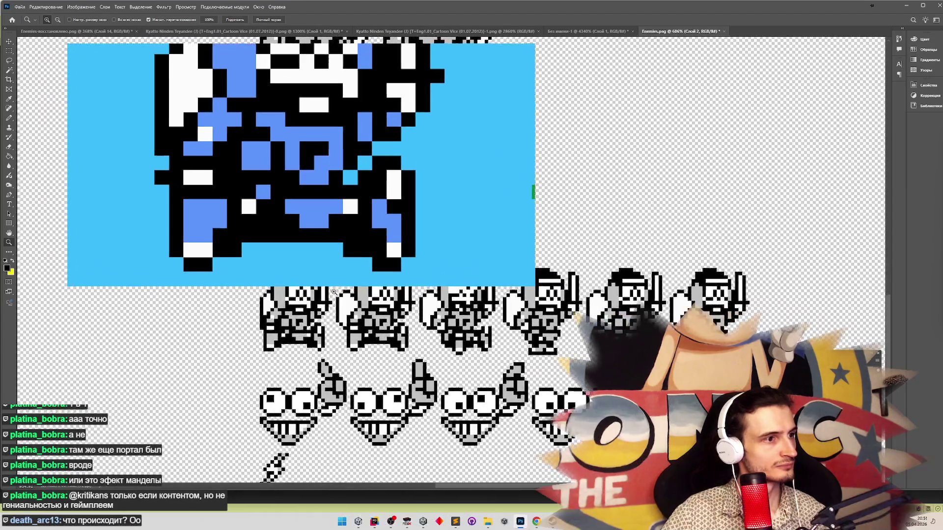
pyautogui.scroll(-3, 337, 292)
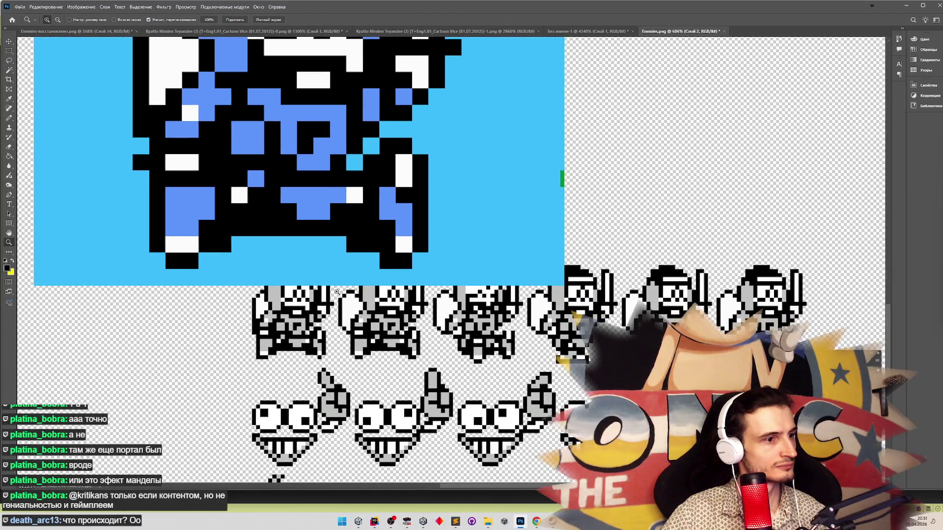
# Undo the pasted capture and compare the zoomed knight sprites against FCEUX.
pyautogui.press('b')
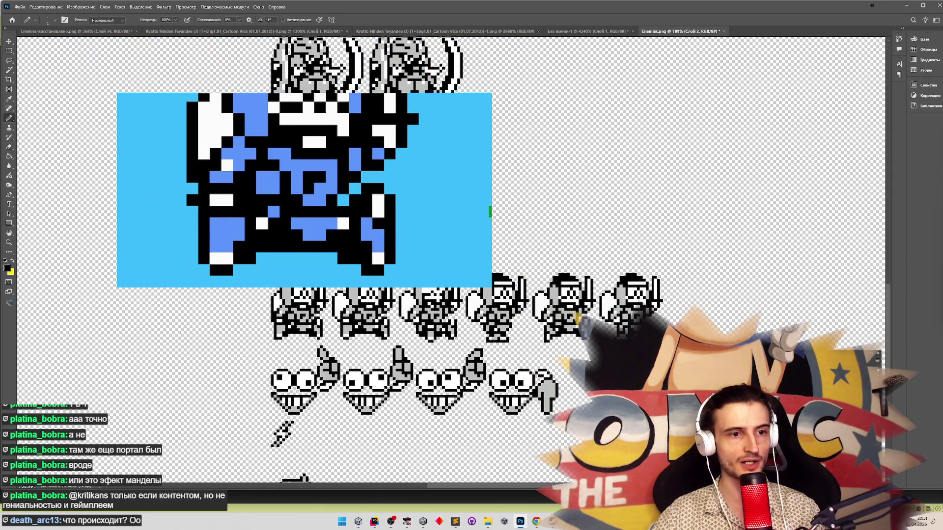
pyautogui.hotkey('ctrl', 'z')
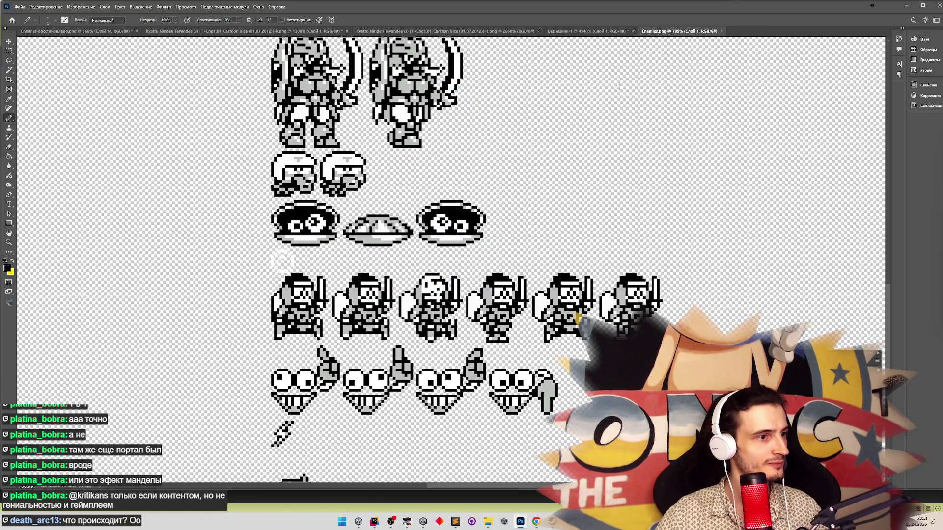
pyautogui.hotkey('alt', 'Tab')
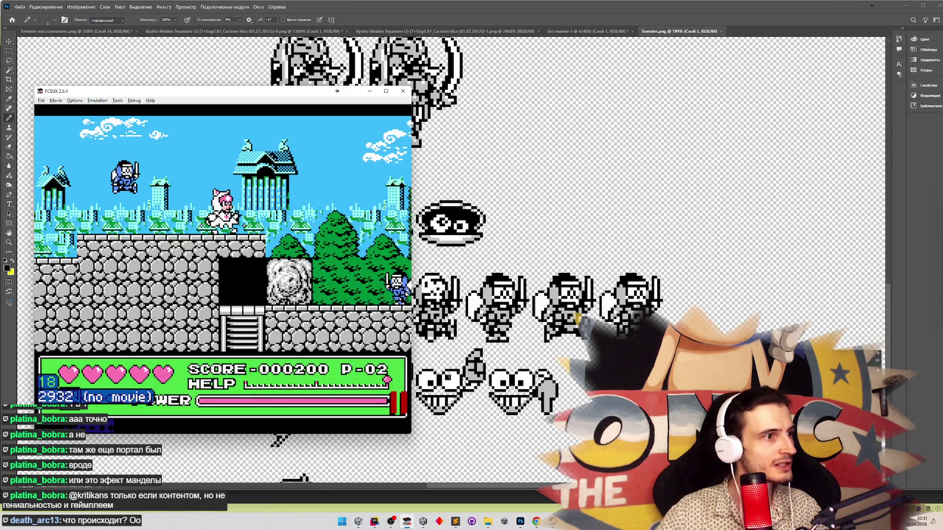
pyautogui.hotkey('alt', 'Tab')
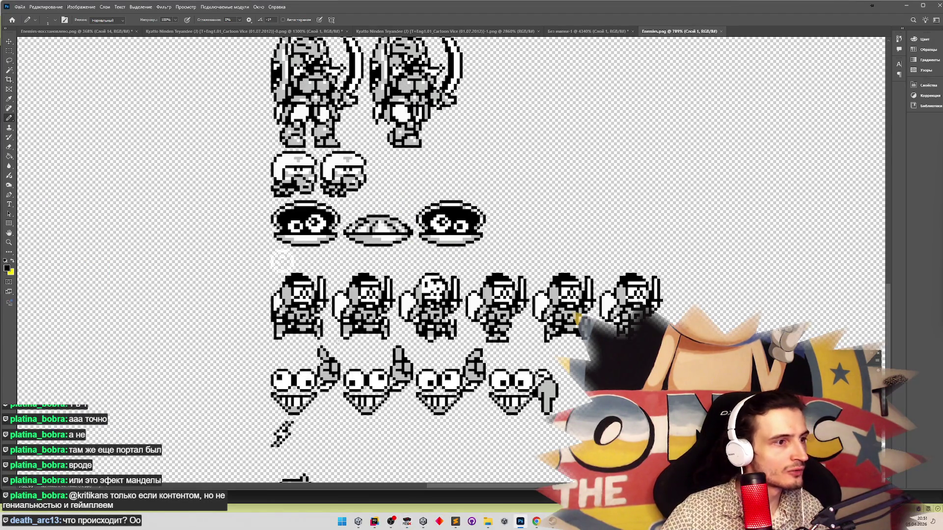
pyautogui.press('z')
pyautogui.moveTo(294, 152); pyautogui.dragTo(311, 152)
pyautogui.hotkey('alt', 'Tab')
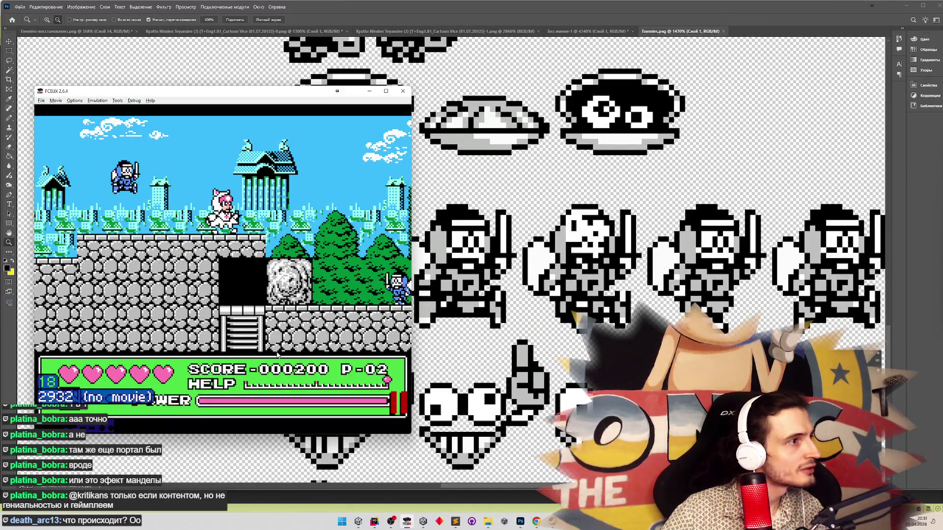
pyautogui.hotkey('alt', 'Tab')
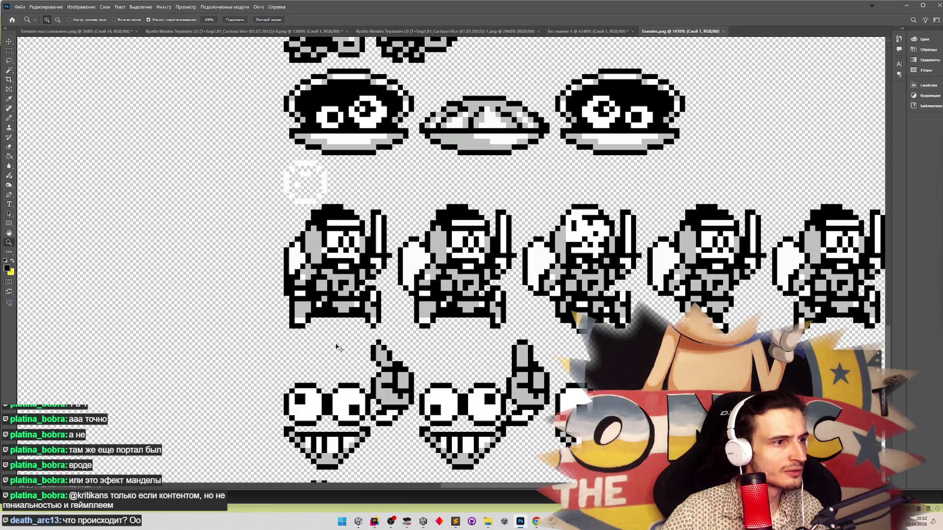
# Paste the blue capture again and compare it with the FCEUX enemy.
pyautogui.hotkey('ctrl', 'v')
pyautogui.scroll(3, 452, 347)
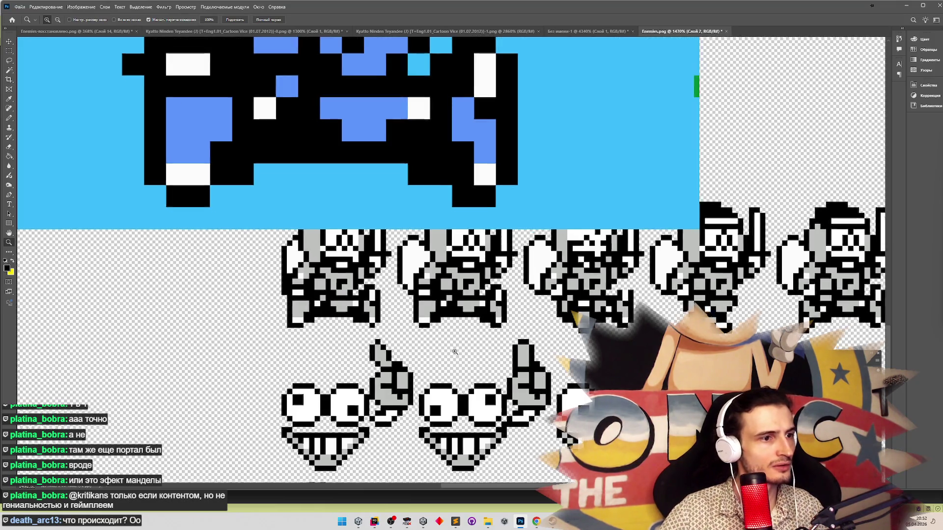
pyautogui.click(9, 51)
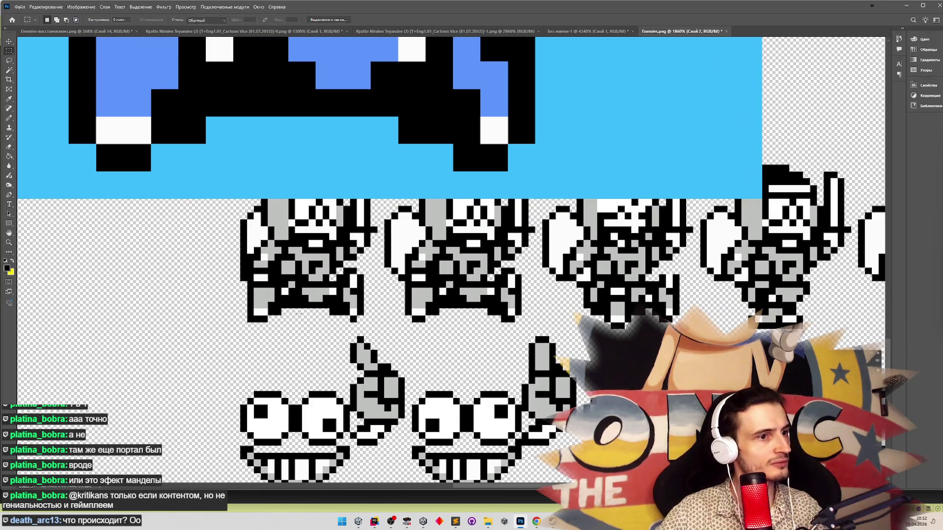
pyautogui.hotkey('alt', 'Tab')
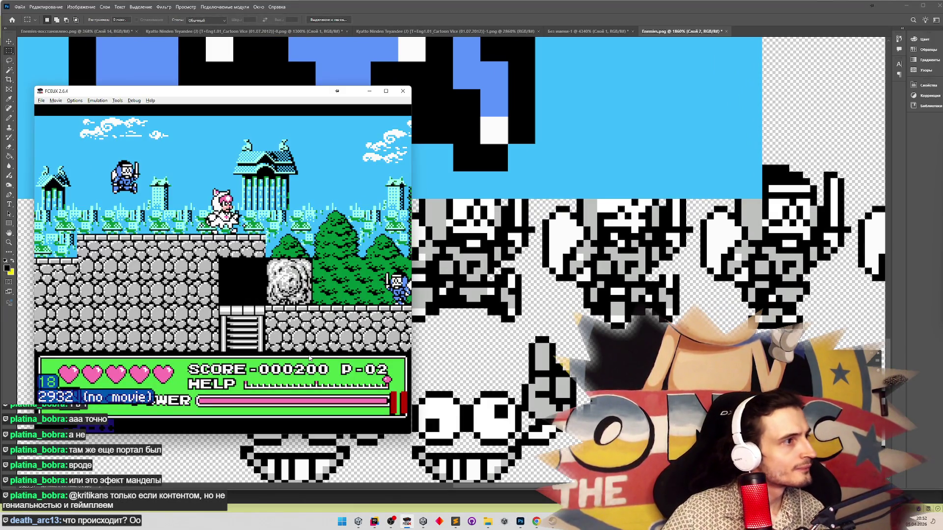
pyautogui.hotkey('alt', 'Tab')
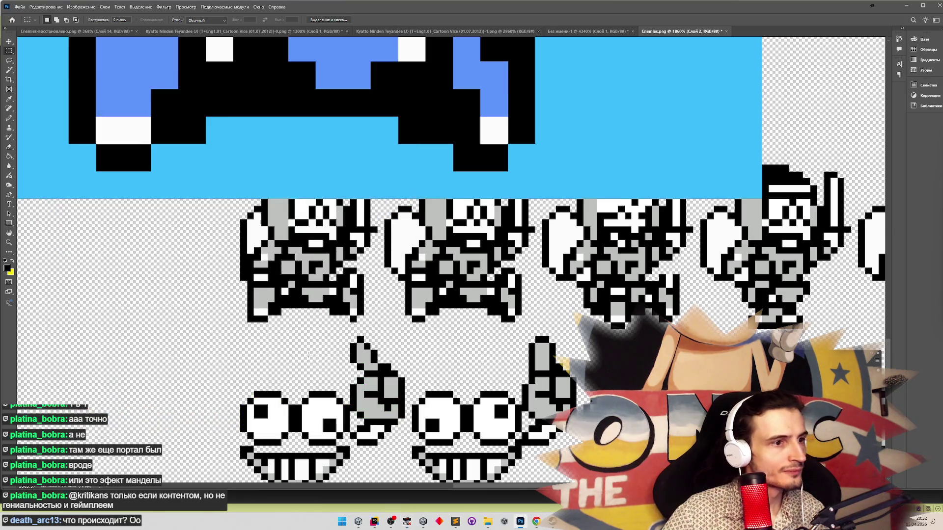
pyautogui.moveTo(249, 316); pyautogui.dragTo(255, 327)
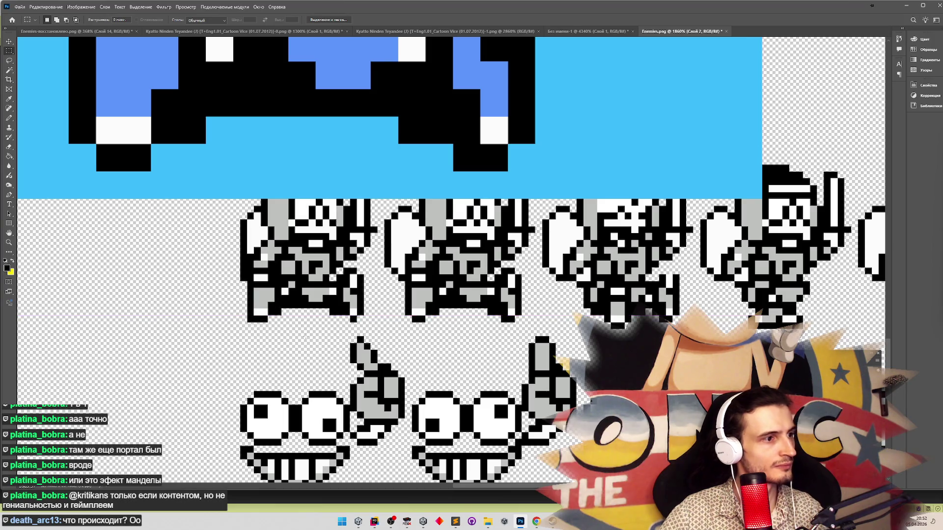
pyautogui.hotkey('ctrl', 'z')
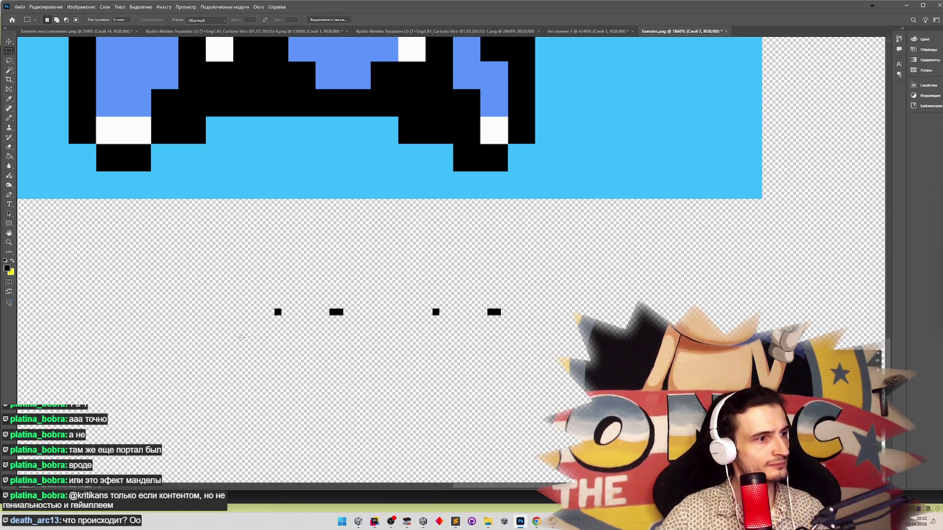
pyautogui.hotkey('ctrl', 'shift', 'z')
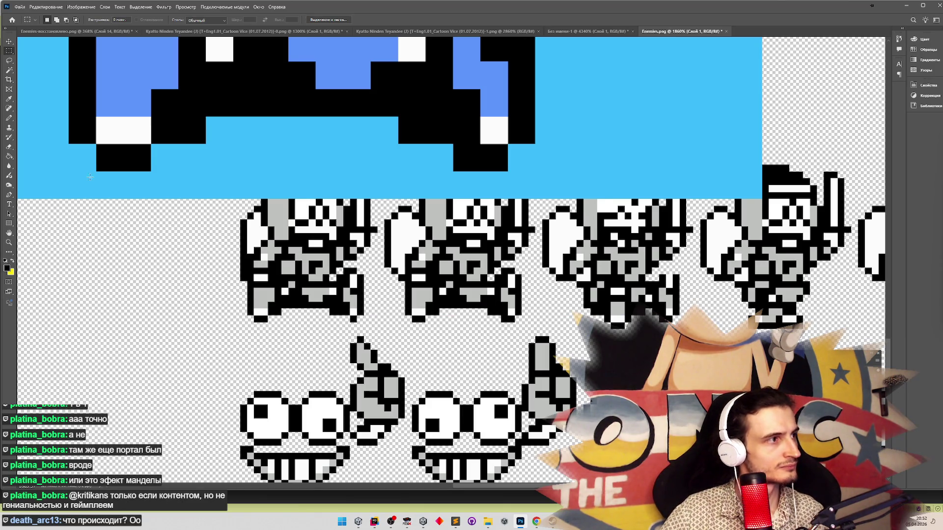
# Zoom out to about 499% to see the whole blue sprite, checking against the emulator.
pyautogui.click(9, 118)
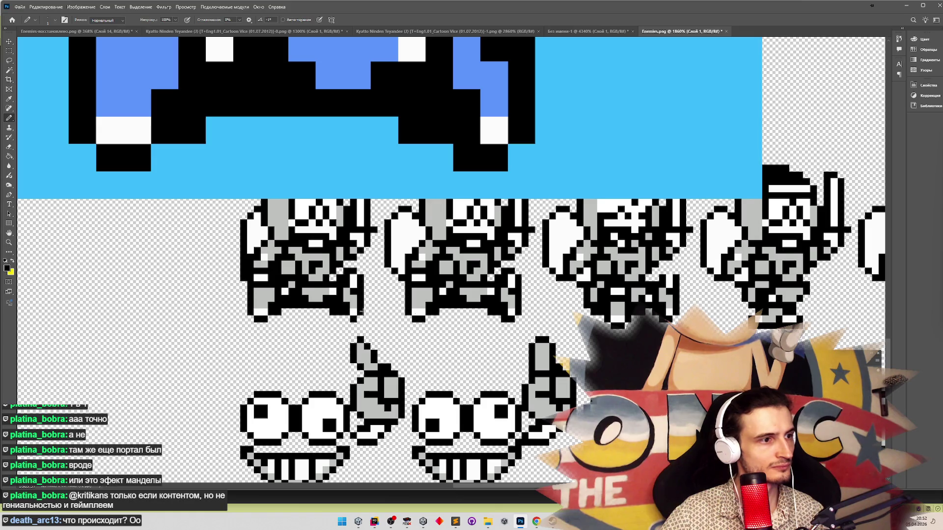
pyautogui.press('z')
pyautogui.moveTo(349, 308)
pyautogui.mouseDown()
pyautogui.moveTo(399, 242)
pyautogui.moveTo(406, 247)
pyautogui.mouseUp()
pyautogui.hotkey('alt', 'Tab')
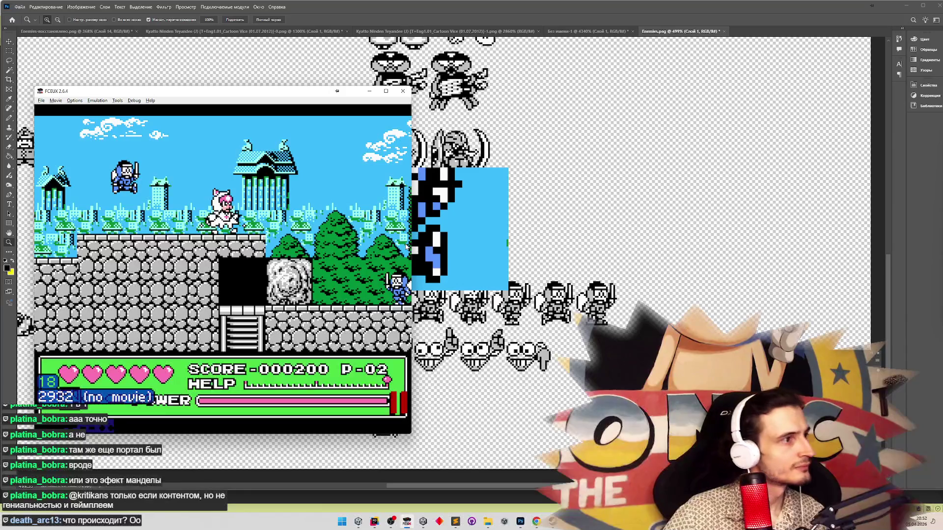
pyautogui.hotkey('alt', 'Tab')
pyautogui.hotkey('alt', 'Tab')
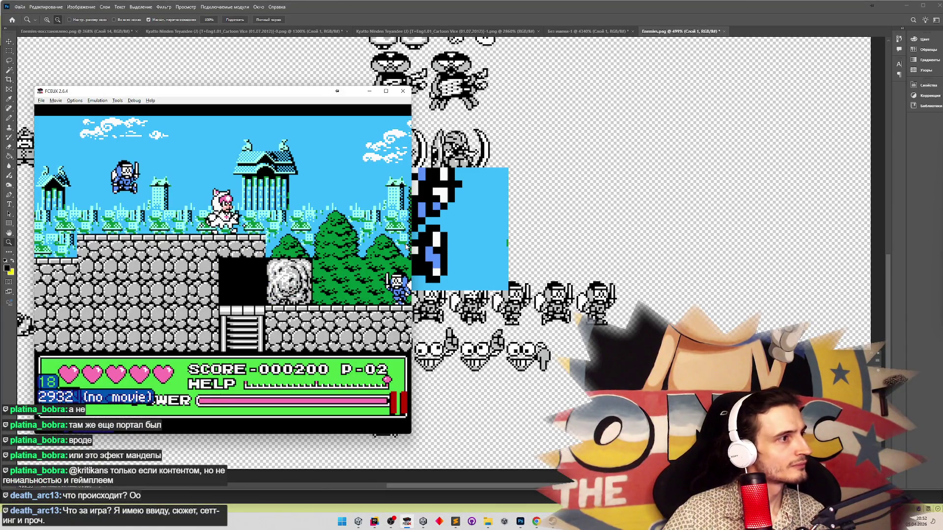
pyautogui.hotkey('alt', 'Tab')
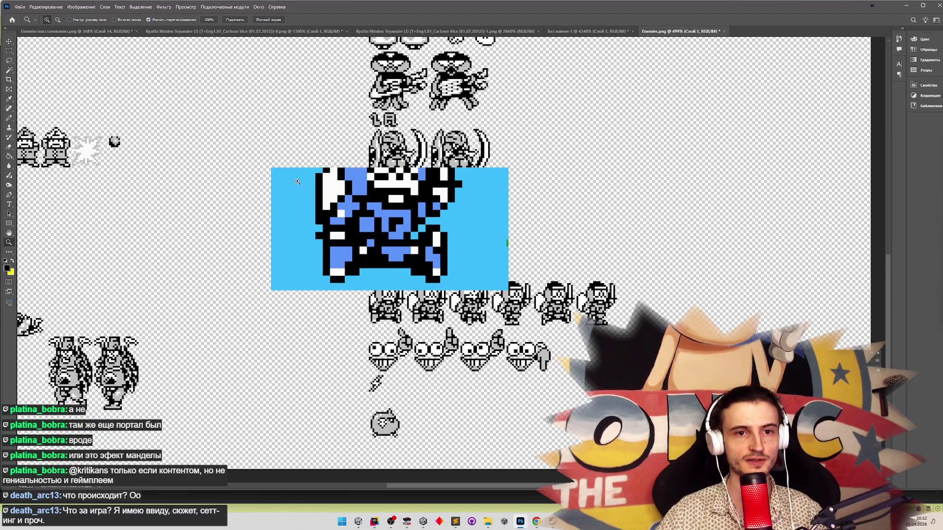
# Select and delete the pasted blue ninja sprite from the Enemies sheet.
pyautogui.click(10, 51)
pyautogui.moveTo(230, 149)
pyautogui.mouseDown()
pyautogui.moveTo(472, 290)
pyautogui.moveTo(531, 299)
pyautogui.mouseUp()
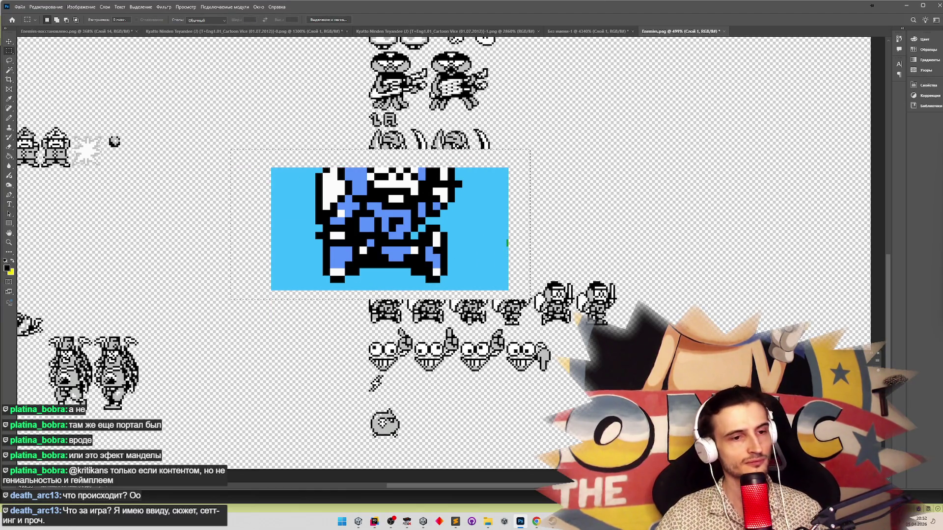
pyautogui.hotkey('alt', ']')
pyautogui.press('Delete')
pyautogui.hotkey('ctrl', 'd')
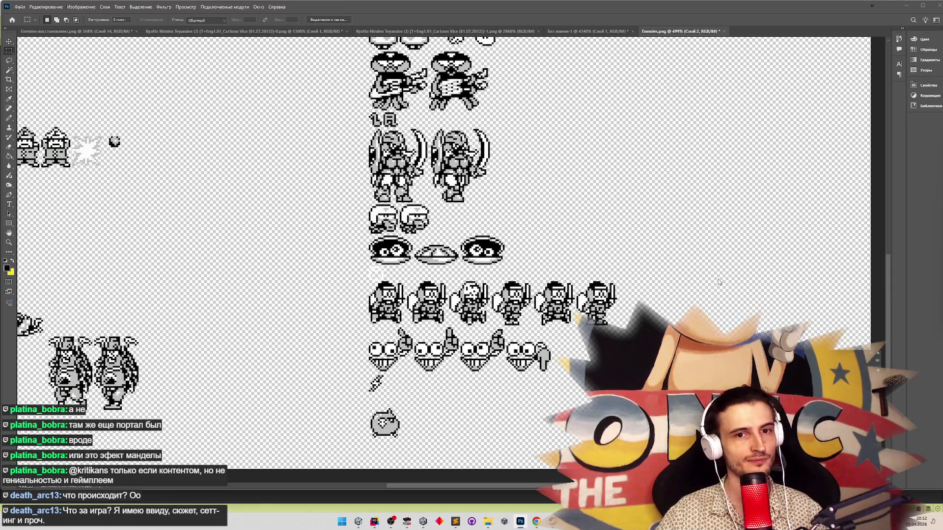
# Save the sheet, cancelling the Save As prompt, and return to Unity.
pyautogui.hotkey('ctrl', 's')
pyautogui.press('Escape')
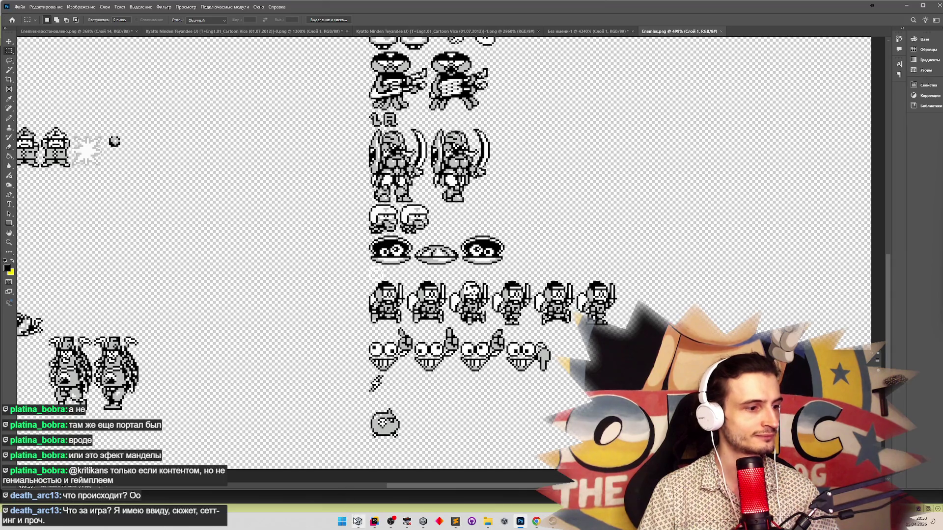
pyautogui.click(358, 521)
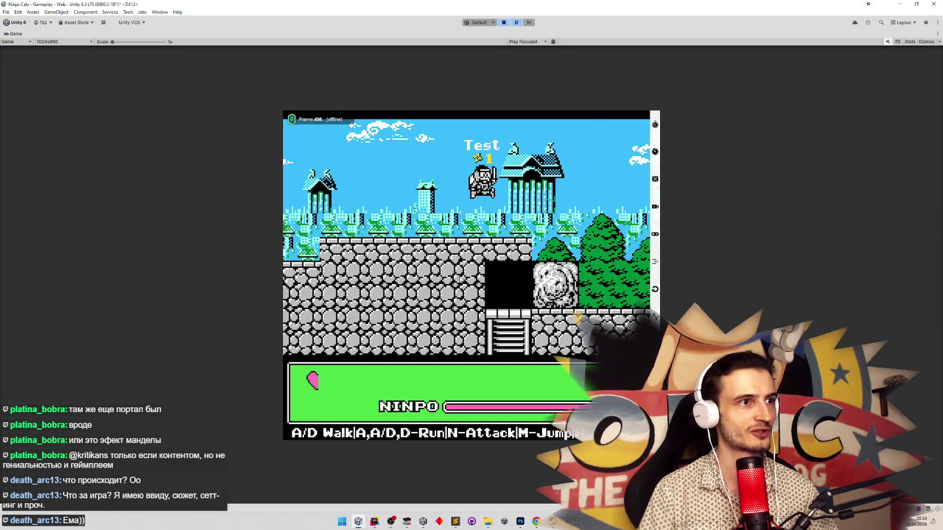
# Run a fresh playtest with the ninja running through the level, then stop it.
pyautogui.hotkey('ctrl', 'p')
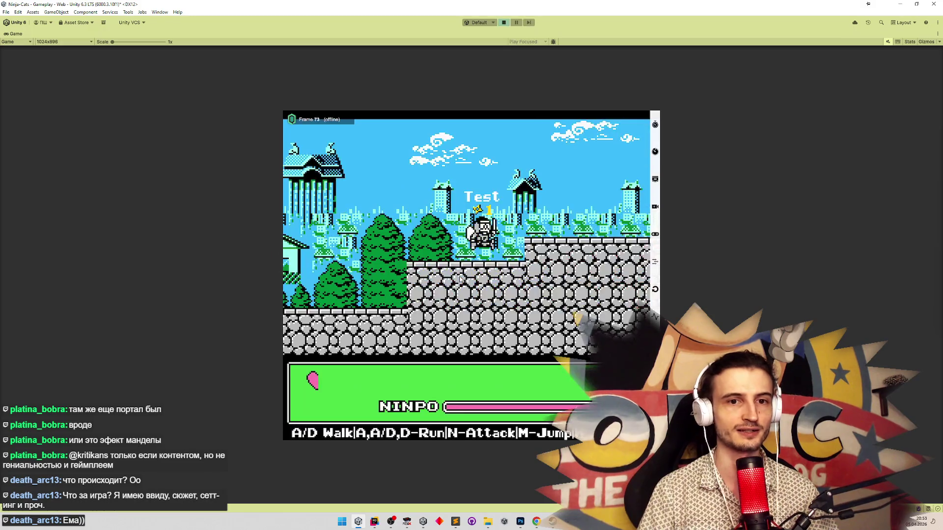
pyautogui.hotkey('shift', 'space')
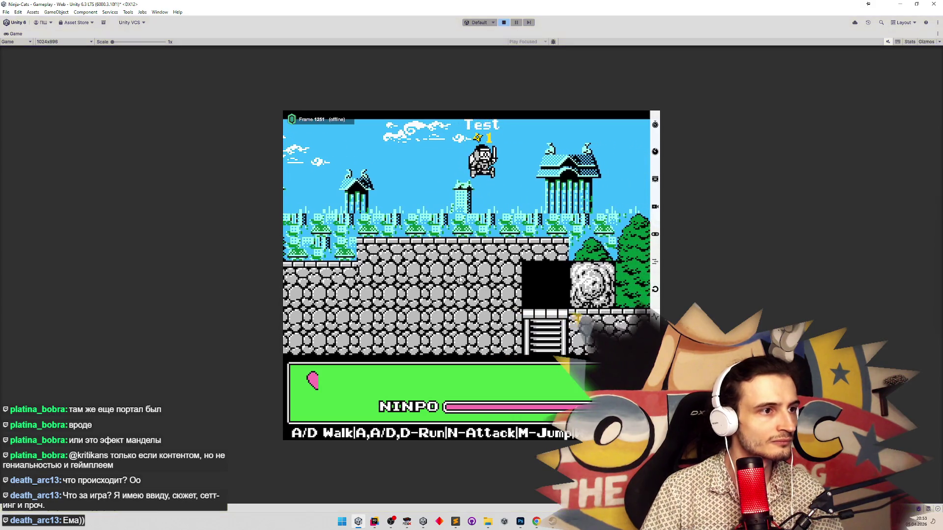
pyautogui.hotkey('ctrl', 'p')
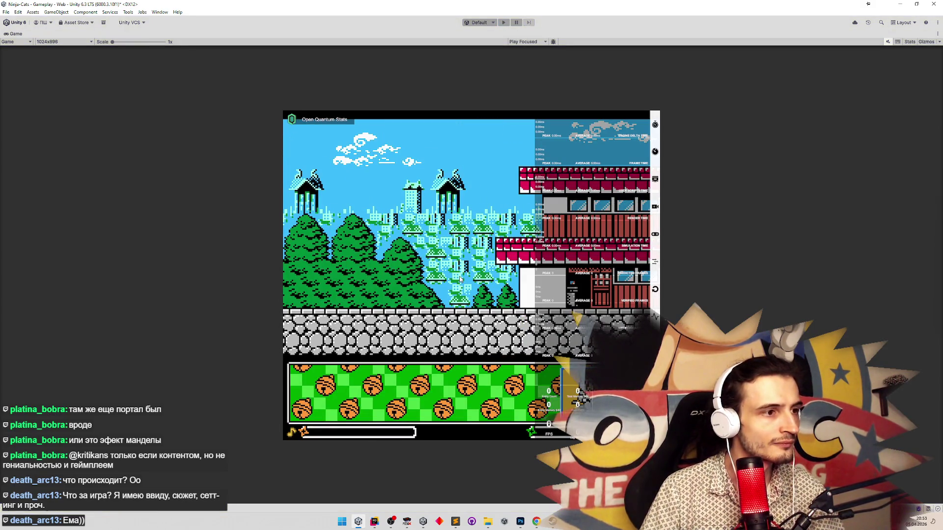
# Zoom in on the enemy sprites in the Enemies sprite sheet.
pyautogui.click(520, 522)
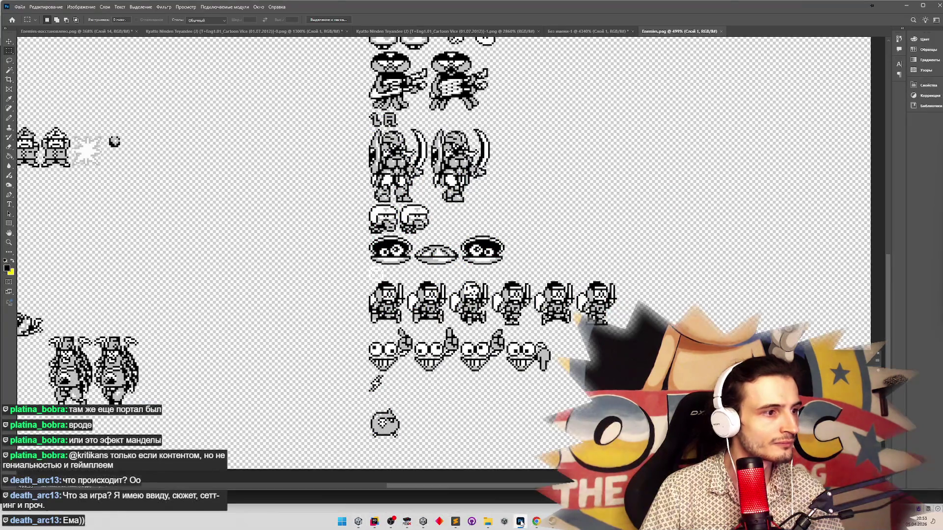
pyautogui.press('z')
pyautogui.moveTo(385, 324); pyautogui.dragTo(437, 332)
pyautogui.press('m')
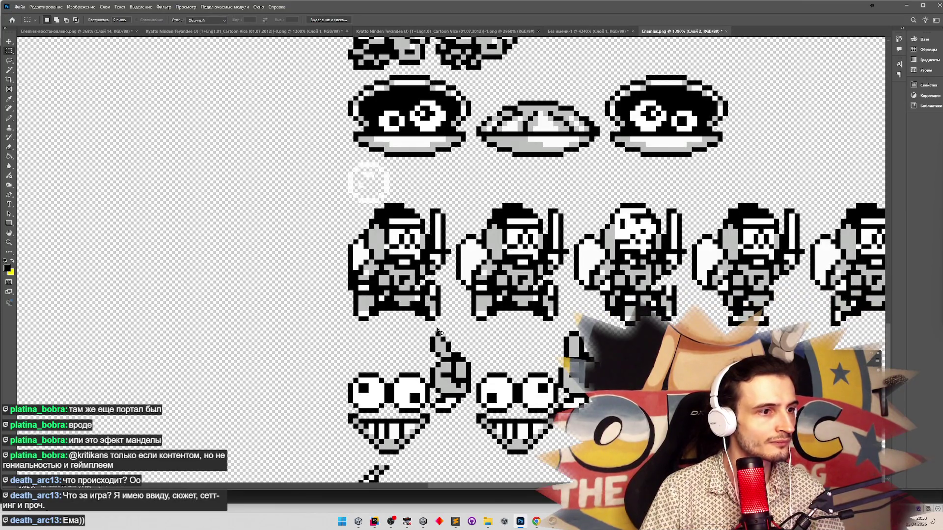
pyautogui.scroll(-5, 434, 328)
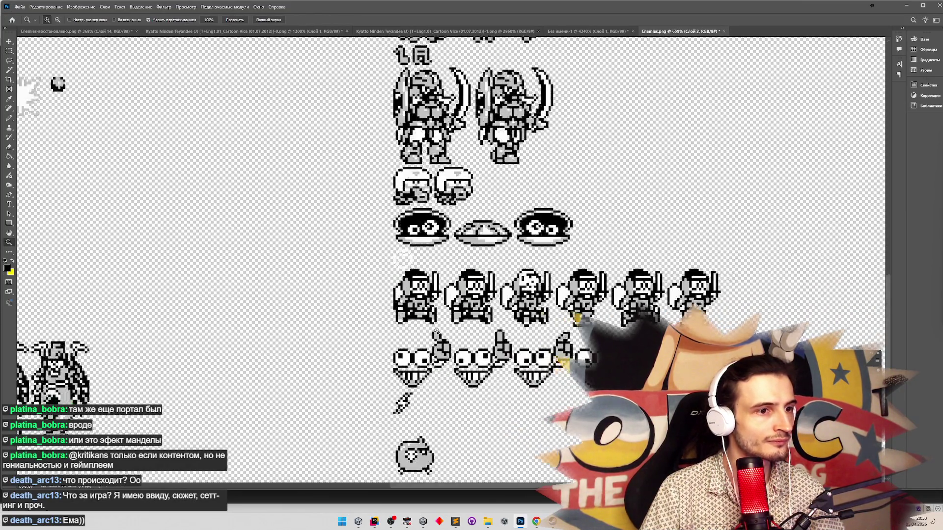
# Merge Visible on the sprite sheet's layers and return to Unity.
pyautogui.rightClick(797, 202)
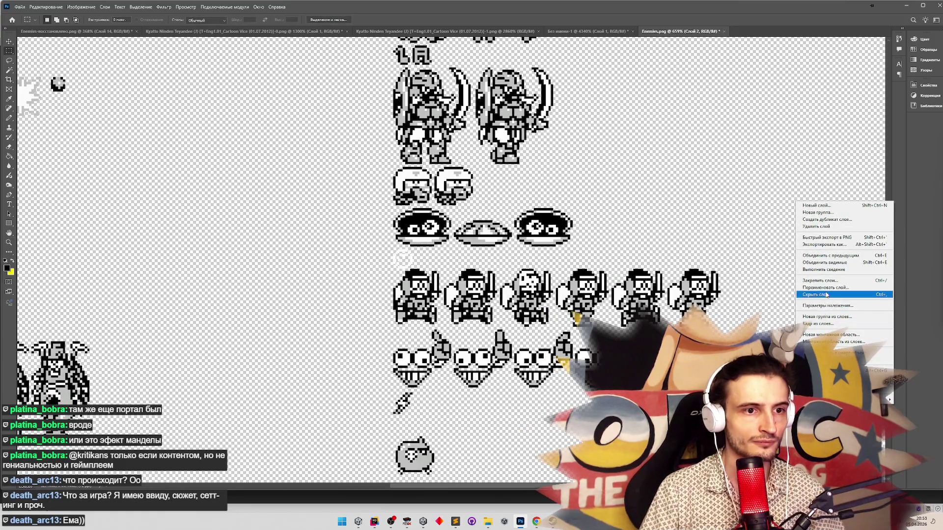
pyautogui.click(833, 263)
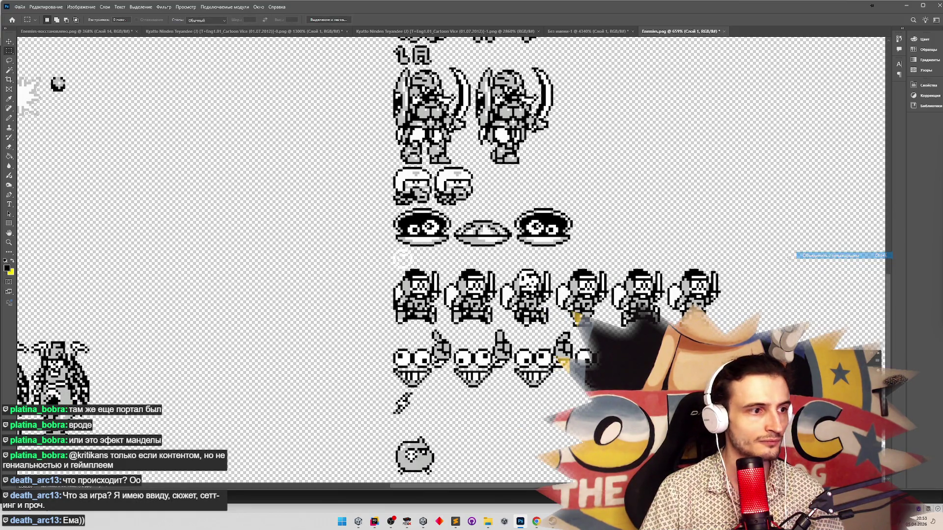
pyautogui.hotkey('alt', 'Tab')
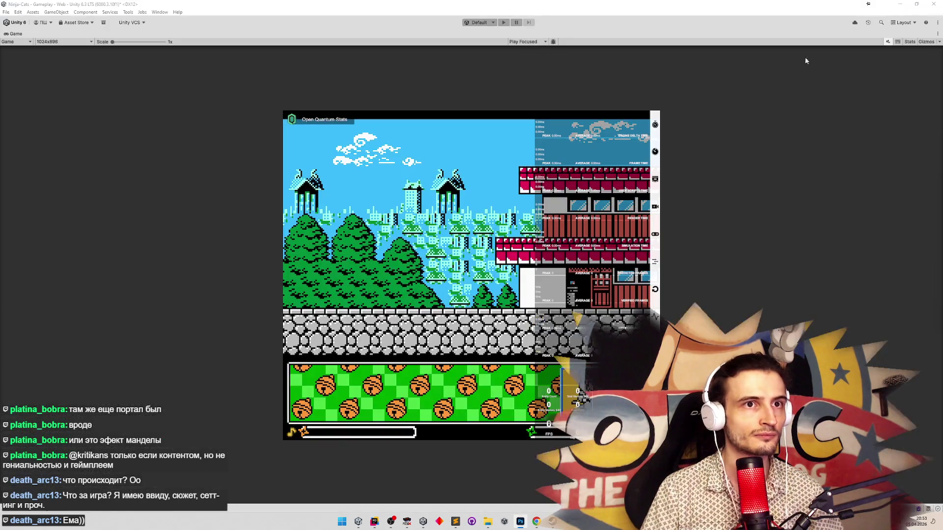
# Start the game, jump once, and walk the ninja right, then left and back.
pyautogui.hotkey('ctrl', 'p')
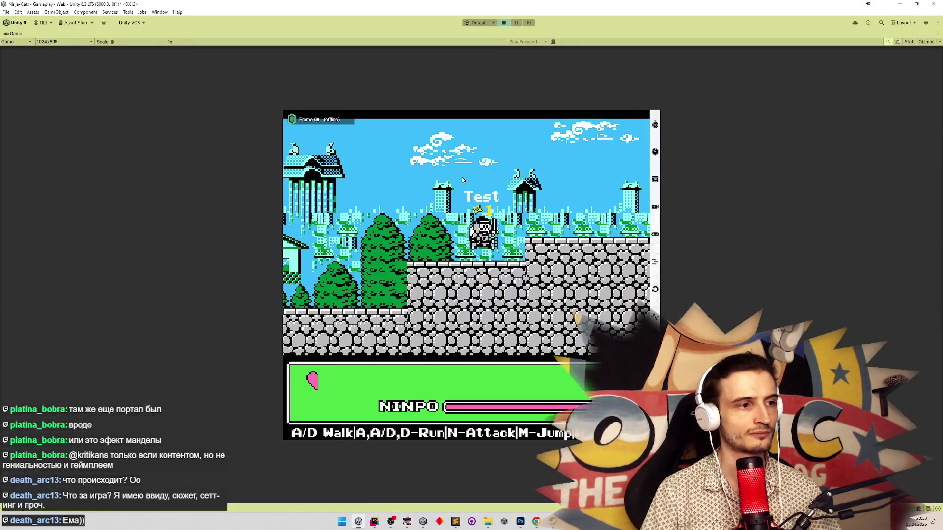
pyautogui.press('m')
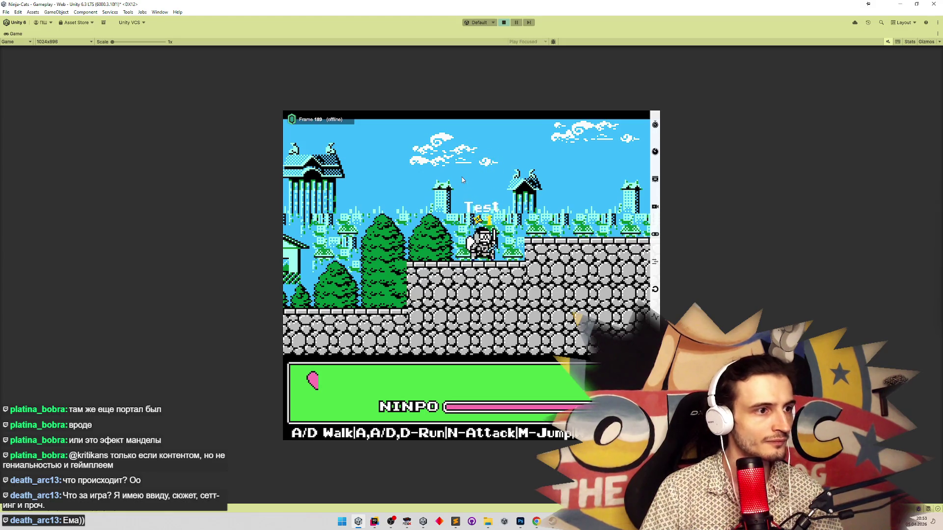
pyautogui.press('d')
pyautogui.press('d')
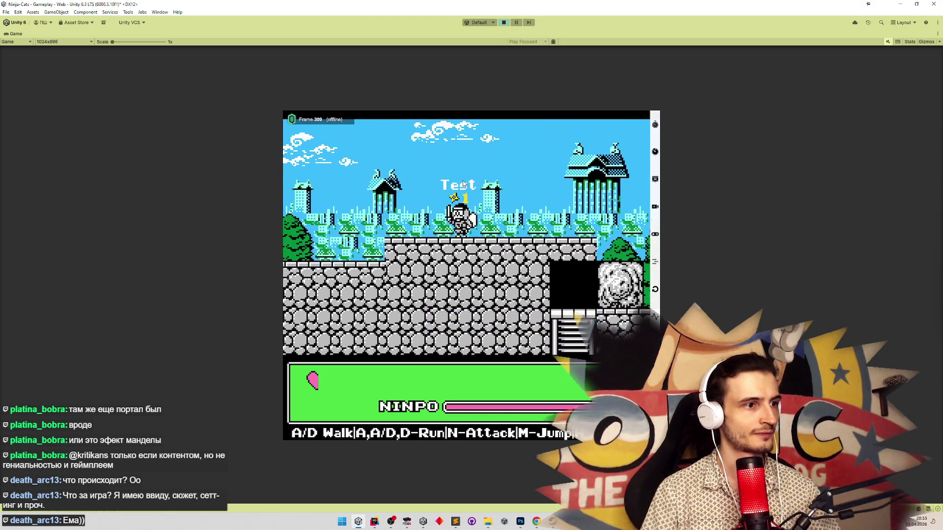
pyautogui.press('d')
pyautogui.press('d')
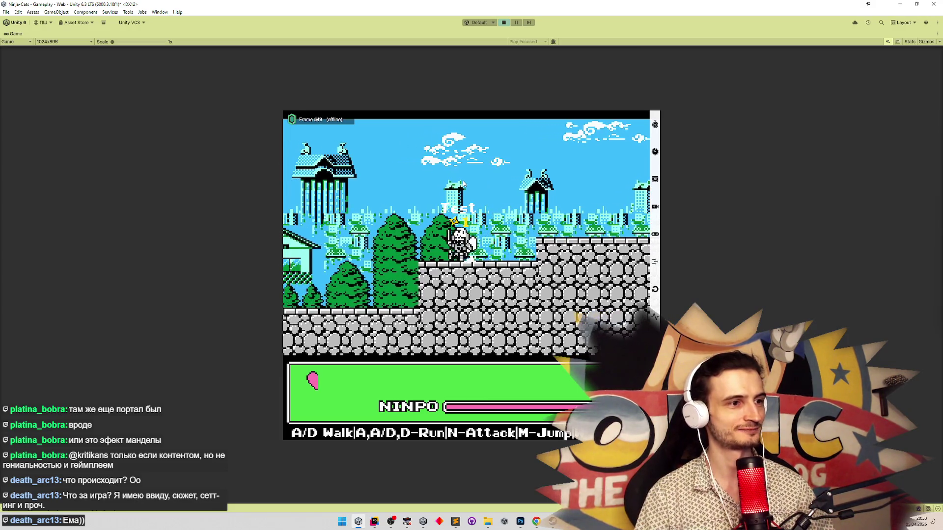
pyautogui.press('a')
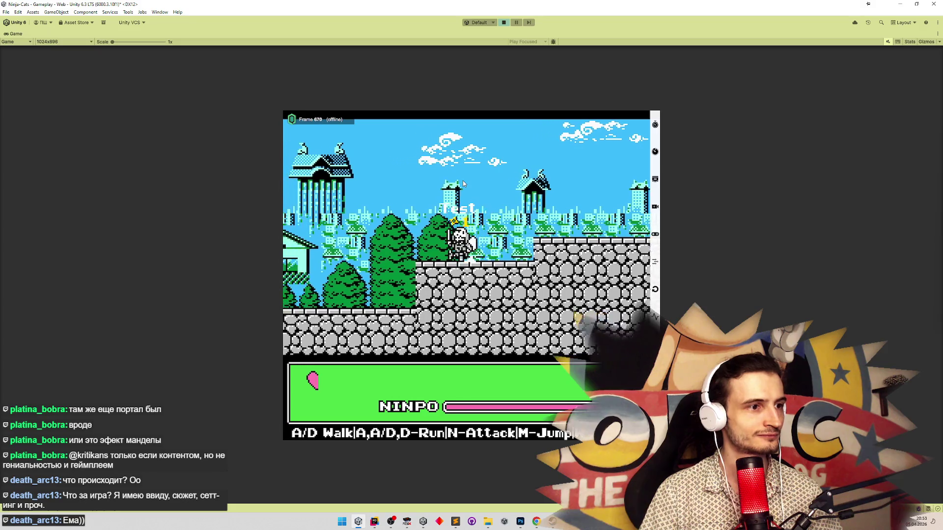
pyautogui.press('a')
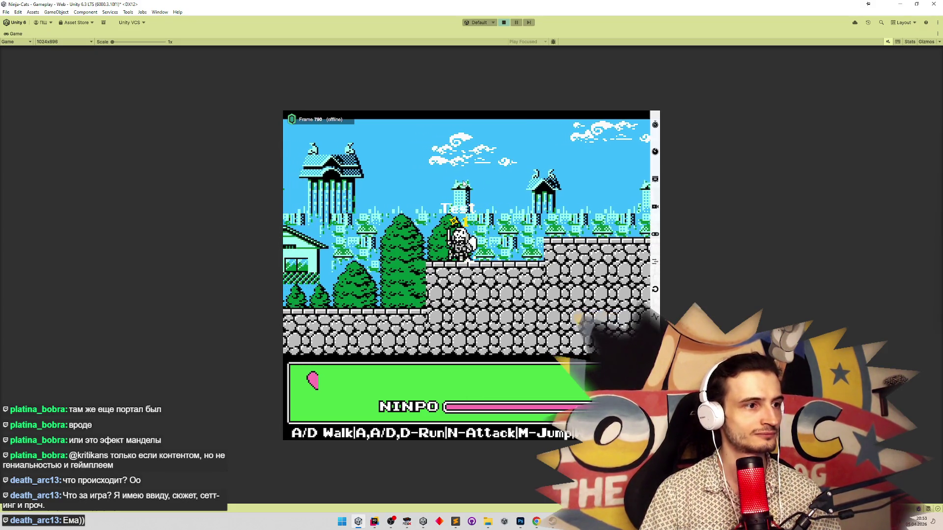
pyautogui.press('a')
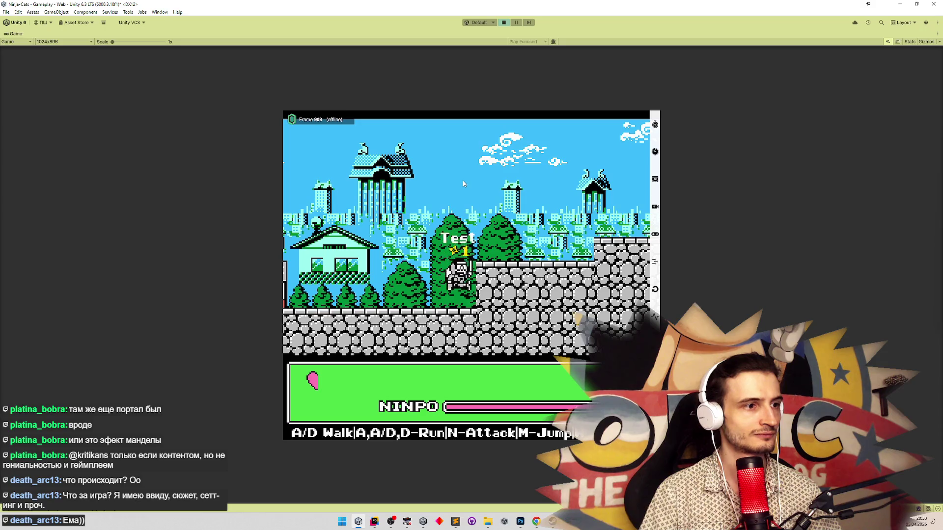
pyautogui.press('a')
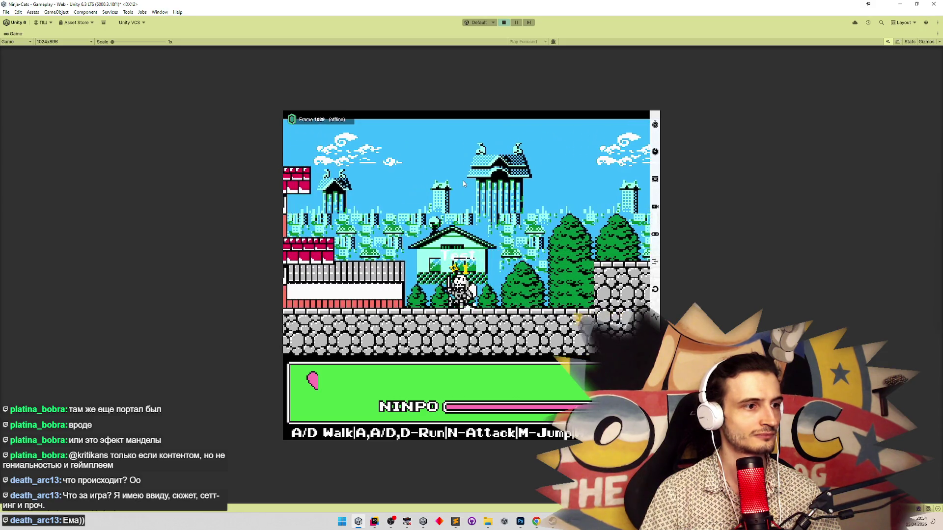
pyautogui.press('d')
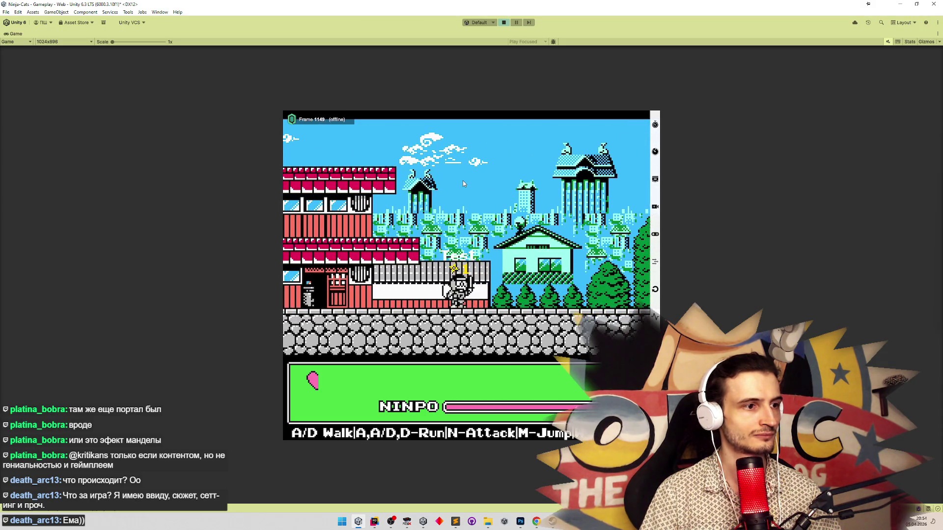
# Jump the ninja onto the higher stone wall and walk it back and forth along it.
pyautogui.press('a')
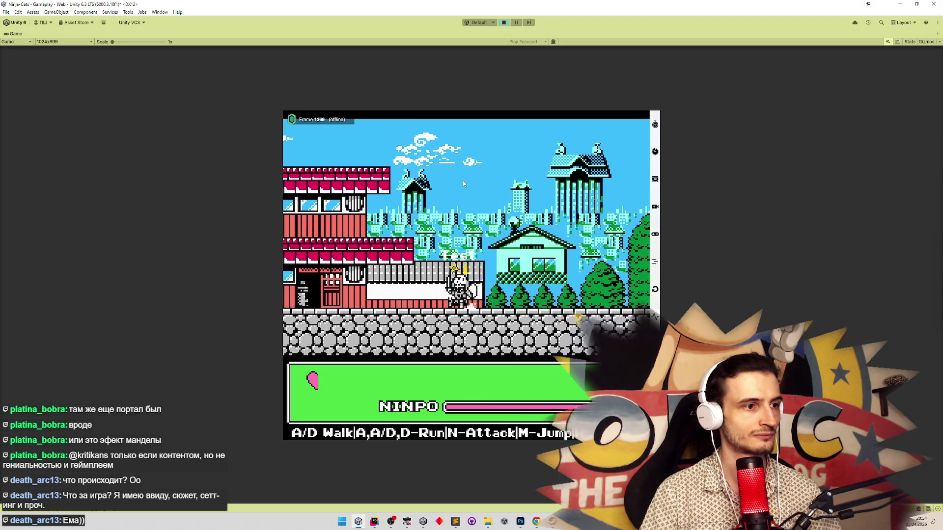
pyautogui.press('d')
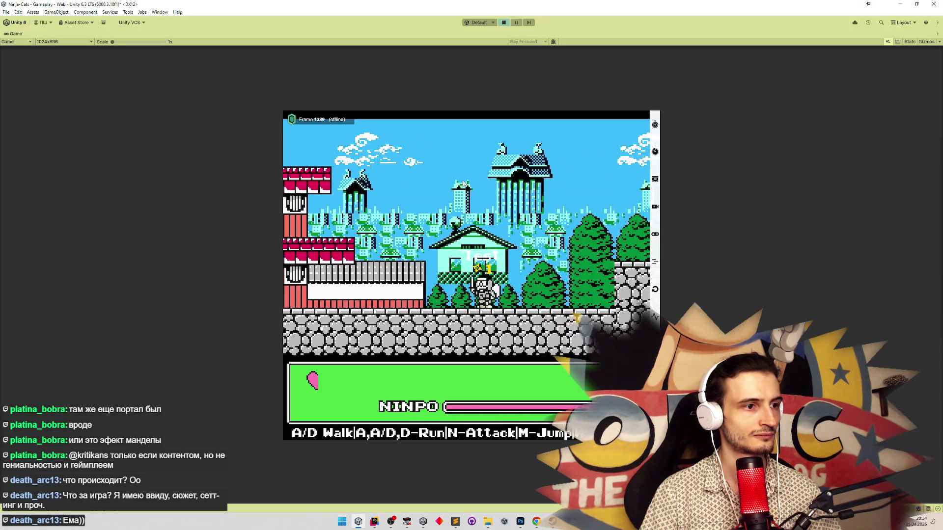
pyautogui.press('m')
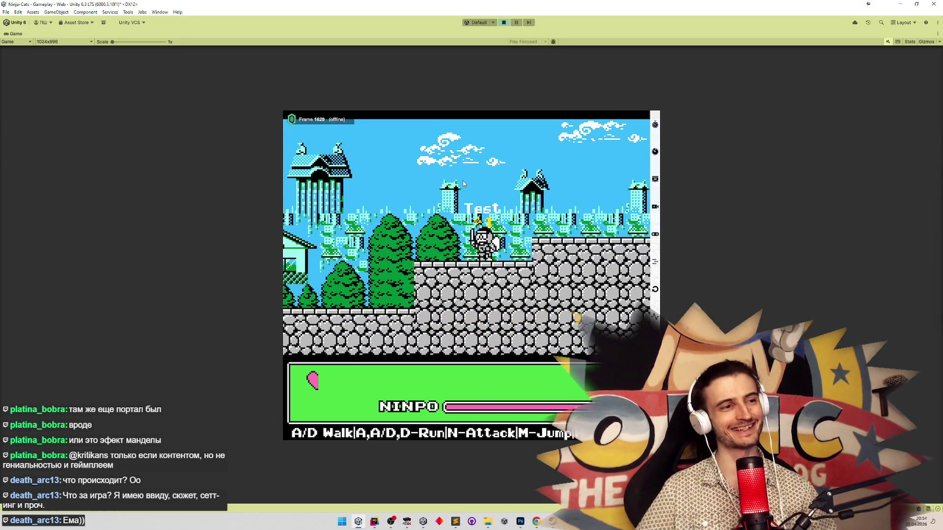
pyautogui.press('d')
pyautogui.press('m')
pyautogui.press('d')
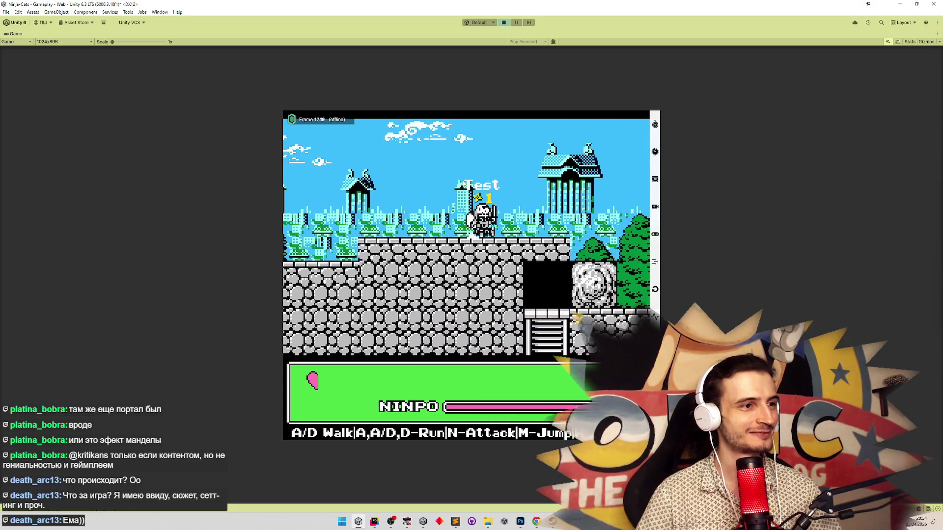
pyautogui.press('a')
pyautogui.press('a')
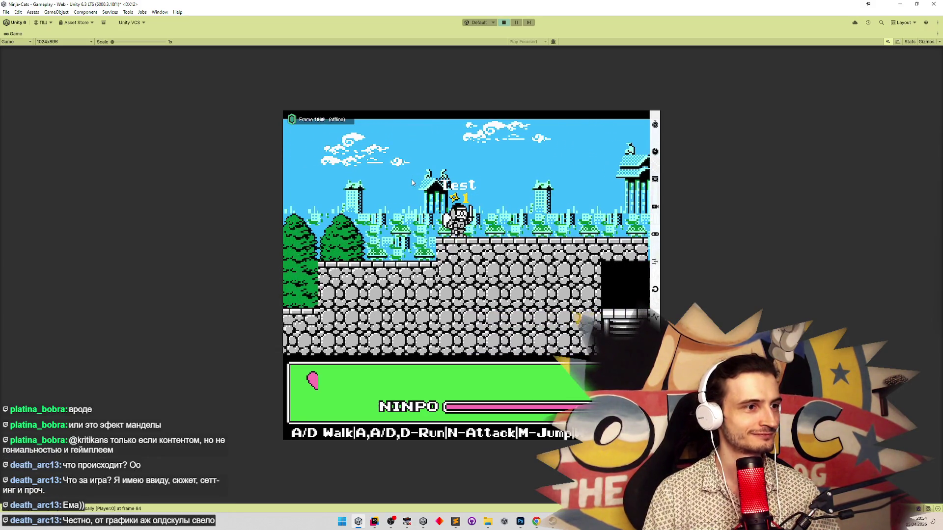
pyautogui.press('d')
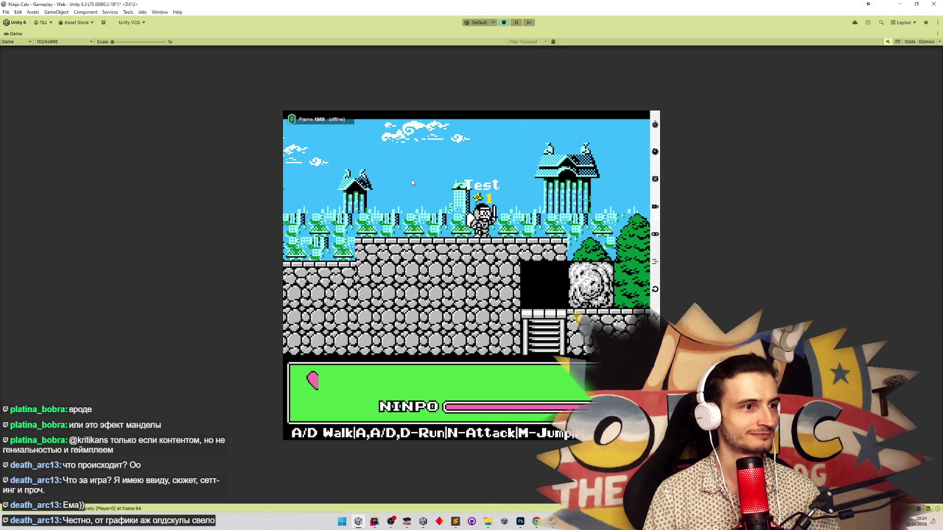
pyautogui.press('d')
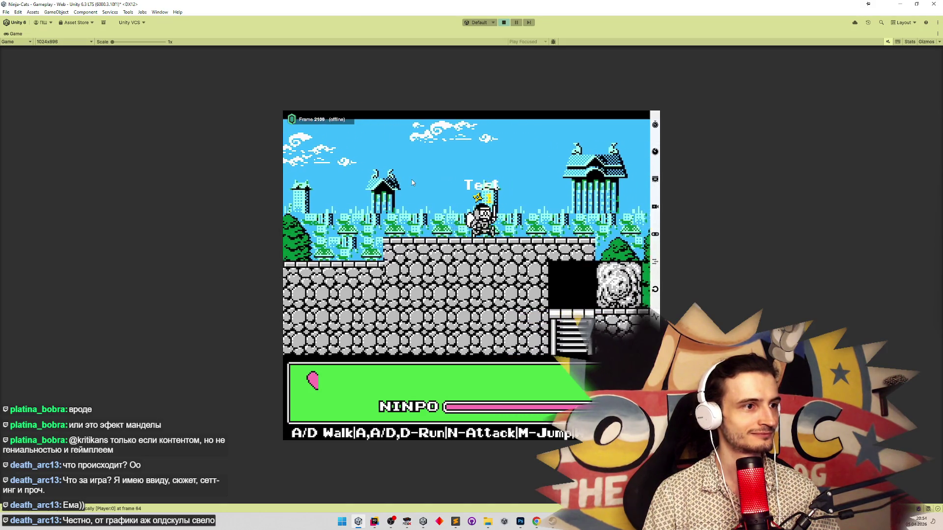
pyautogui.press('a')
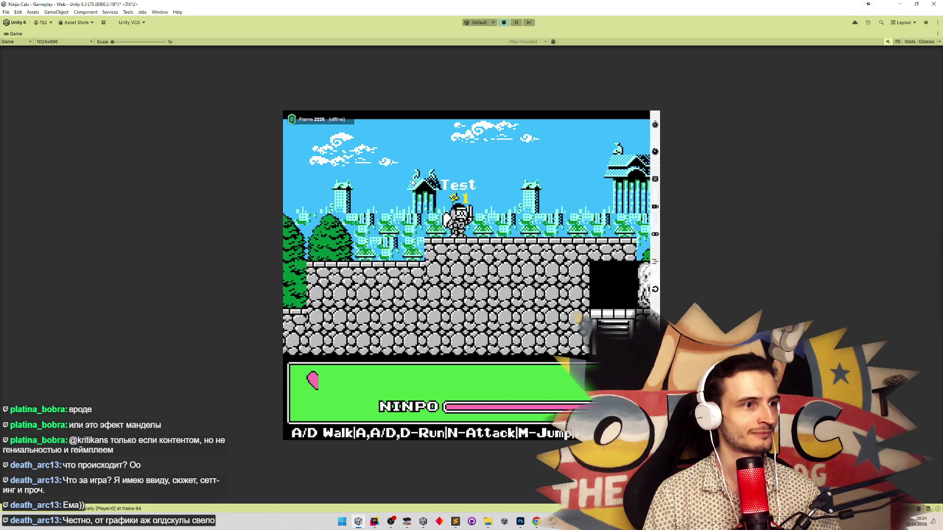
pyautogui.click(375, 522)
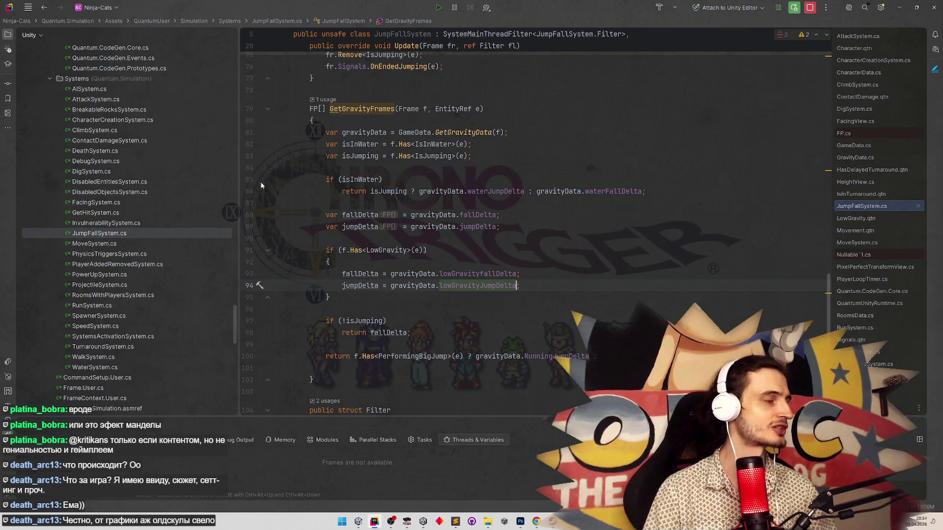
# In AttackSystem.cs, delete ' || fr.Has<IsInTurnaround>(e)' from the line 73 early-return condition.
pyautogui.click(242, 178)
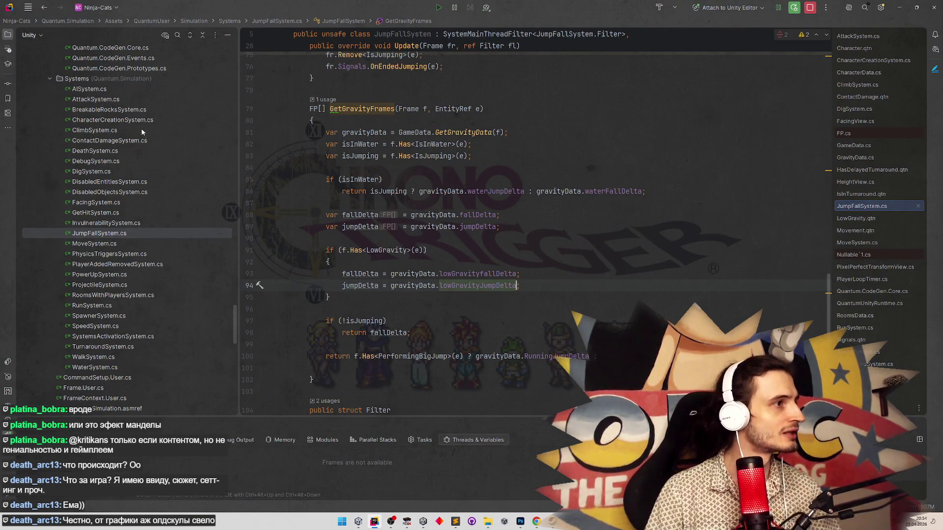
pyautogui.write(';')
pyautogui.doubleClick(96, 99)
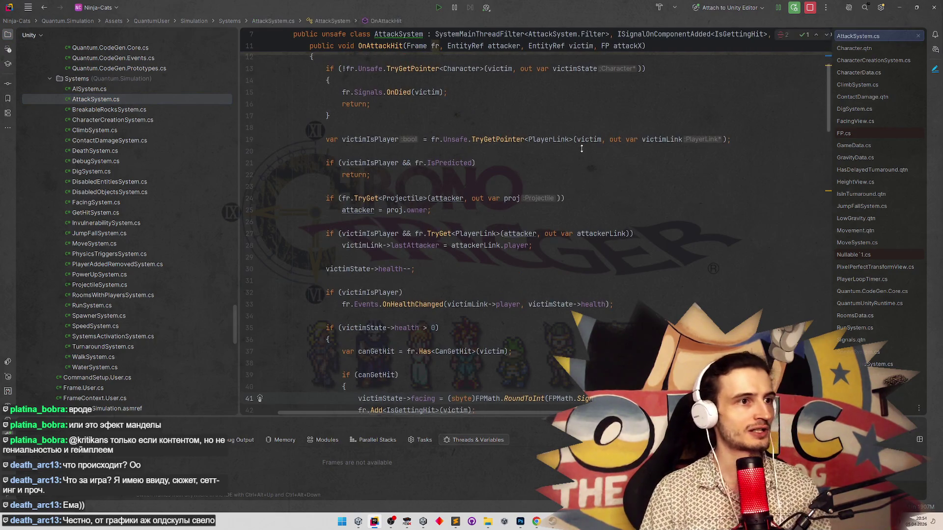
pyautogui.scroll(5, 546, 169)
pyautogui.scroll(-10, 546, 169)
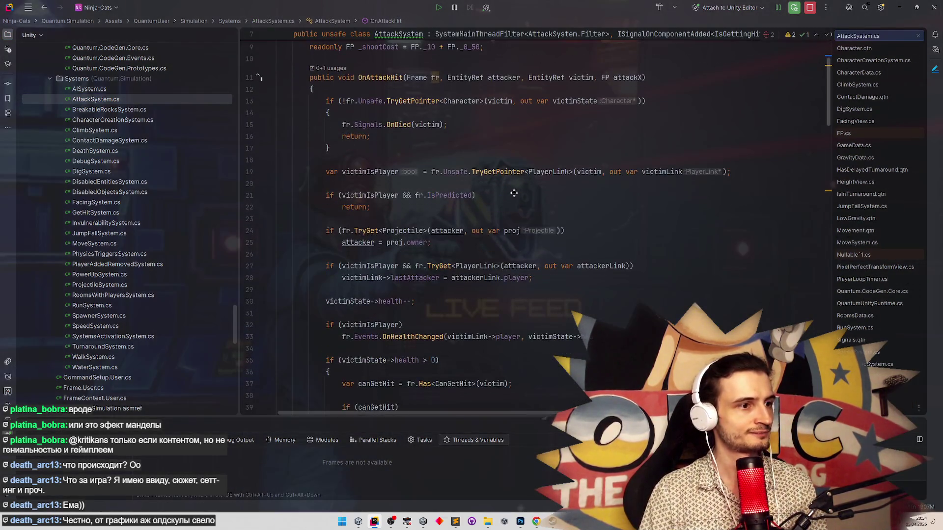
pyautogui.scroll(-4, 507, 197)
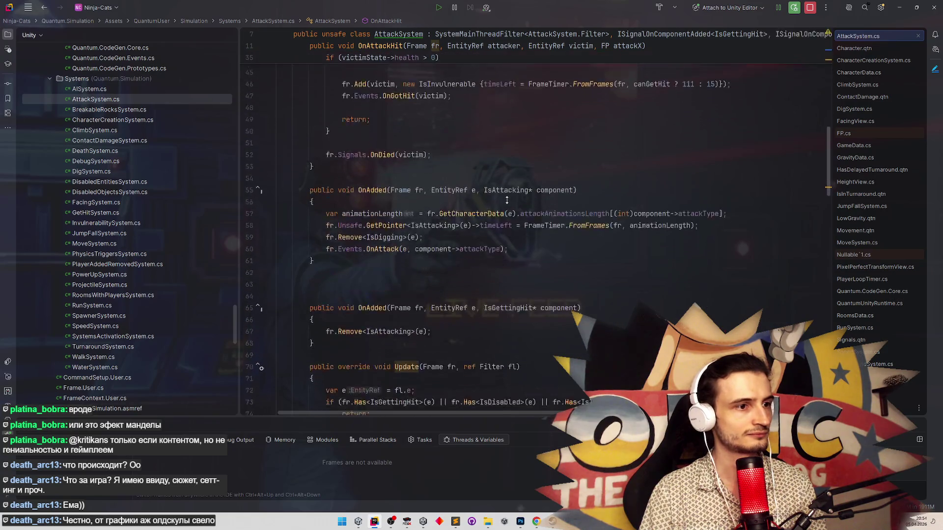
pyautogui.scroll(-5, 507, 197)
pyautogui.moveTo(536, 195); pyautogui.dragTo(658, 195)
pyautogui.press('BackSpace')
pyautogui.click(607, 162)
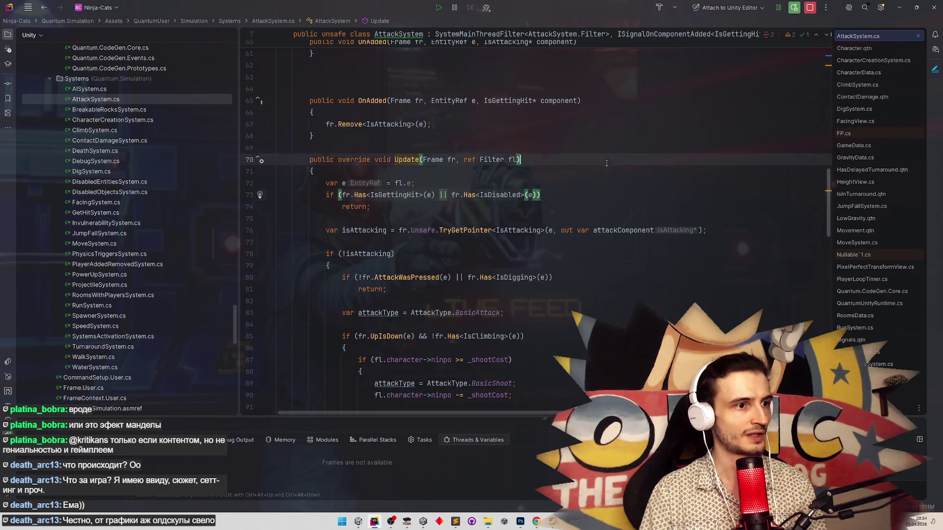
pyautogui.click(564, 207)
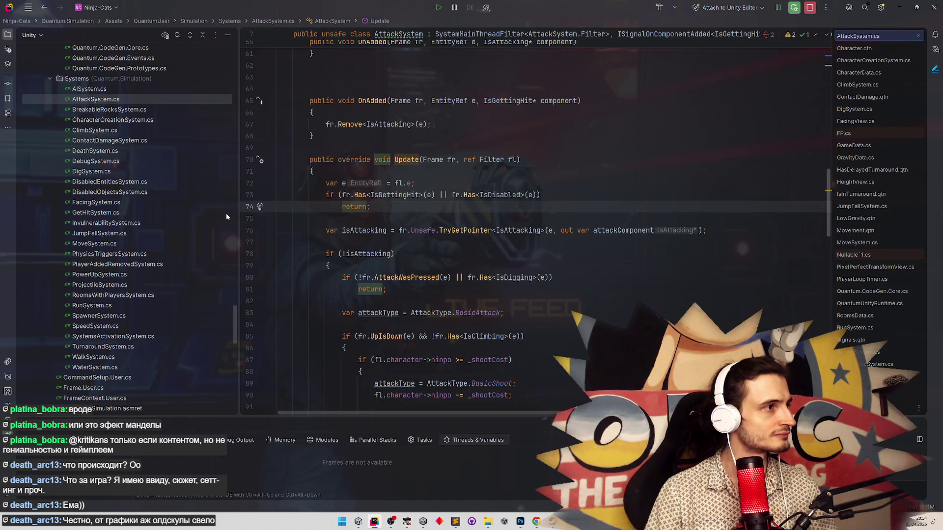
# Search the whole solution for ISignalOnComponentAdded<IsGettingHit> from line 7.
pyautogui.scroll(-5, 348, 237)
pyautogui.scroll(8, 440, 243)
pyautogui.scroll(-15, 441, 242)
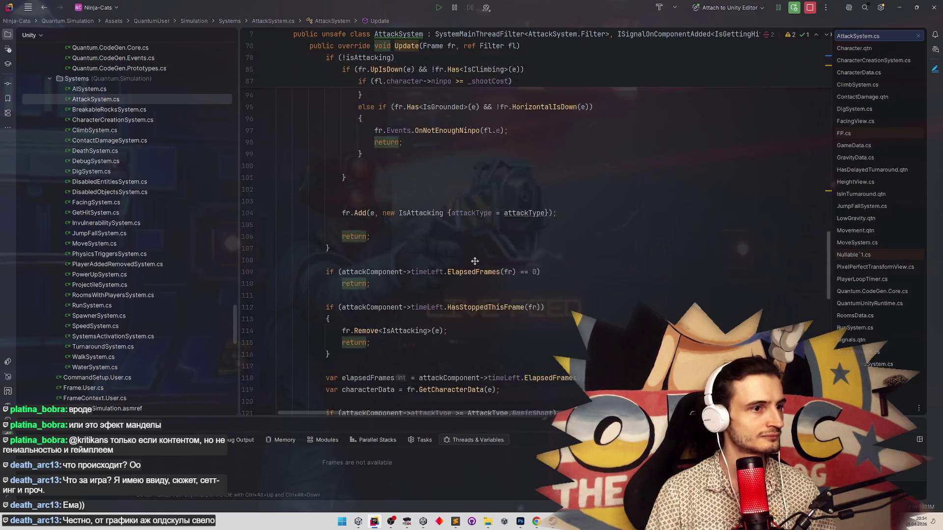
pyautogui.scroll(-15, 467, 249)
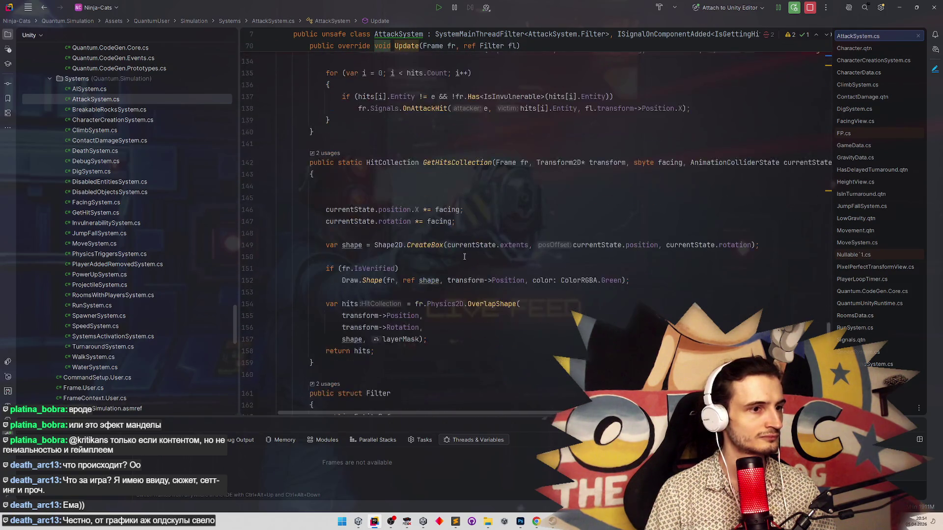
pyautogui.scroll(20, 510, 70)
pyautogui.scroll(15, 557, 99)
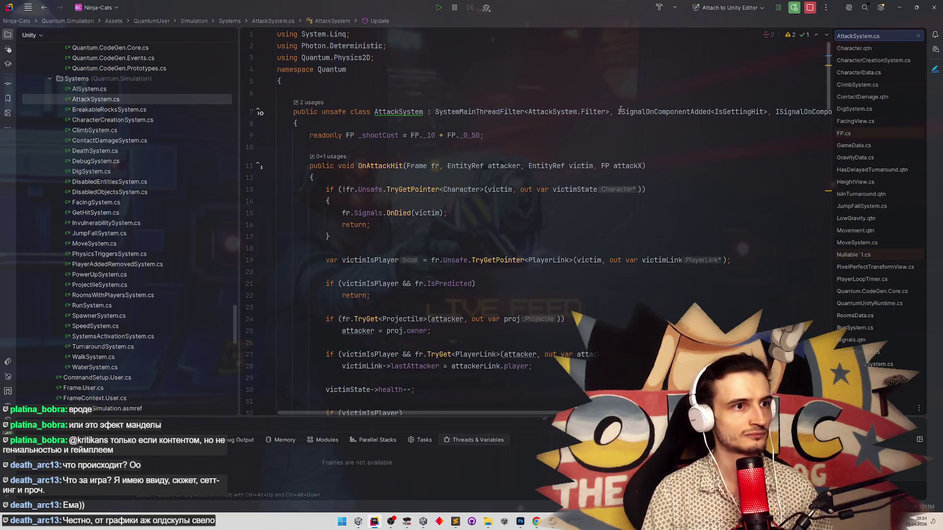
pyautogui.moveTo(618, 112); pyautogui.dragTo(771, 113)
pyautogui.hotkey('ctrl', 'shift', 'f')
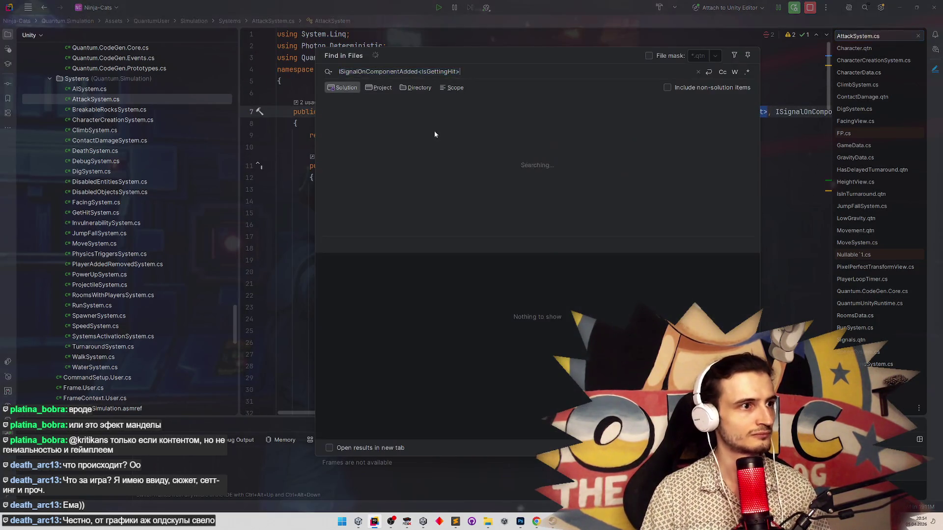
# Search files for IsAttacking and open its match in AttackSystem.cs.
pyautogui.doubleClick(444, 72)
pyautogui.write('iSaTTACKING')
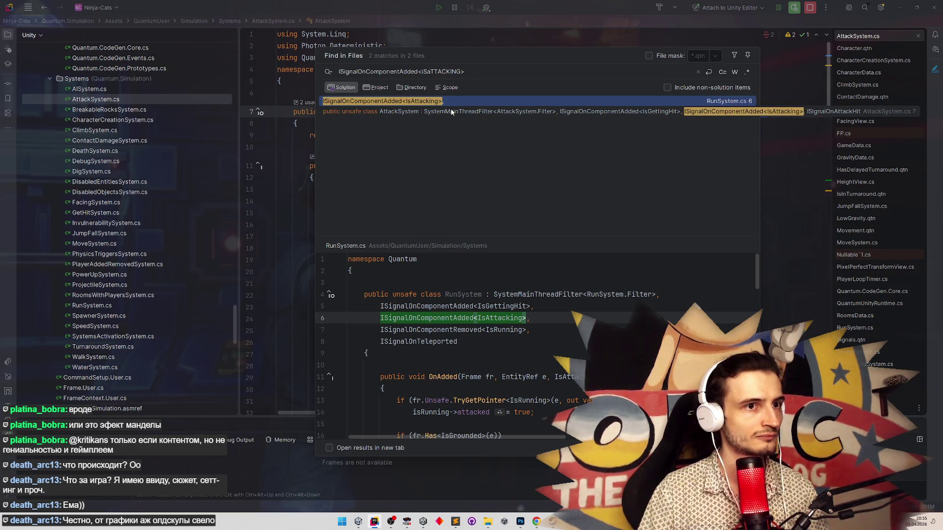
pyautogui.doubleClick(452, 112)
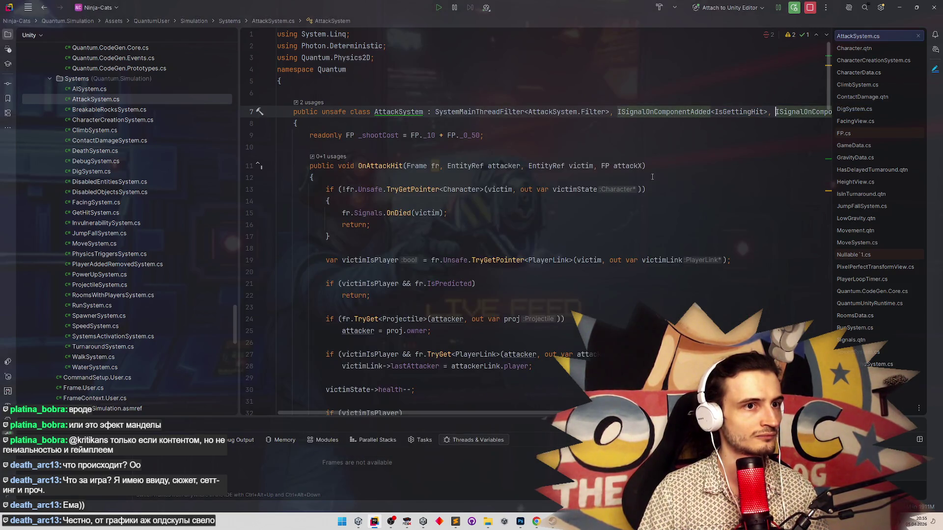
pyautogui.scroll(-10, 675, 184)
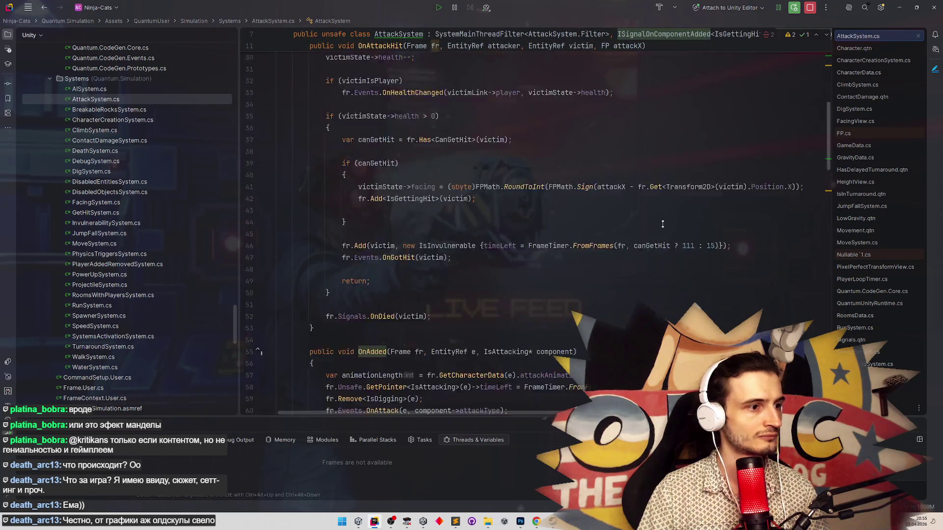
pyautogui.scroll(-5, 660, 234)
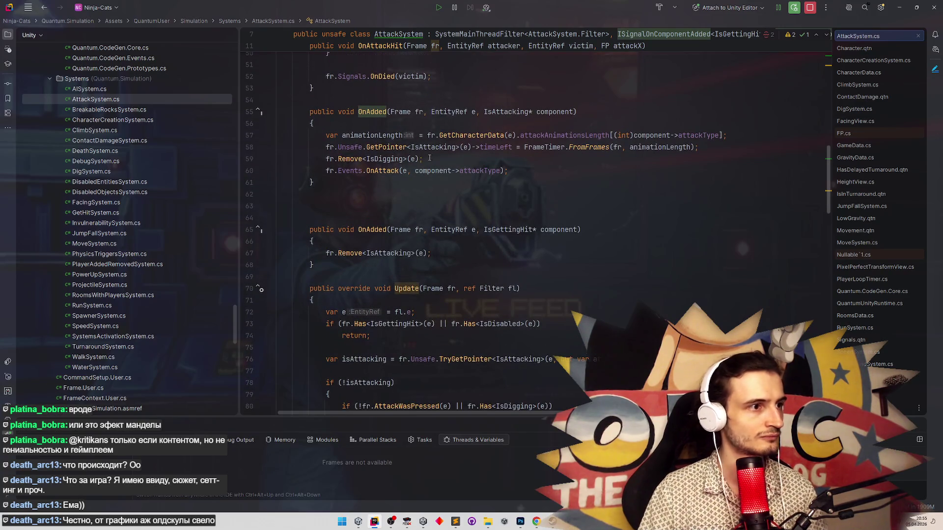
# Duplicate the IsDigging removal line, change the copy to remove IsInTurnaround, then minimize Rider.
pyautogui.click(426, 159)
pyautogui.hotkey('ctrl', 'd')
pyautogui.doubleClick(386, 170)
pyautogui.write('IS')
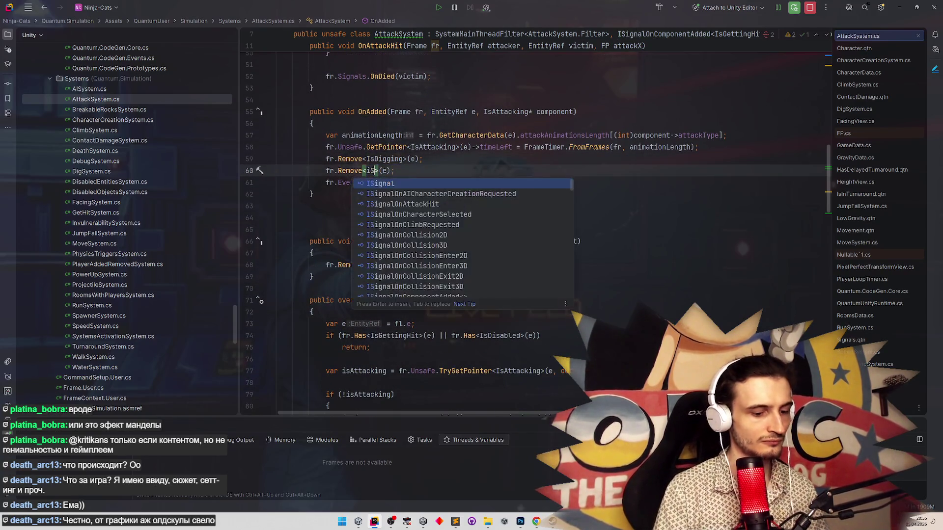
pyautogui.write('InT')
pyautogui.press('Down')
pyautogui.press('Down')
pyautogui.press('Return')
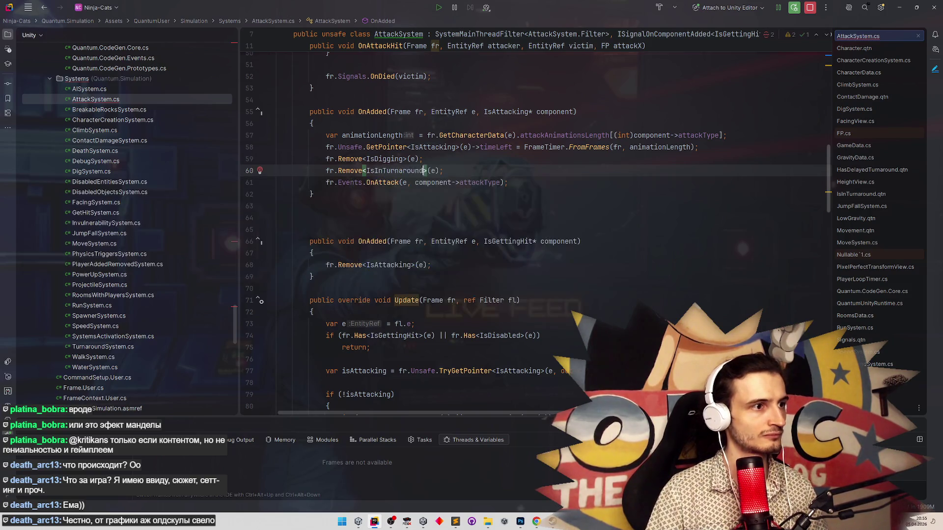
pyautogui.click(900, 8)
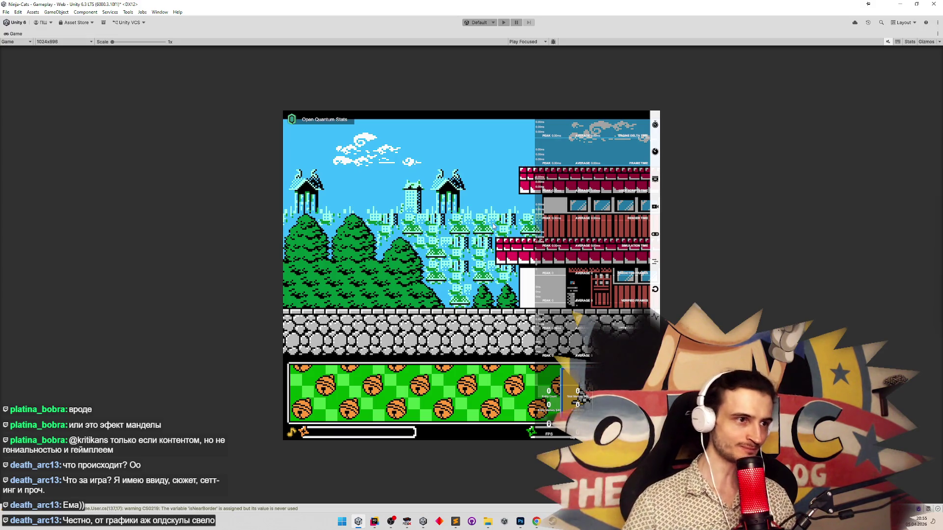
# Start the game, jump the ninja onto the higher wall, and walk it left and right.
pyautogui.hotkey('ctrl', 'p')
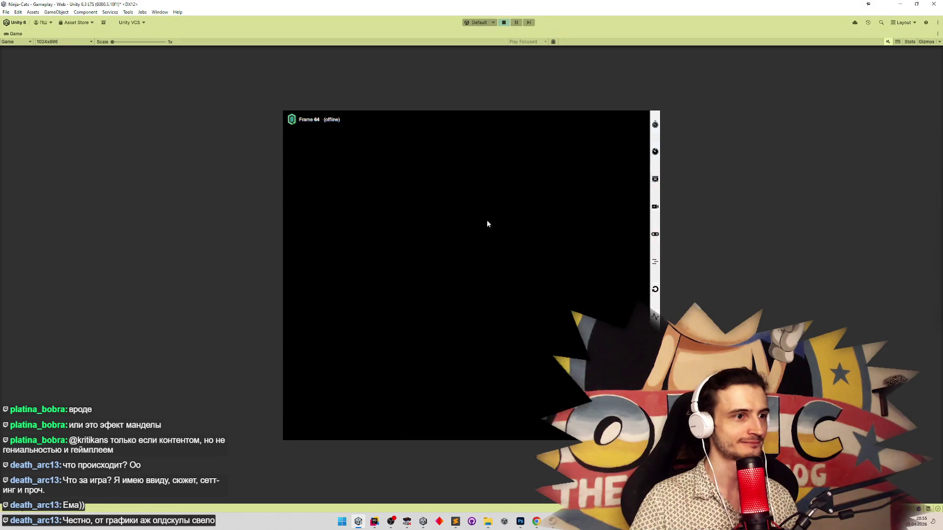
pyautogui.press('d')
pyautogui.press('m')
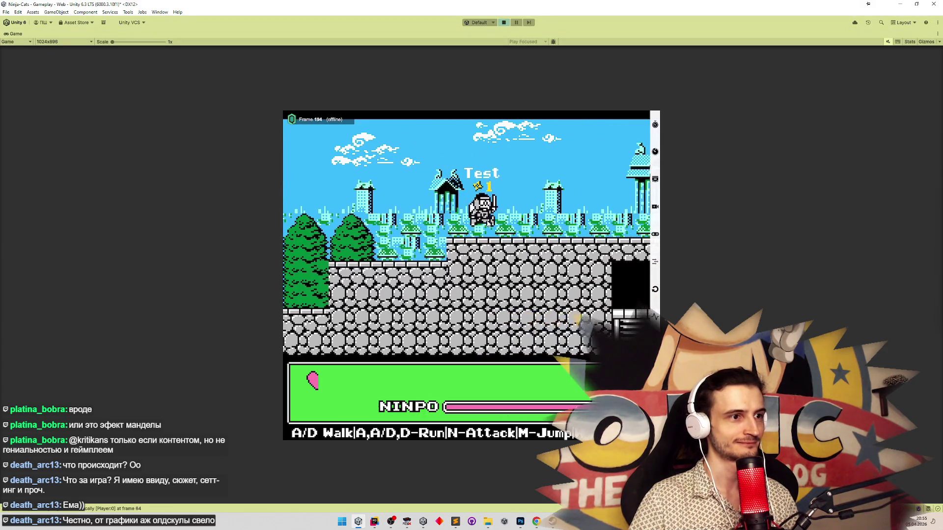
pyautogui.press('d')
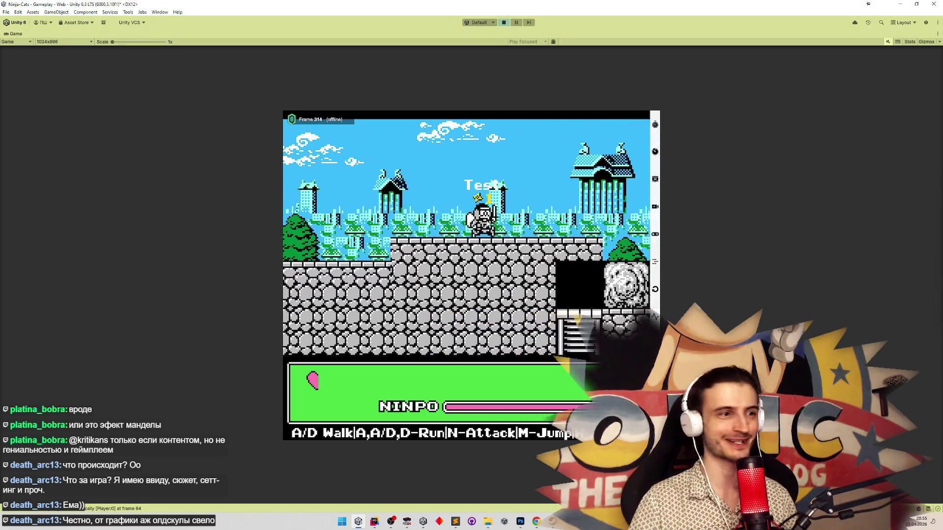
pyautogui.press('a')
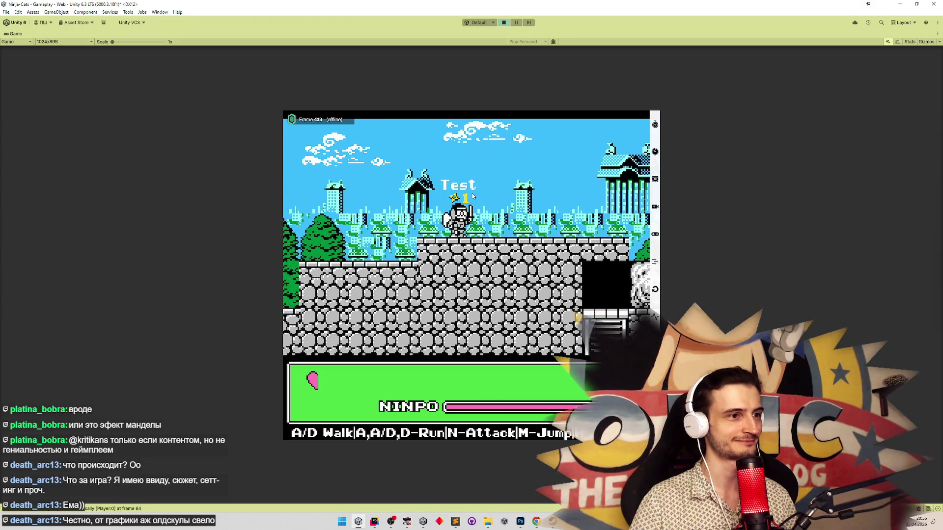
pyautogui.press('d')
pyautogui.press('a')
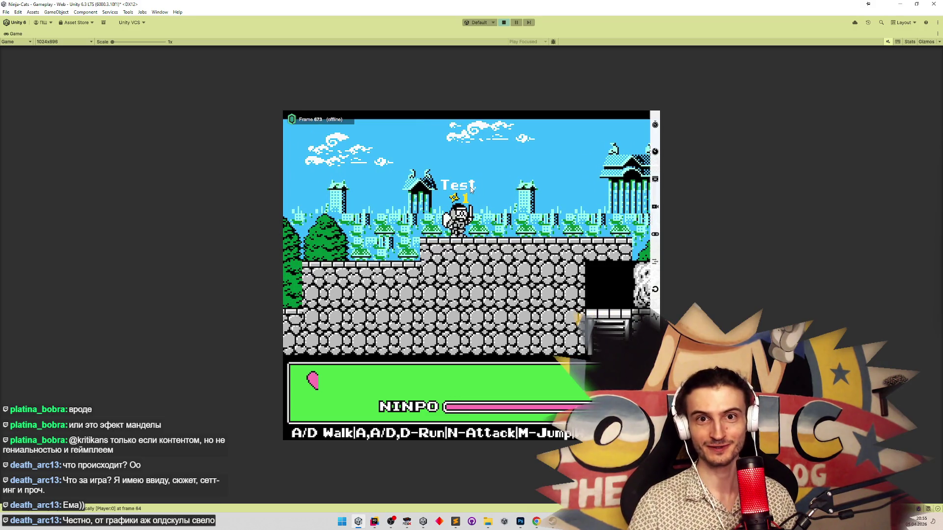
pyautogui.press('d')
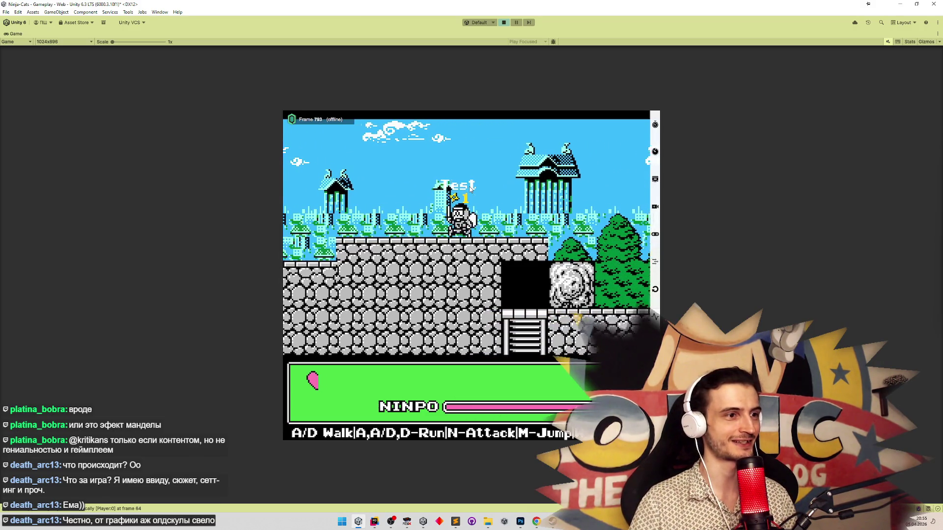
pyautogui.press('d')
pyautogui.press('a')
pyautogui.press('a')
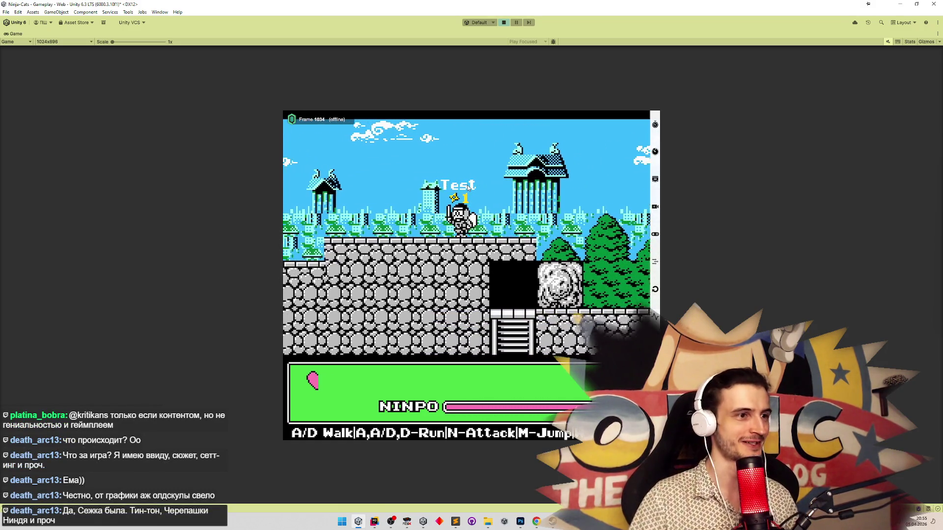
pyautogui.press('a')
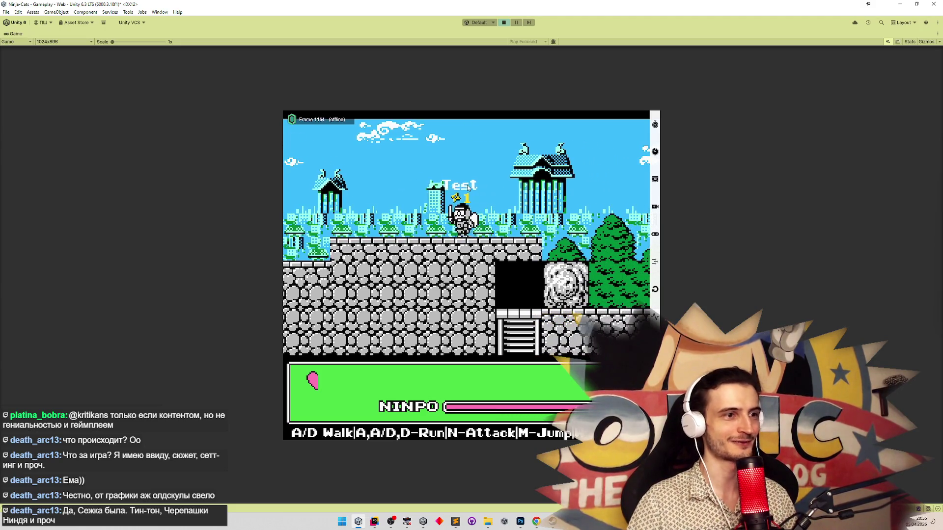
pyautogui.press('d')
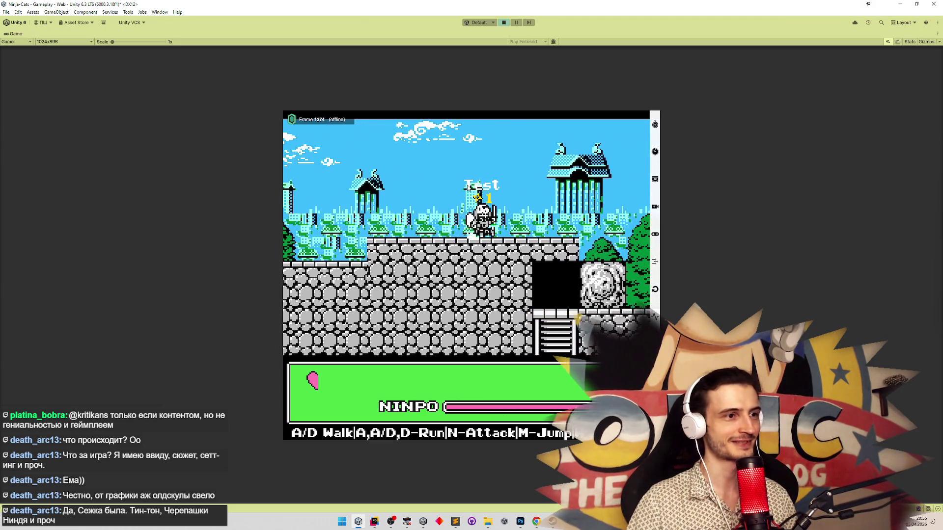
# Walk the ninja across the stone walls to the lower ground by the trees, then stop the game.
pyautogui.press('d')
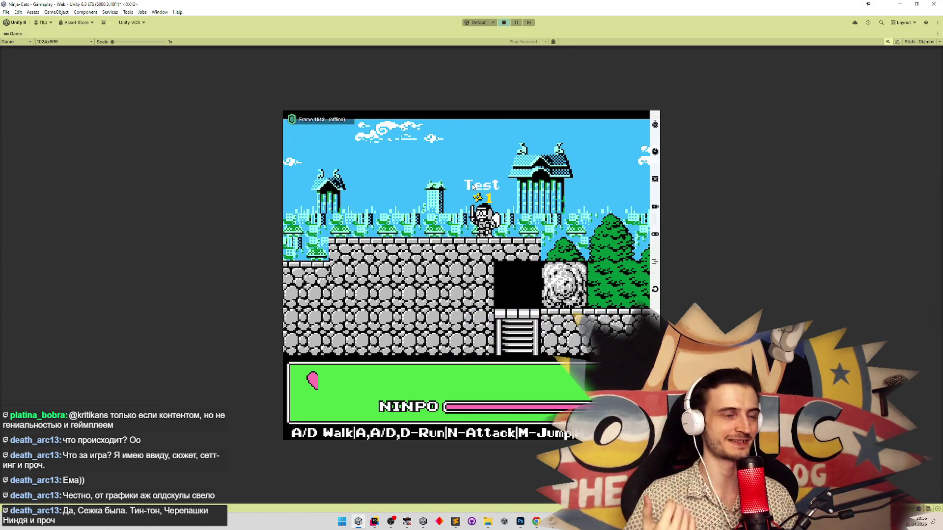
pyautogui.press('d')
pyautogui.press('d')
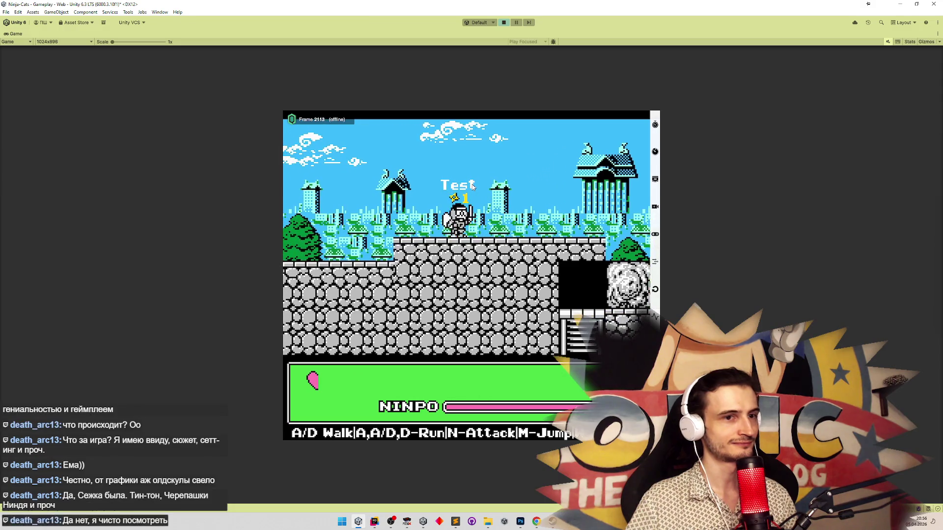
pyautogui.press('d')
pyautogui.press('d')
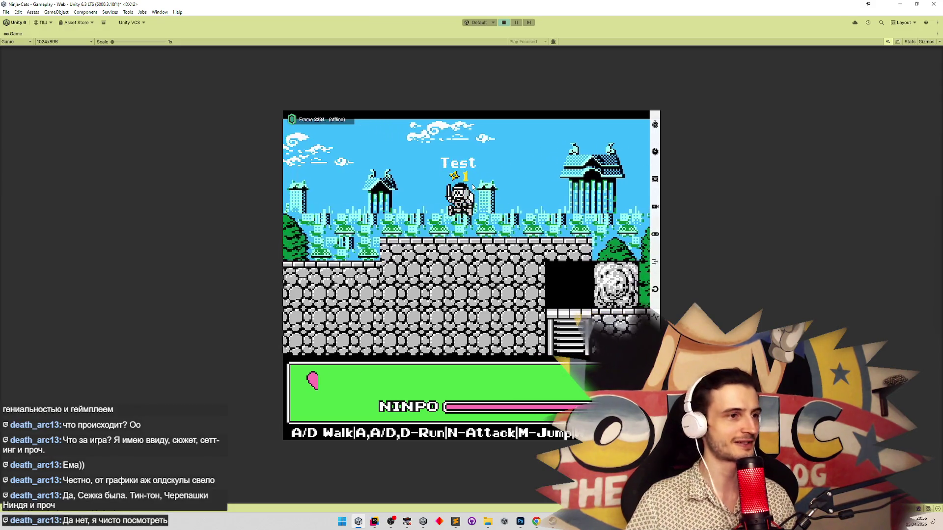
pyautogui.press('d')
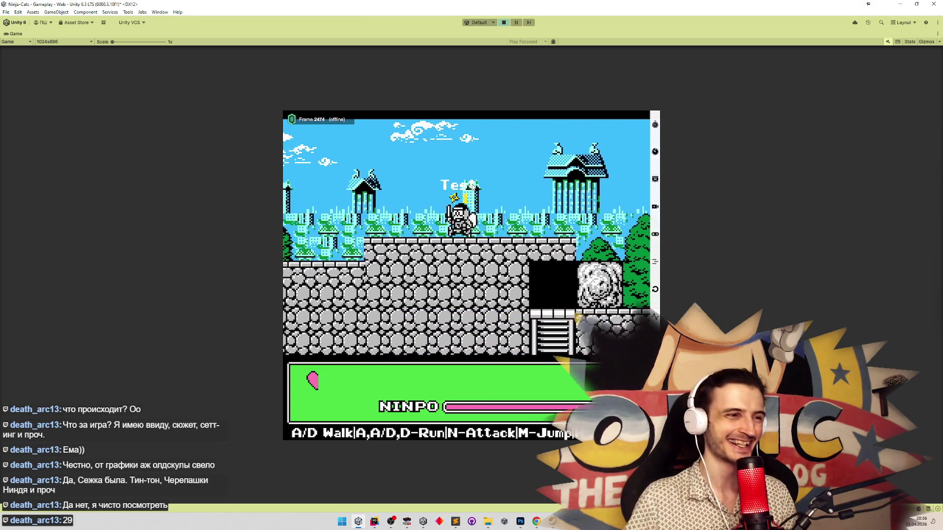
pyautogui.press('d')
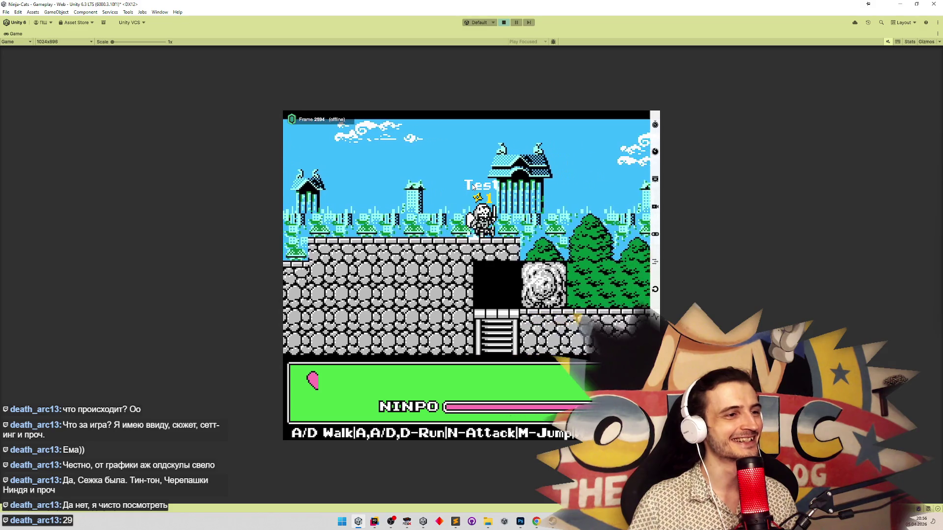
pyautogui.press('a')
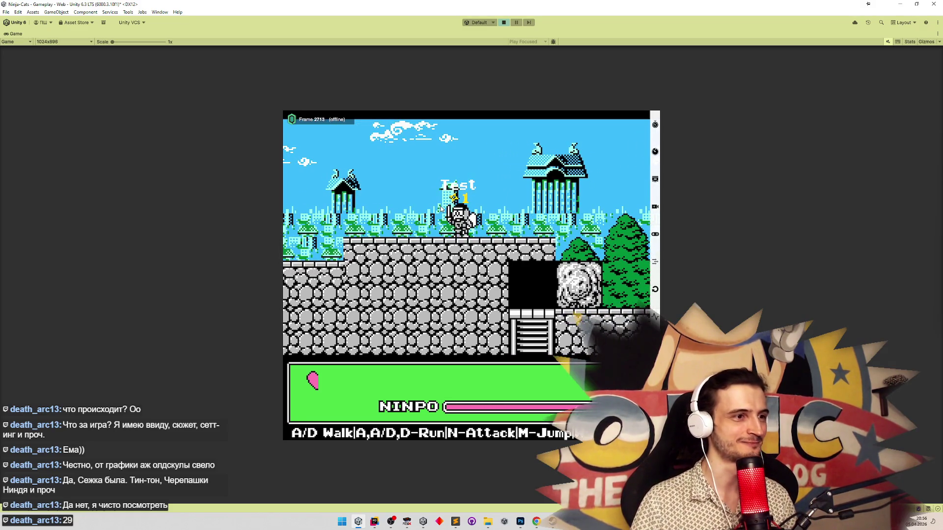
pyautogui.press('a')
pyautogui.press('a')
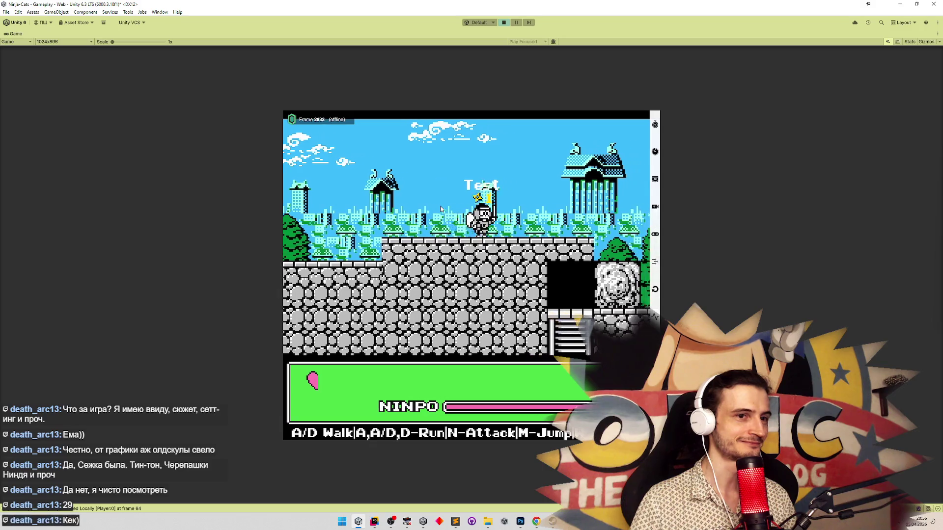
pyautogui.press('d')
pyautogui.press('d')
pyautogui.press('d')
pyautogui.press('a')
pyautogui.press('d')
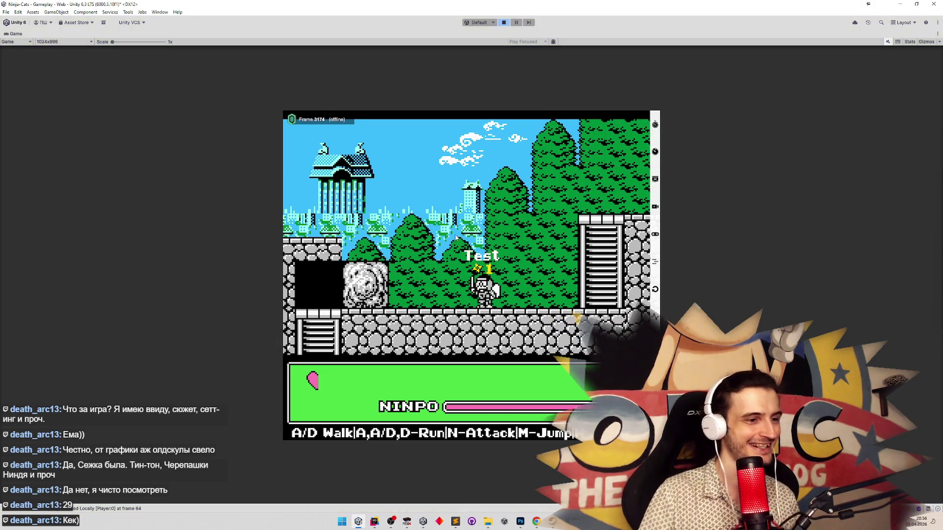
pyautogui.hotkey('ctrl', 'p')
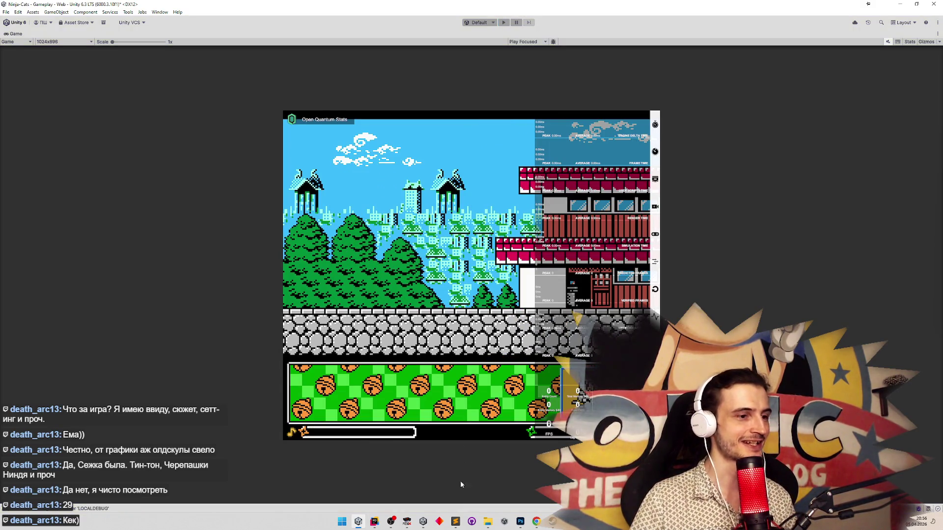
# Rerun the game and make the ninja jump right from the lower wall.
pyautogui.click(456, 521)
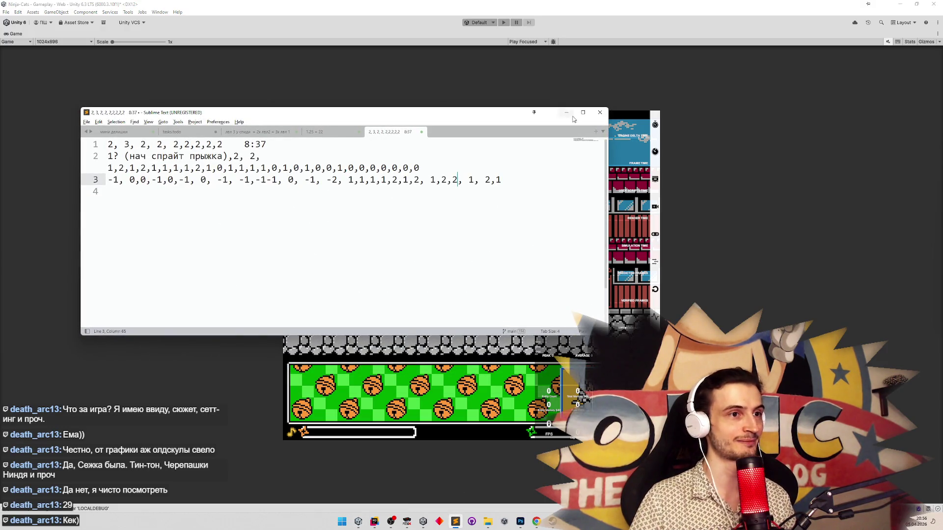
pyautogui.click(567, 113)
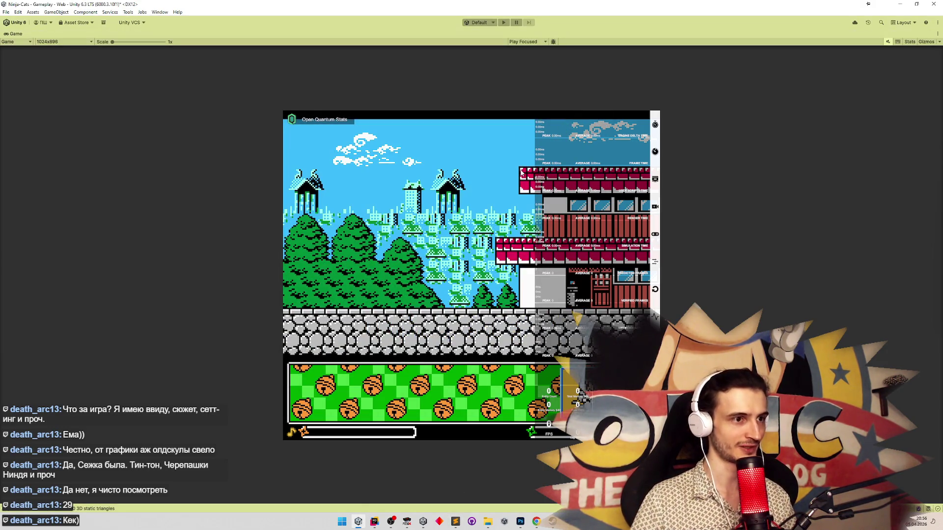
pyautogui.hotkey('ctrl', 'p')
pyautogui.press('a')
pyautogui.press('d')
pyautogui.press('m')
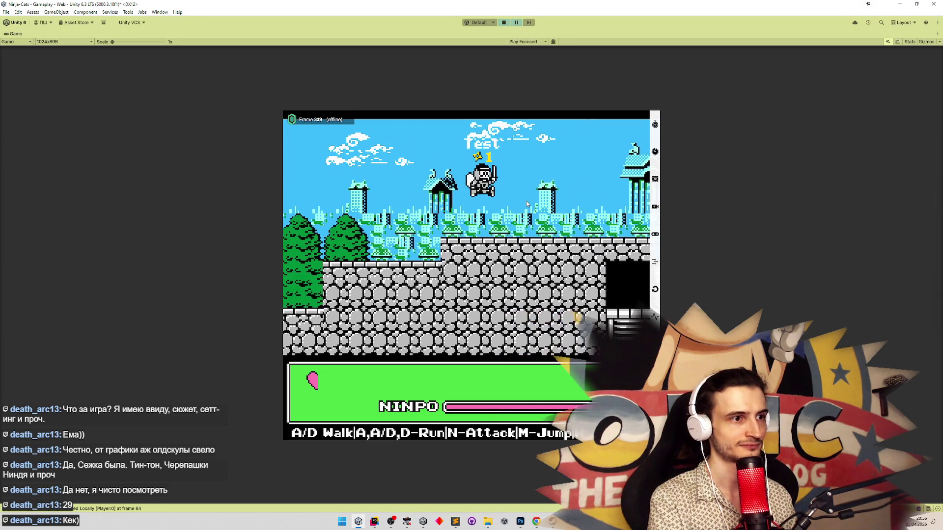
# Screenshot the region around the jumping ninja and bring the jump delta notes back up.
pyautogui.press('shift+super+s')
pyautogui.moveTo(459, 147); pyautogui.dragTo(579, 206)
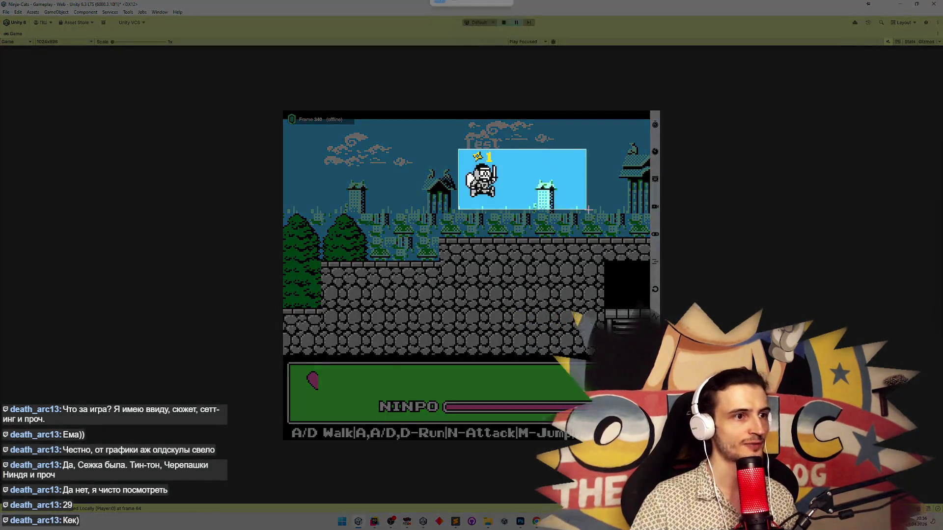
pyautogui.click(456, 524)
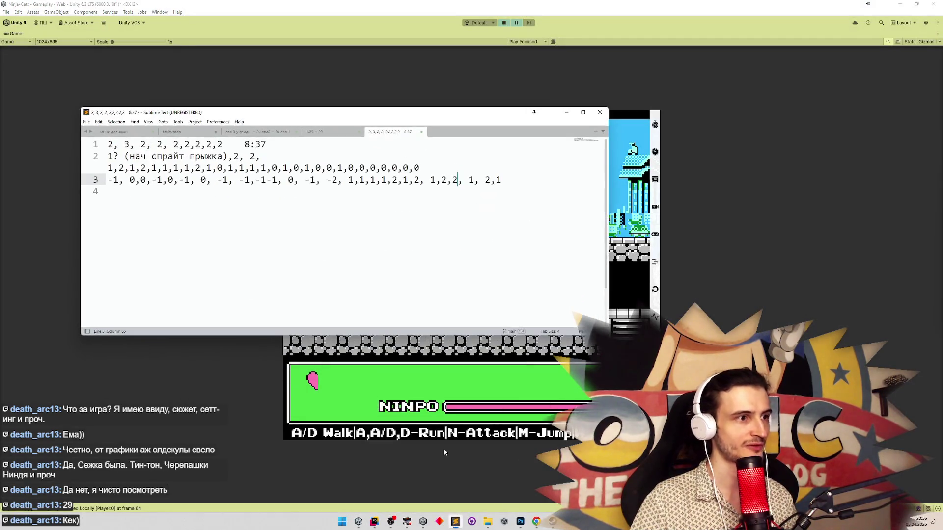
pyautogui.hotkey('alt', 'Tab')
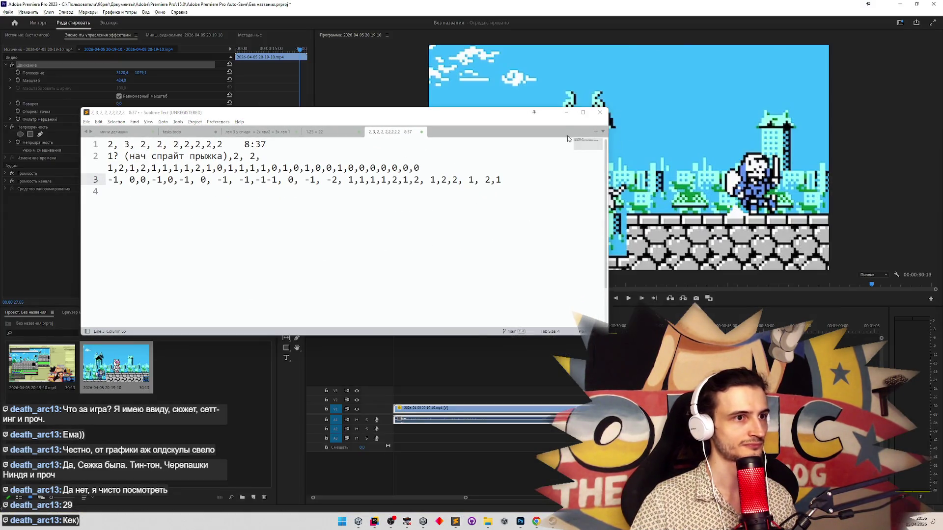
# Paste the captured ninja as a new layer on the Kyatto image over the old sprite.
pyautogui.click(561, 115)
pyautogui.hotkey('alt', 'Tab')
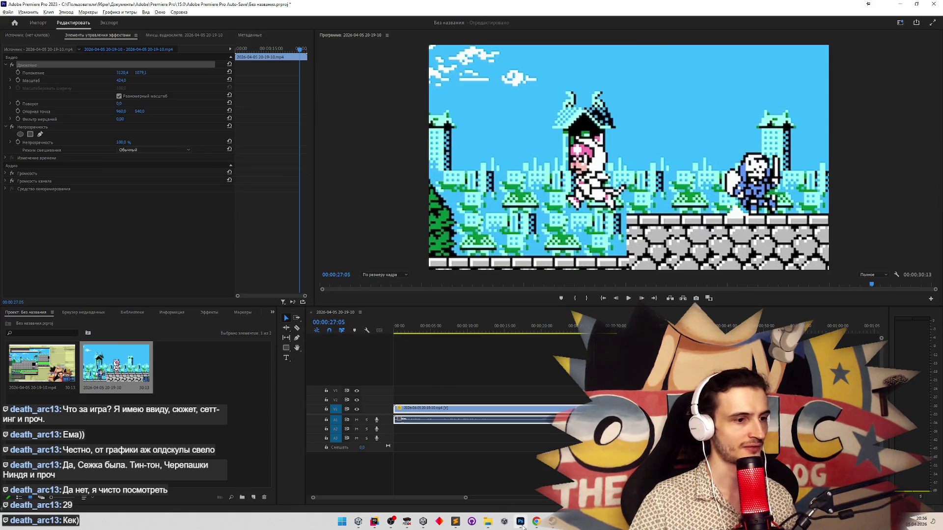
pyautogui.click(245, 31)
pyautogui.press('z')
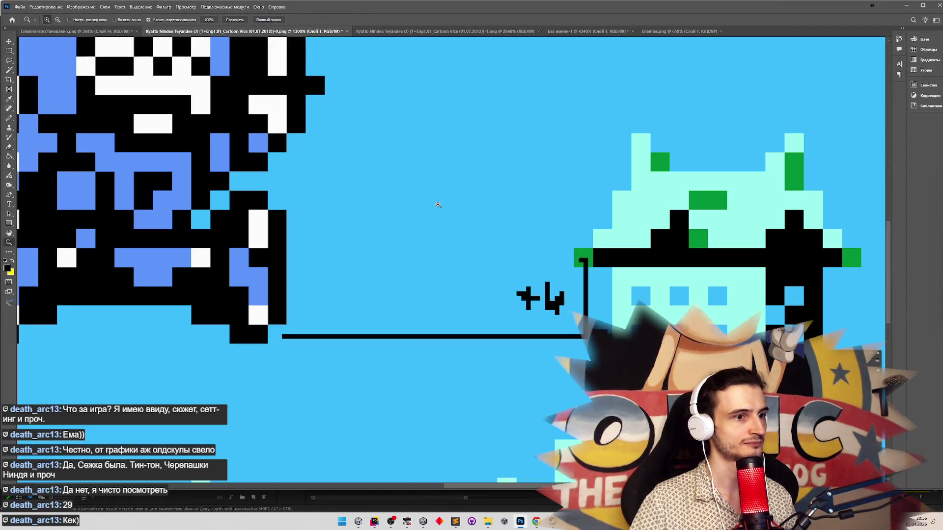
pyautogui.scroll(-5, 385, 205)
pyautogui.press('m')
pyautogui.hotkey('ctrl', 'v')
pyautogui.press('v')
pyautogui.moveTo(451, 203)
pyautogui.mouseDown()
pyautogui.moveTo(435, 171)
pyautogui.moveTo(428, 182)
pyautogui.mouseUp()
# Draw a black pencil line right from the pasted ninja's foot, undoing a stray marker.
pyautogui.press('z')
pyautogui.scroll(8, 450, 189)
pyautogui.scroll(-2, 450, 189)
pyautogui.press('v')
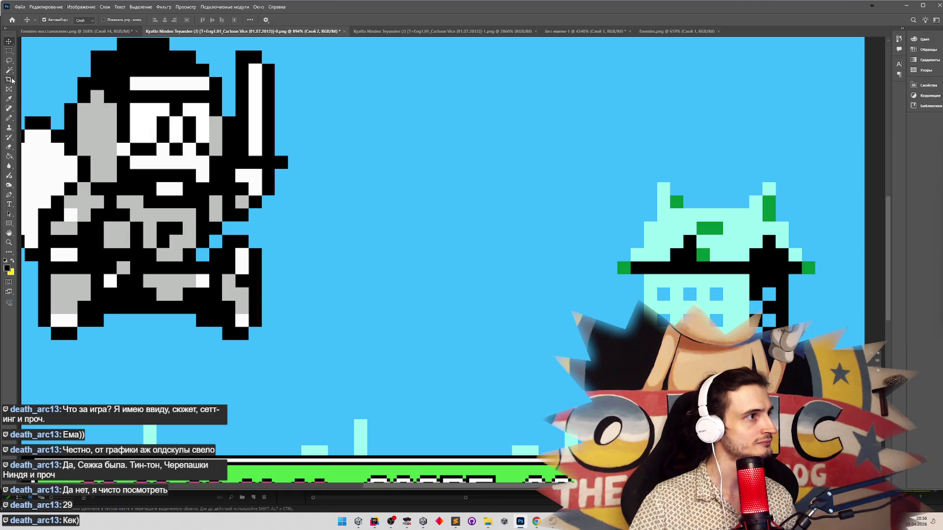
pyautogui.click(8, 121)
pyautogui.moveTo(234, 323); pyautogui.dragTo(586, 328)
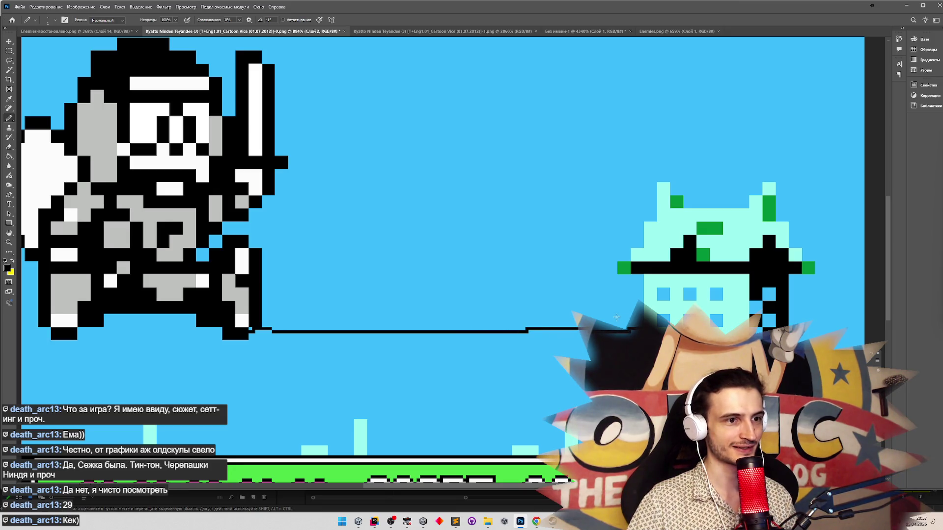
pyautogui.moveTo(615, 311); pyautogui.dragTo(611, 298)
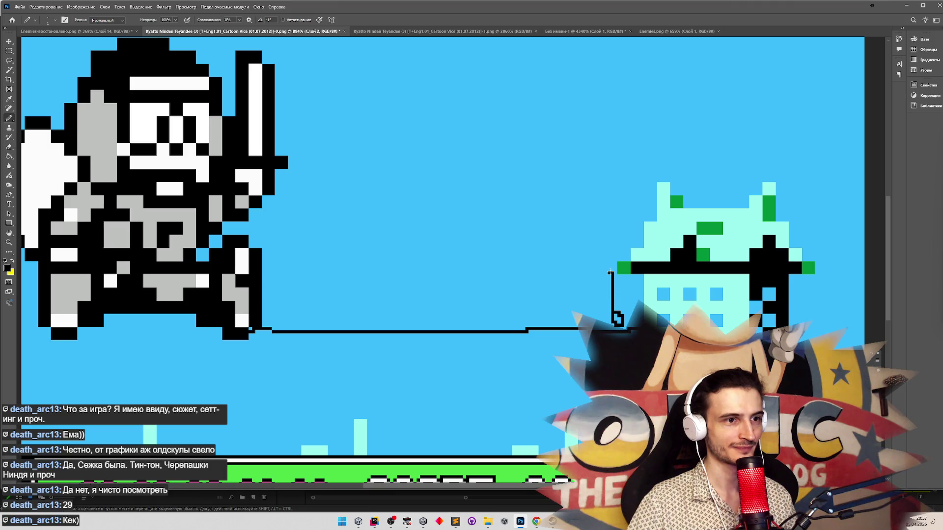
pyautogui.hotkey('ctrl', 'z')
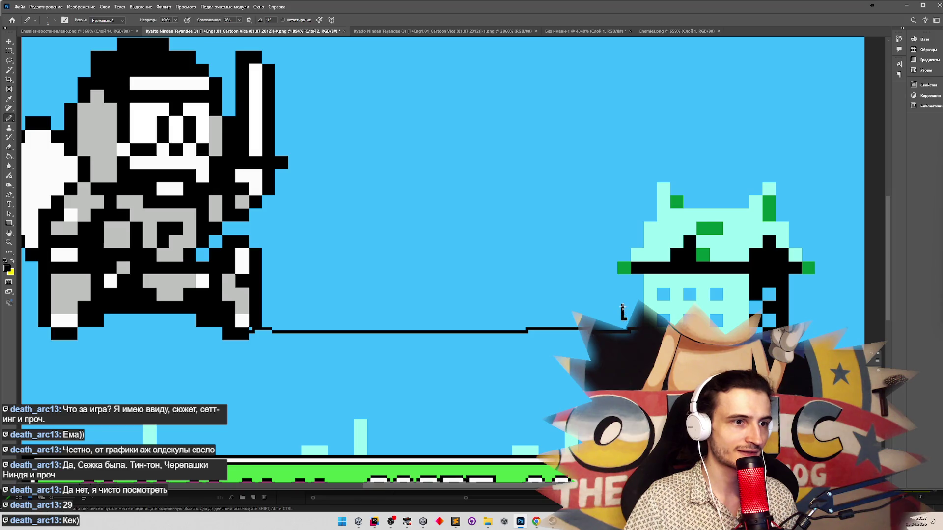
# Glance at the footage in the video editor, then hide it to reveal the running game.
pyautogui.click(906, 5)
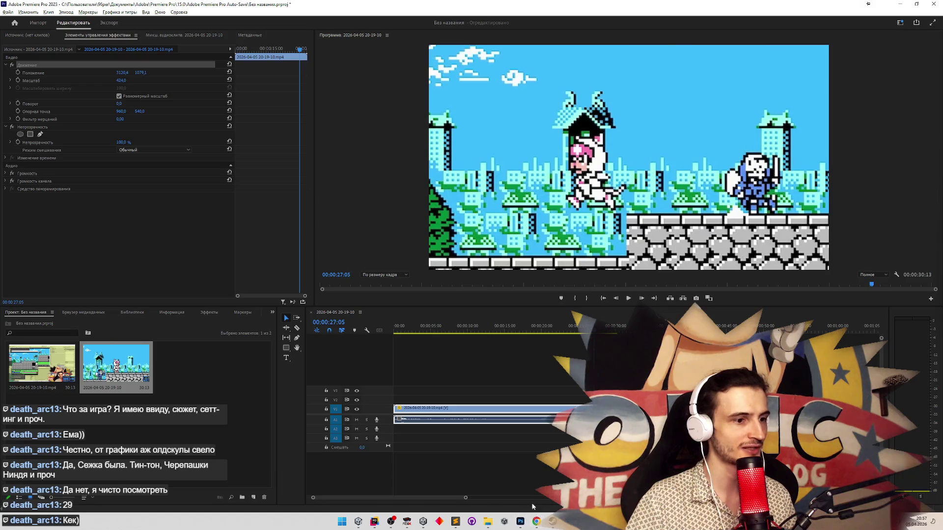
pyautogui.moveTo(364, 522)
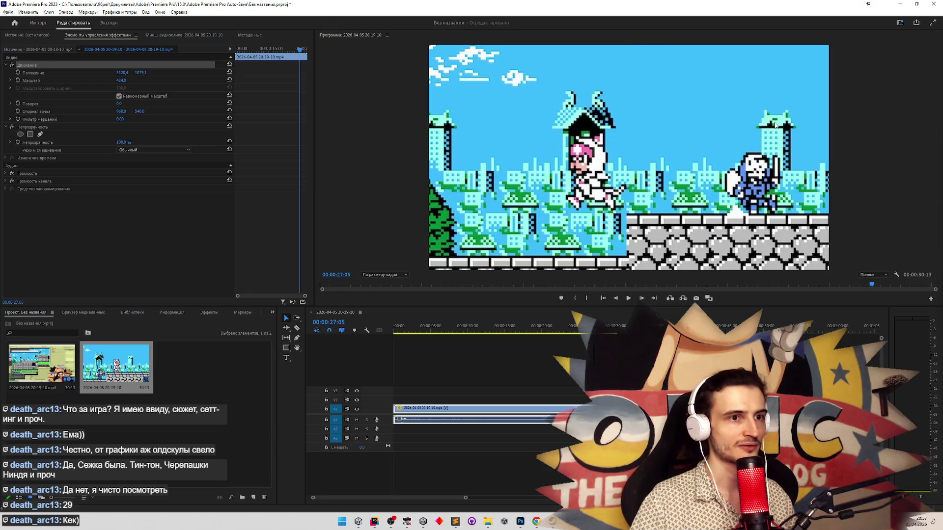
pyautogui.click(901, 7)
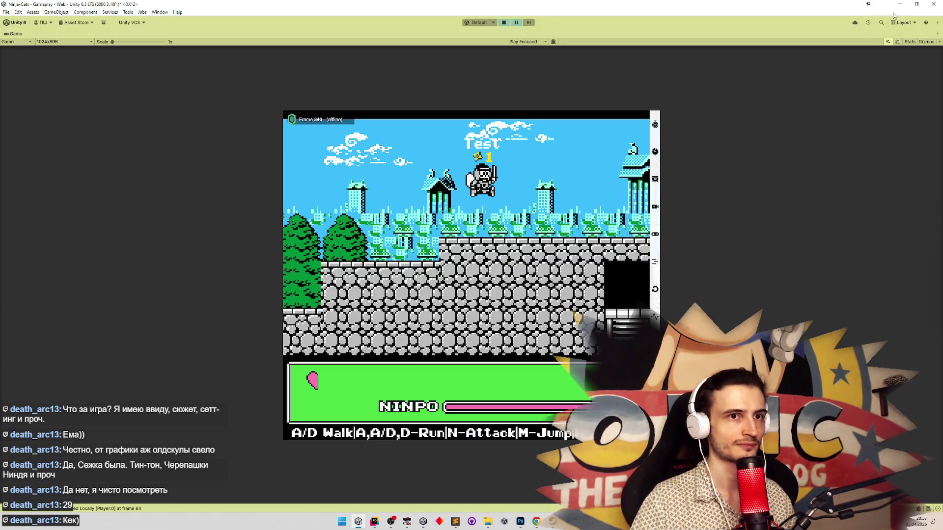
# Bring Photoshop's sprite artwork forward and move the blue ninja layer right and up.
pyautogui.click(903, 5)
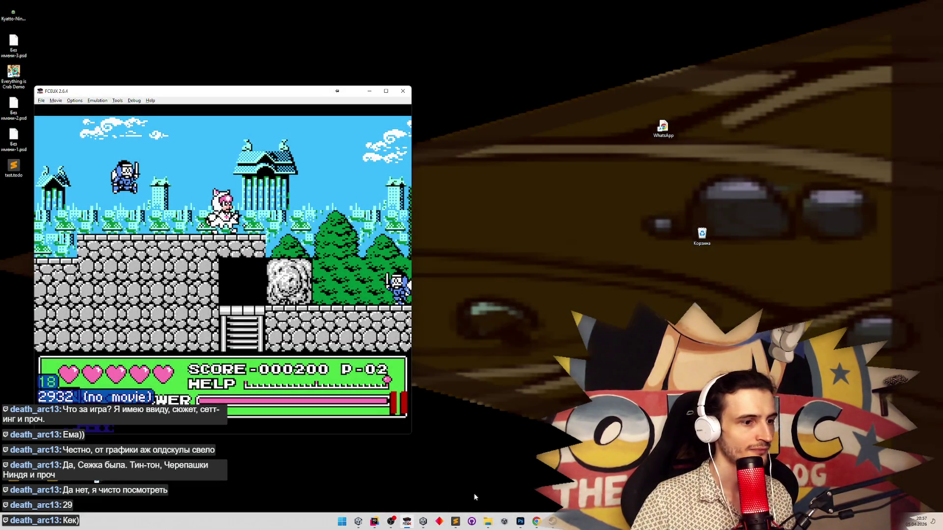
pyautogui.click(520, 521)
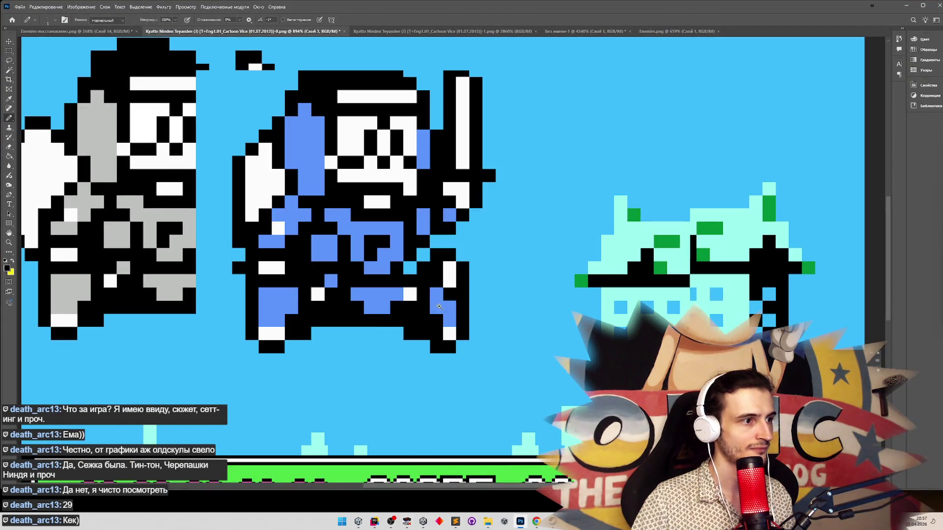
pyautogui.press('v')
pyautogui.moveTo(317, 178); pyautogui.dragTo(400, 166)
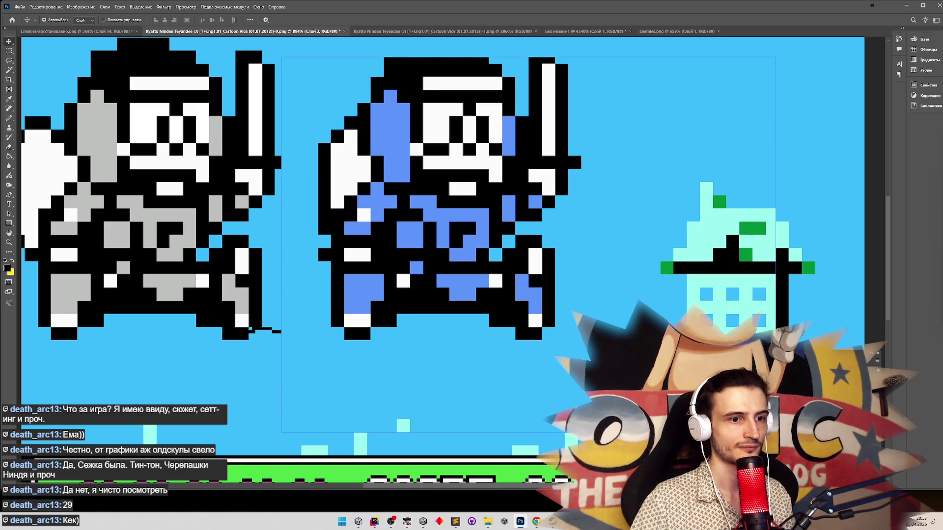
# Flip undo/redo to compare the blue ninja layer against the grey sprite.
pyautogui.hotkey('ctrl', 'z')
pyautogui.hotkey('ctrl', 'shift', 'z')
pyautogui.hotkey('ctrl', 'z')
pyautogui.hotkey('ctrl', 'shift', 'z')
pyautogui.hotkey('ctrl', 'z')
pyautogui.hotkey('ctrl', 'shift', 'z')
pyautogui.hotkey('ctrl', 'z')
pyautogui.hotkey('ctrl', 'shift', 'z')
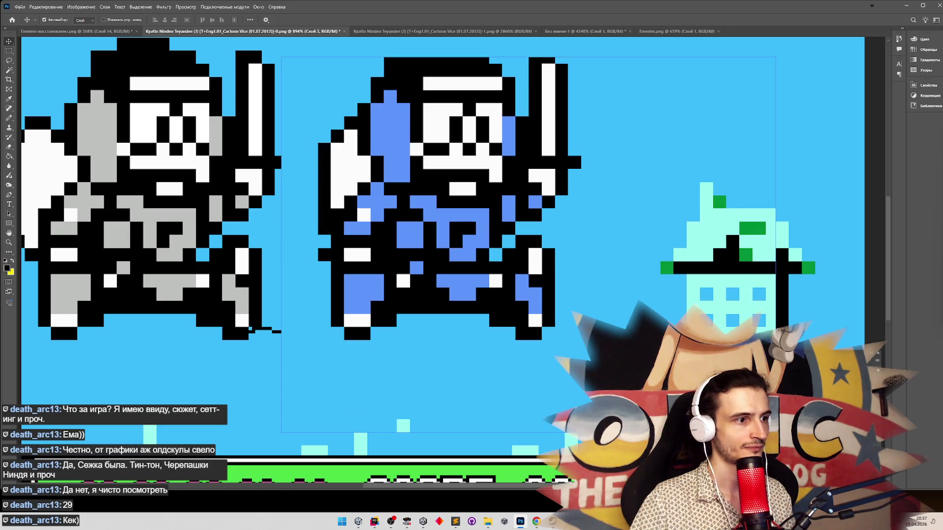
# Advance the original game in FCEUX by one frame, then return to Photoshop.
pyautogui.click(406, 523)
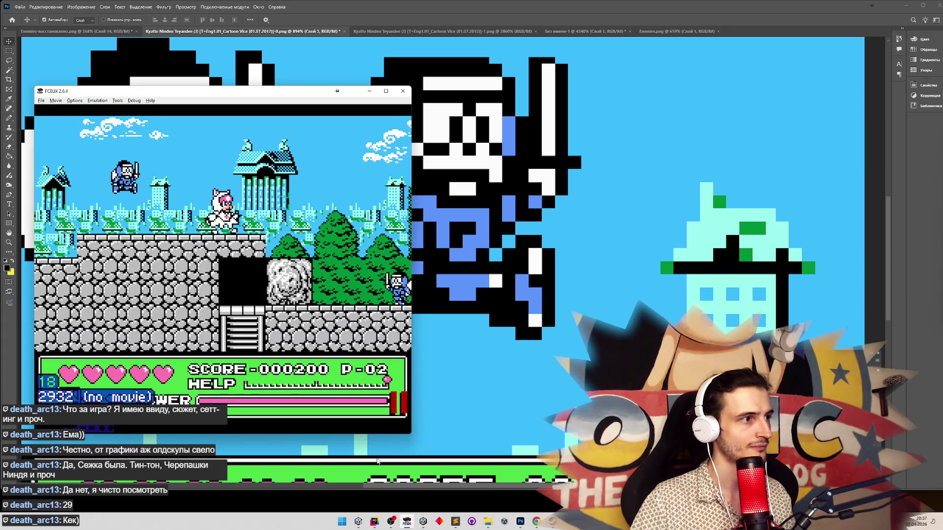
pyautogui.press('\\')
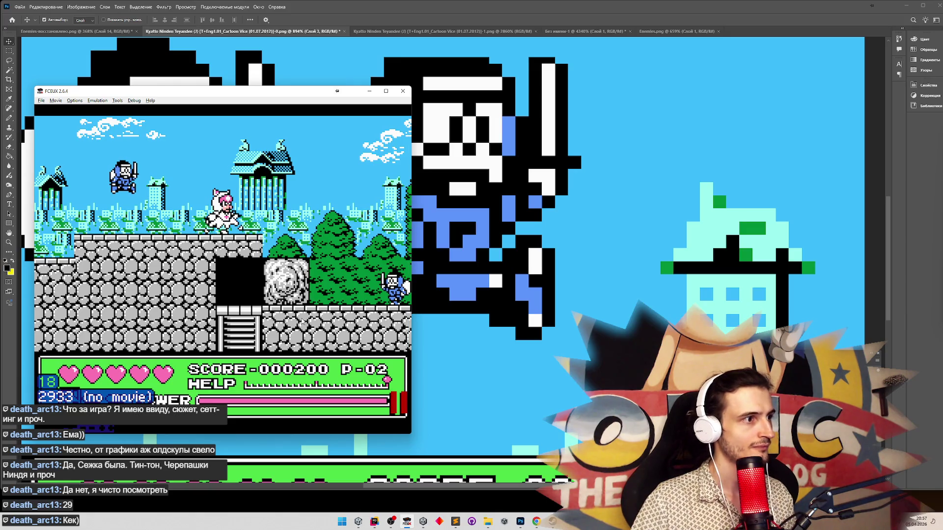
pyautogui.hotkey('alt', 'Tab')
# Toggle repeatedly between the grey and blue sprite states to compare them again.
pyautogui.hotkey('ctrl', 'z')
pyautogui.hotkey('ctrl', 'shift', 'z')
pyautogui.hotkey('ctrl', 'z')
pyautogui.hotkey('ctrl', 'shift', 'z')
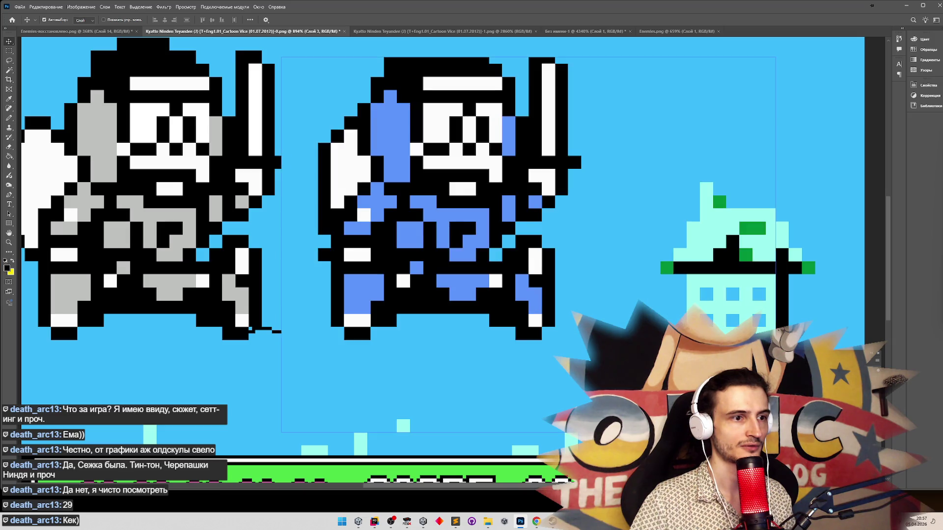
pyautogui.hotkey('ctrl', 'z')
pyautogui.hotkey('ctrl', 'shift', 'z')
pyautogui.hotkey('ctrl', 'z')
pyautogui.hotkey('ctrl', 'shift', 'z')
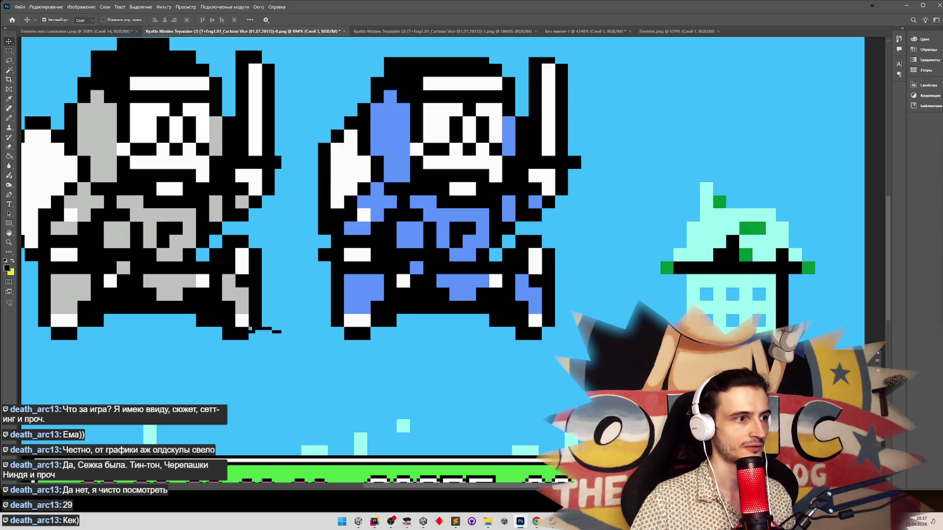
pyautogui.hotkey('ctrl', 'z')
pyautogui.hotkey('ctrl', 'shift', 'z')
pyautogui.hotkey('ctrl', 'z')
pyautogui.hotkey('ctrl', 'shift', 'z')
pyautogui.hotkey('ctrl', 'z')
pyautogui.hotkey('ctrl', 'shift', 'z')
pyautogui.hotkey('ctrl', 'z')
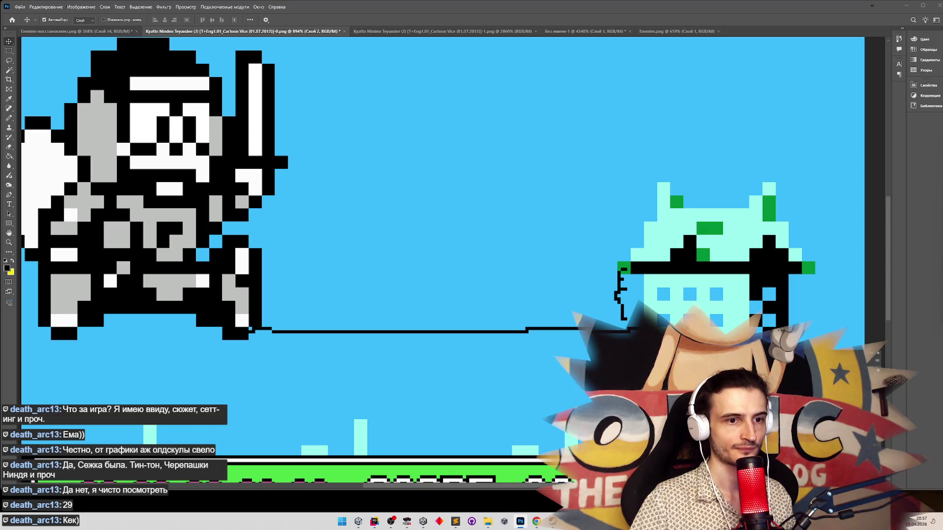
# Move the blue ninja copy onto the grey sprite and toggle it against the original.
pyautogui.moveTo(585, 290); pyautogui.dragTo(618, 327)
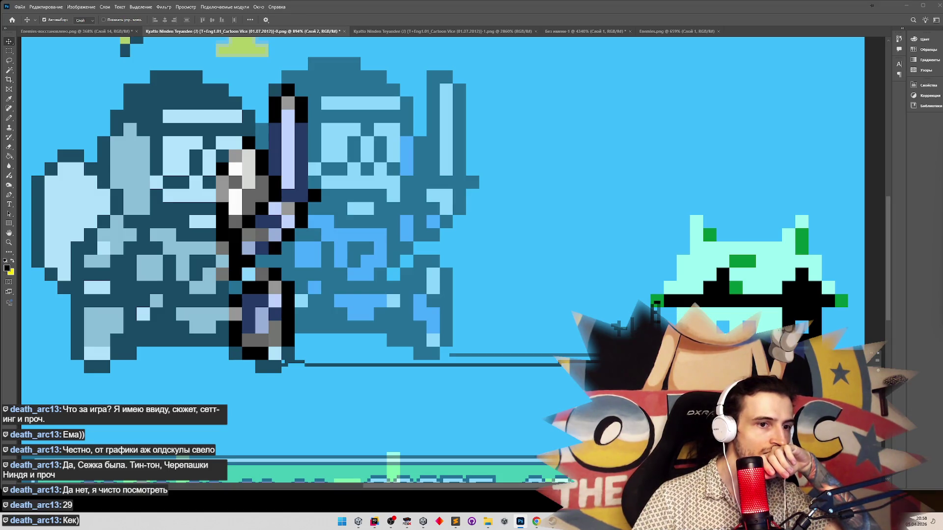
pyautogui.press('Delete')
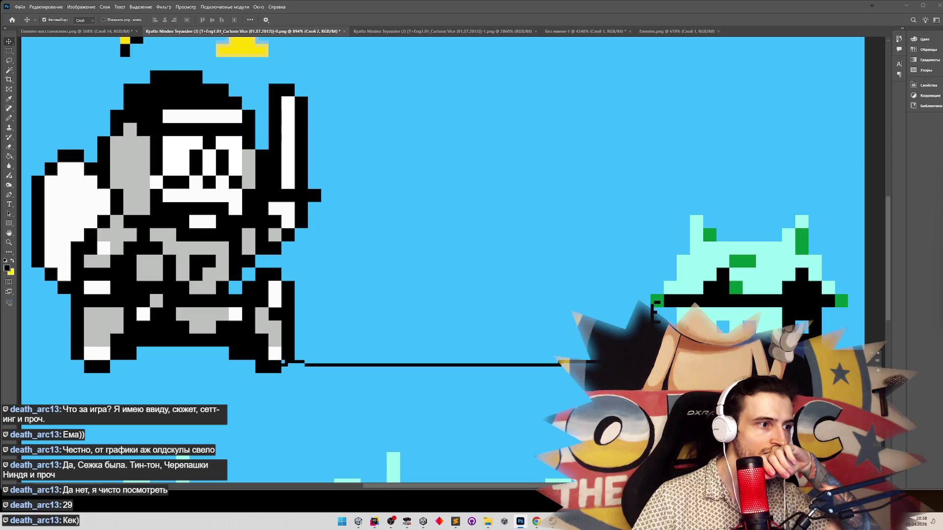
pyautogui.hotkey('ctrl', 'z')
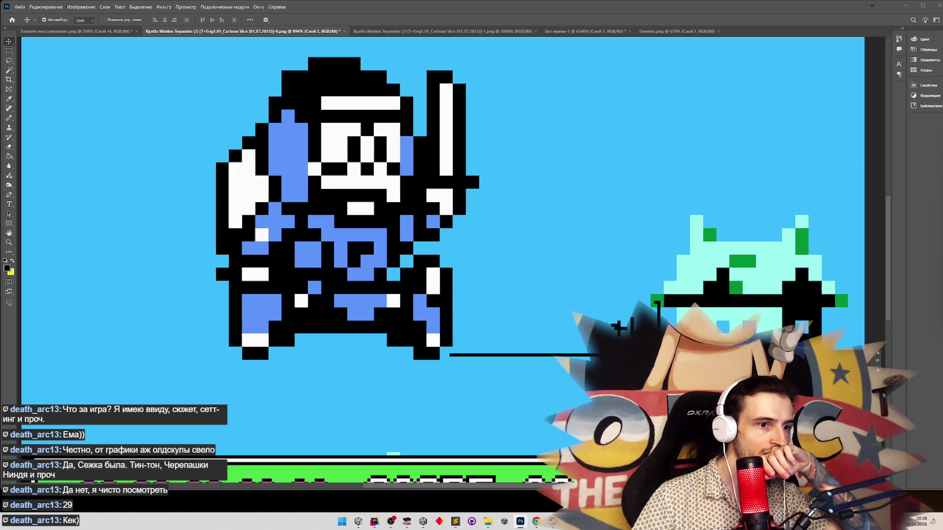
pyautogui.hotkey('ctrl', 'shift', 'z')
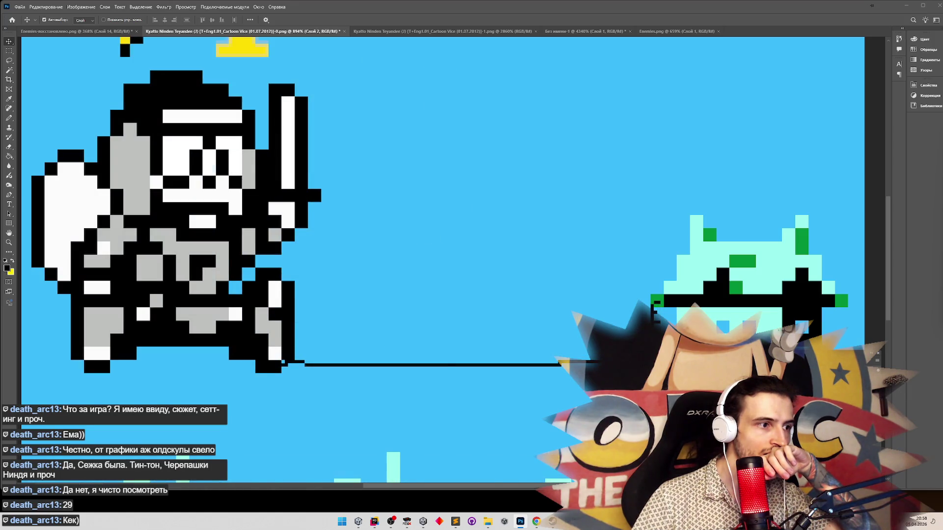
pyautogui.hotkey('ctrl', 'z')
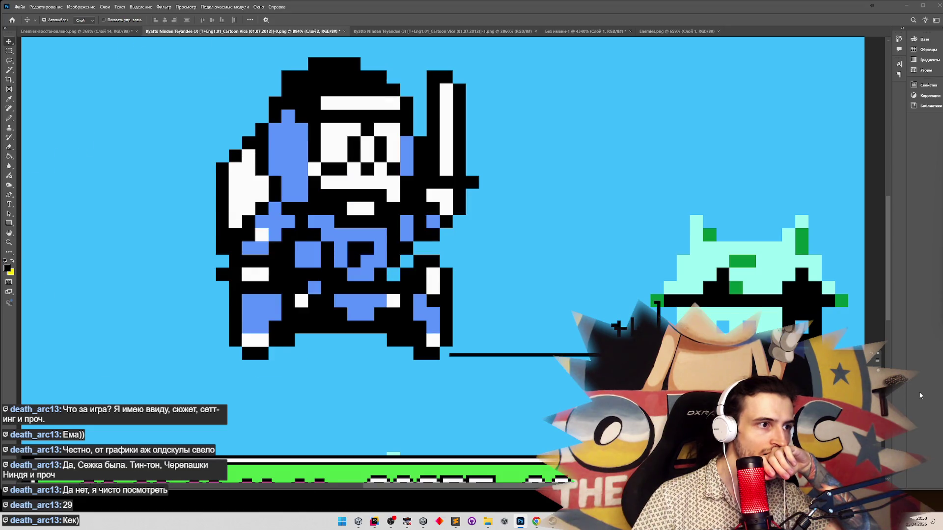
pyautogui.hotkey('ctrl', 'shift', 'z')
# Return to the emulator and play the game to repeat the ninja's jump.
pyautogui.hotkey('alt', 'Tab')
pyautogui.press('Left')
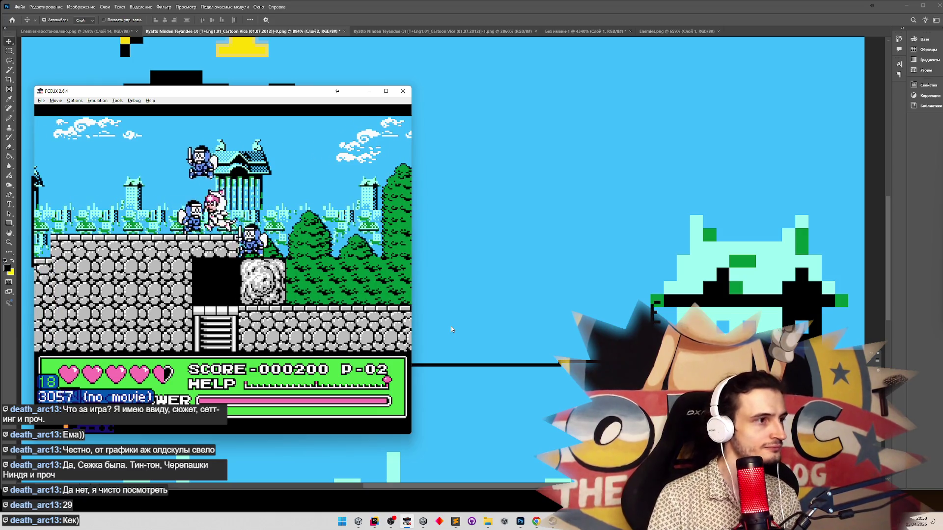
pyautogui.press('Left')
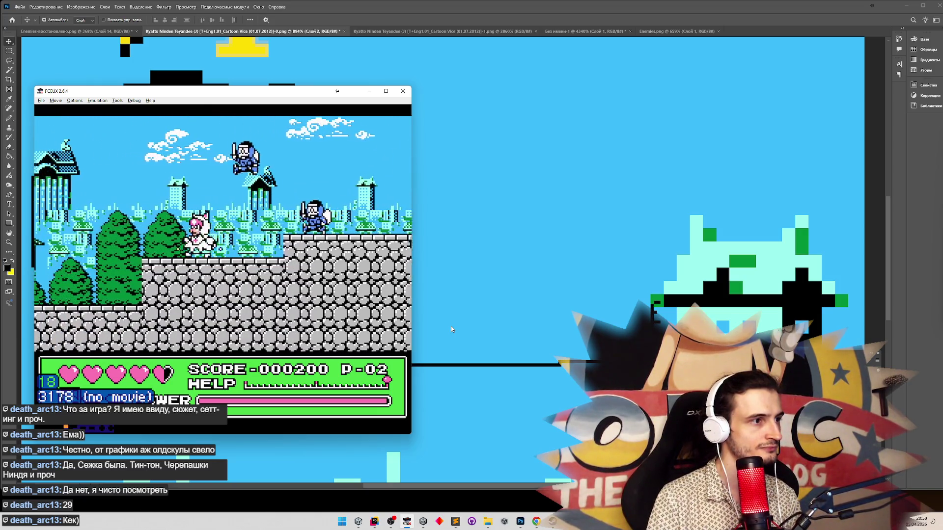
pyautogui.press('Right')
pyautogui.press('Right')
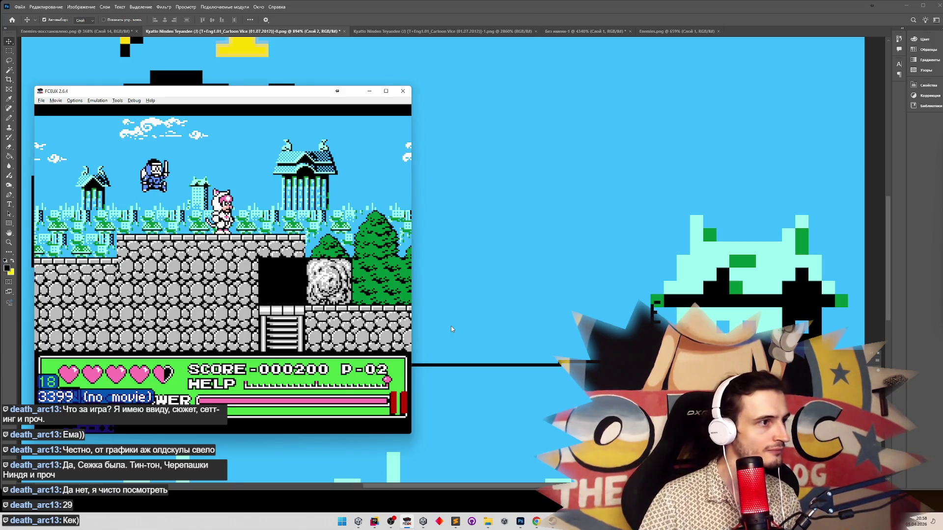
# Capture the game frame, paste it into Photoshop, and place it beside the grey original.
pyautogui.press('super+shift+s')
pyautogui.press('Escape')
pyautogui.click(612, 303)
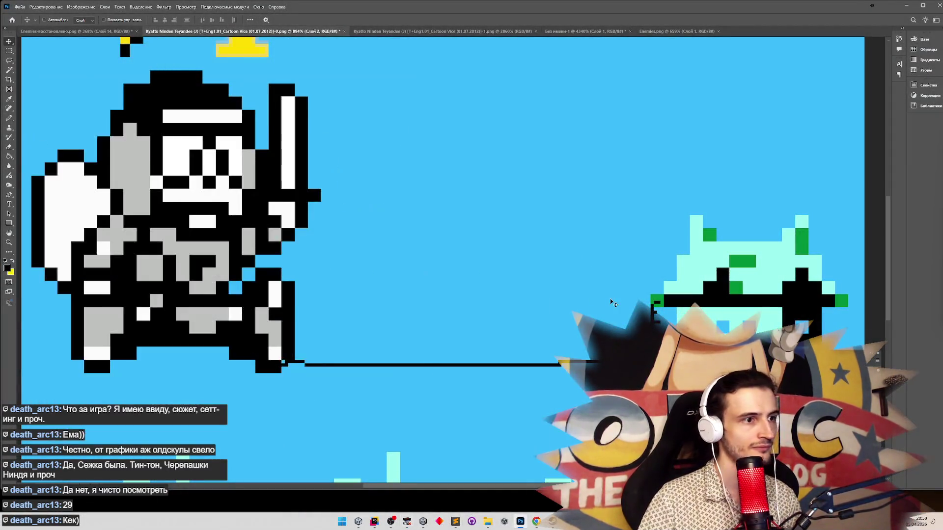
pyautogui.hotkey('ctrl', 'v')
pyautogui.moveTo(277, 276)
pyautogui.mouseDown()
pyautogui.moveTo(405, 205)
pyautogui.moveTo(518, 231)
pyautogui.moveTo(515, 250)
pyautogui.moveTo(423, 250)
pyautogui.mouseUp()
# Draw a black pencil line from the ninja's foot, undo it, and minimise Photoshop.
pyautogui.click(9, 117)
pyautogui.moveTo(457, 369); pyautogui.dragTo(595, 368)
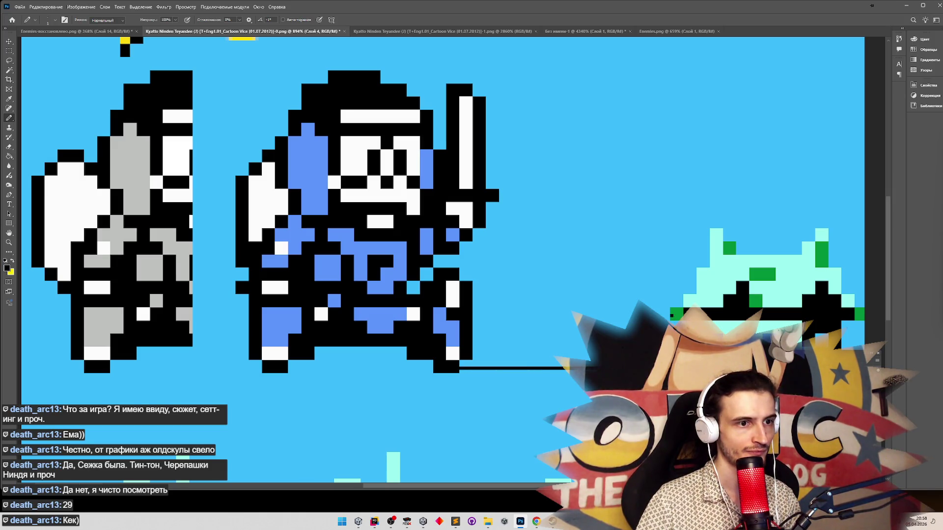
pyautogui.hotkey('ctrl', 'z')
pyautogui.hscroll(3, 442, 245)
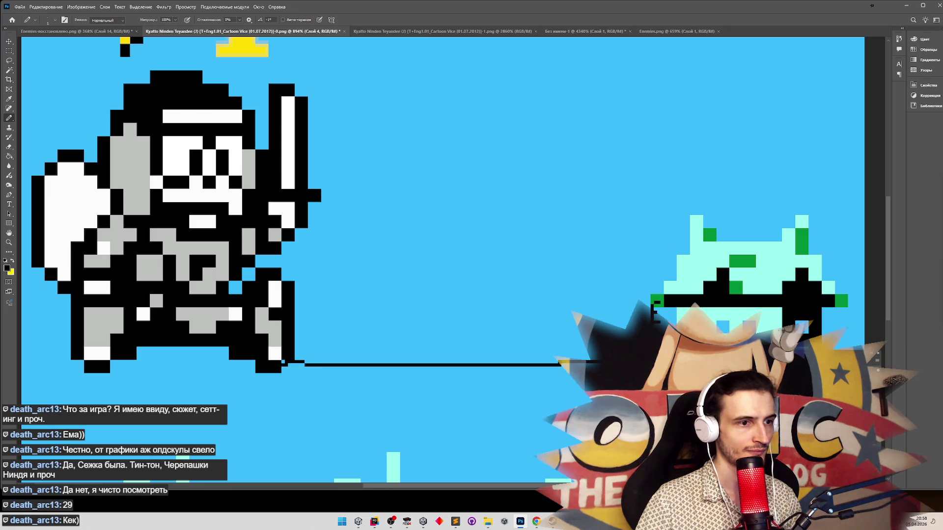
pyautogui.click(906, 6)
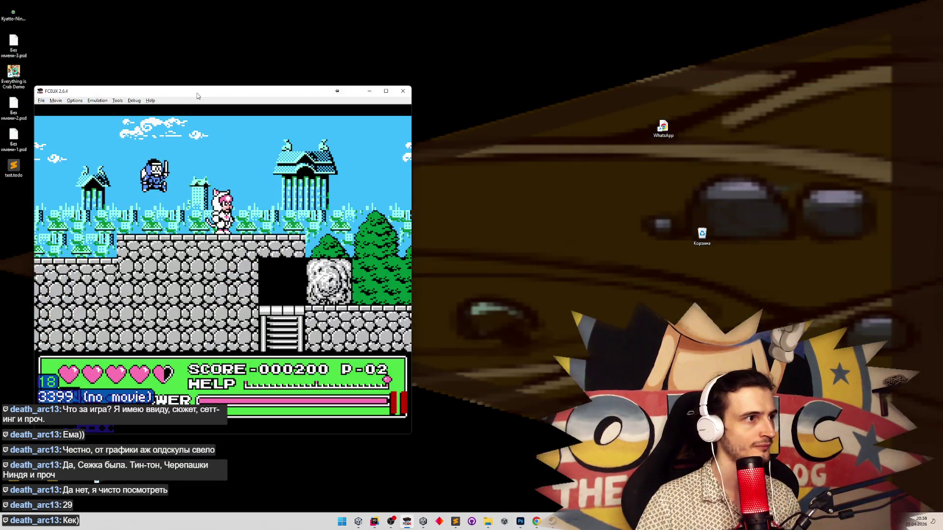
# Load the FCEUX save state with F7, then stop Play mode in Unity.
pyautogui.moveTo(196, 95); pyautogui.dragTo(328, 104)
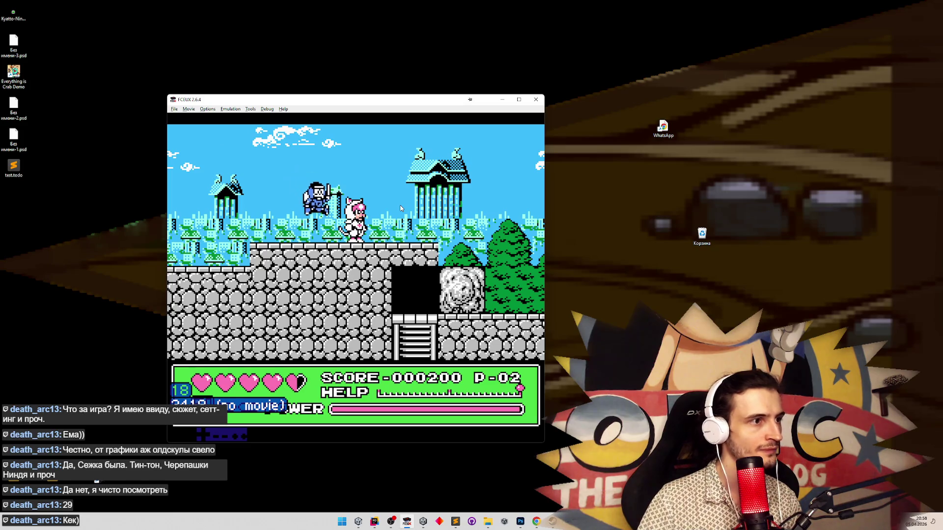
pyautogui.press('F7')
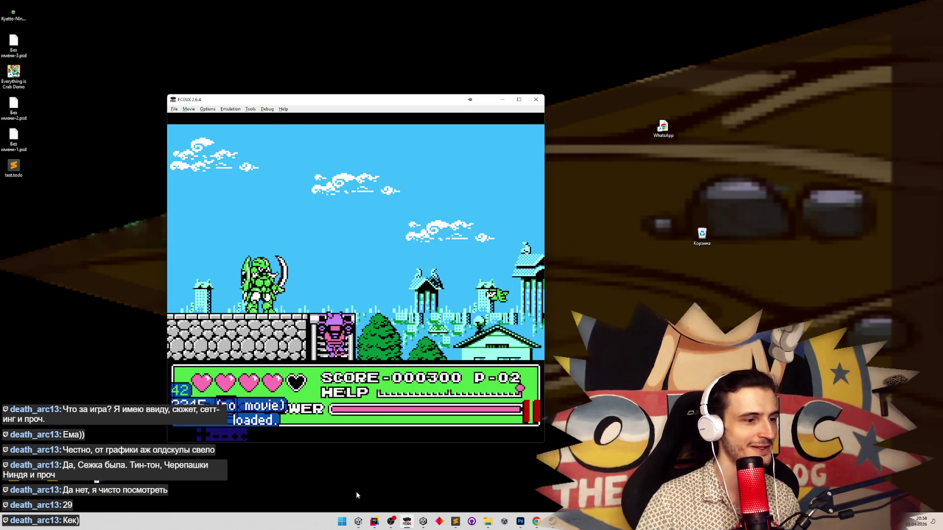
pyautogui.click(361, 523)
pyautogui.click(505, 23)
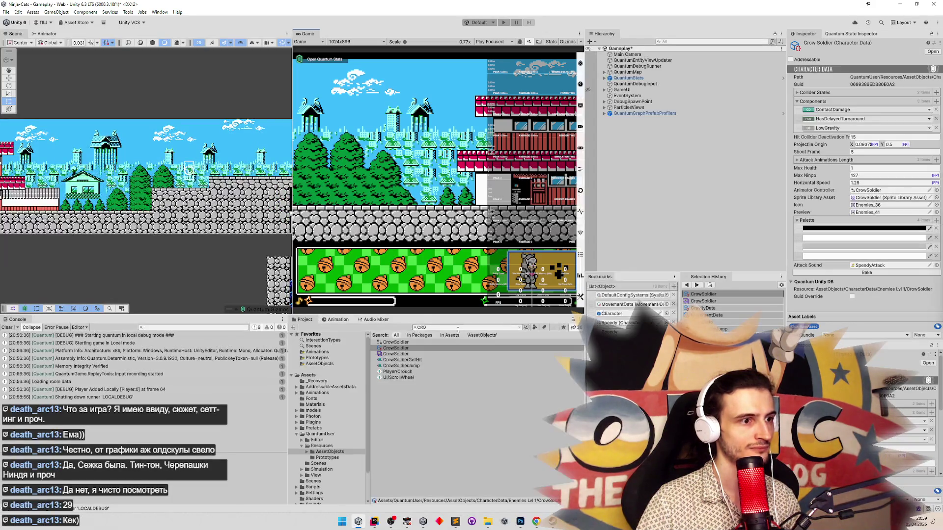
# Select GravityData and expand its Low Gravity Jump Delta list, paging through the entries.
pyautogui.write('GRAV')
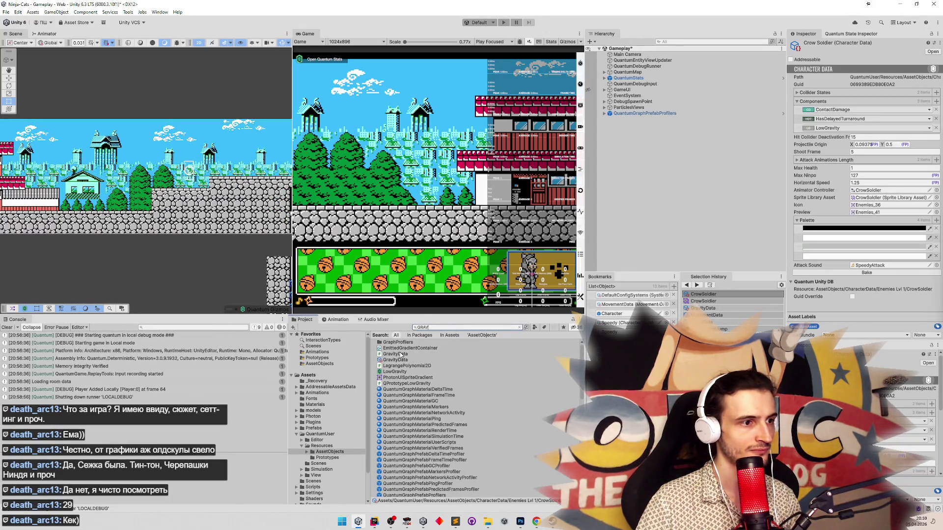
pyautogui.click(396, 342)
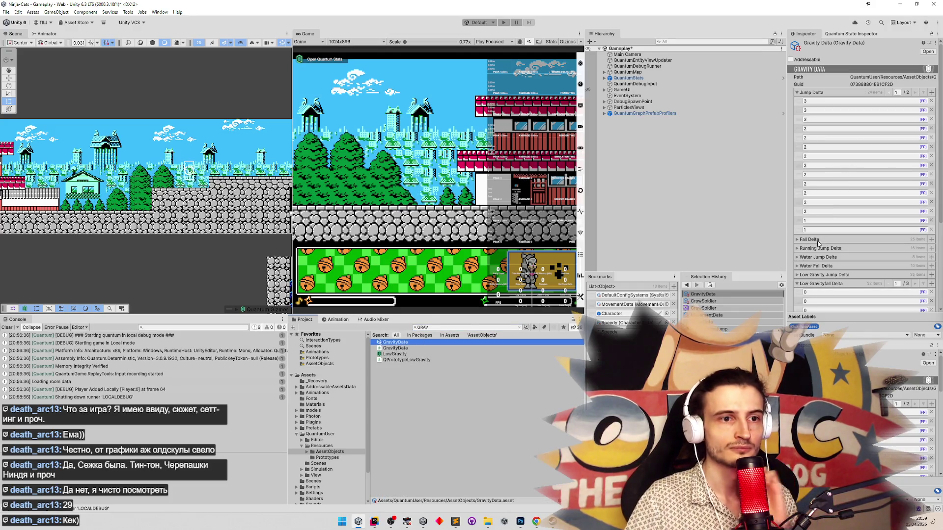
pyautogui.click(796, 275)
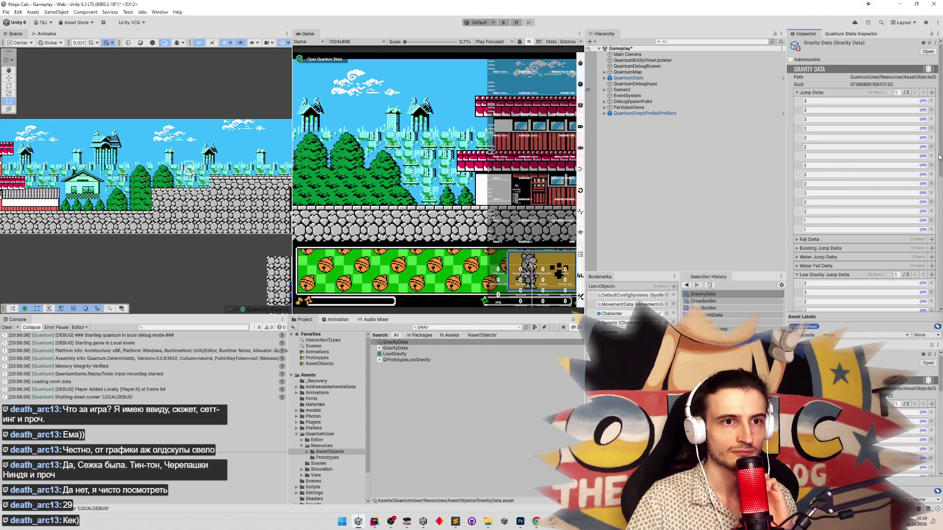
pyautogui.scroll(-5, 939, 156)
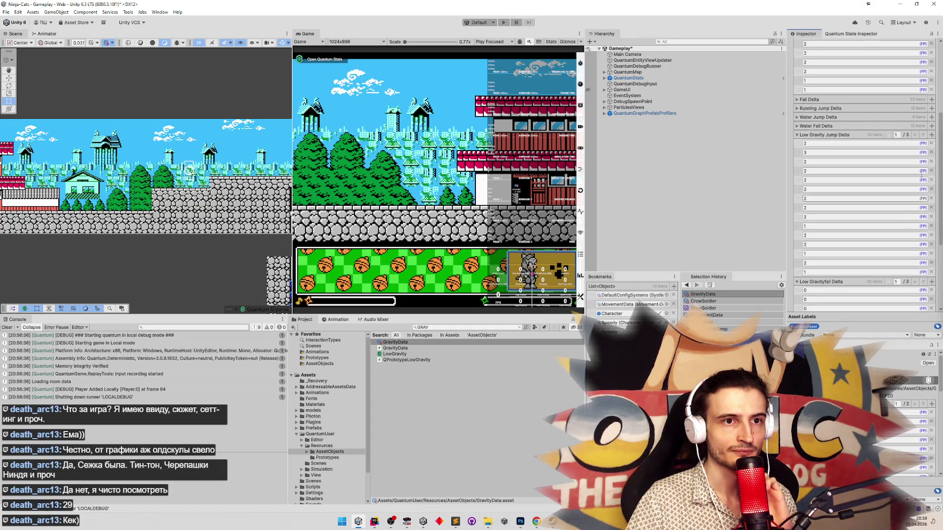
pyautogui.click(923, 136)
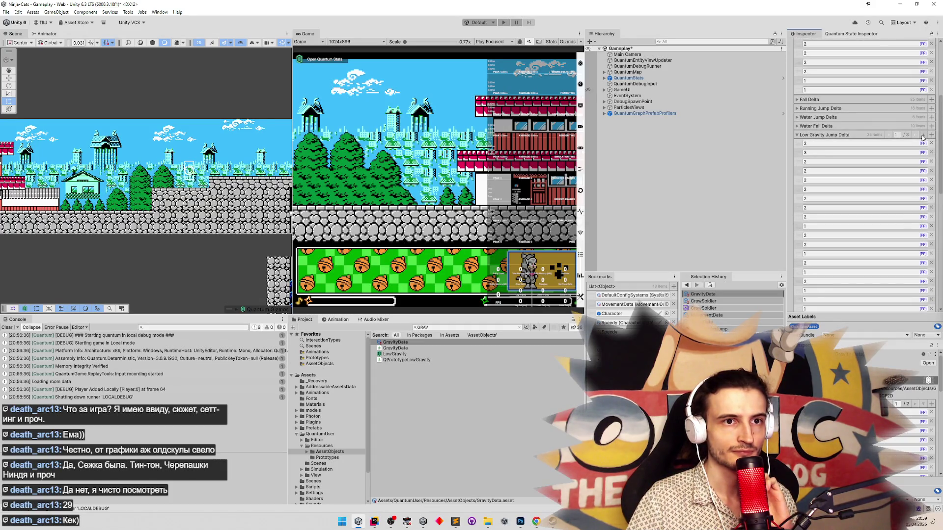
pyautogui.scroll(-2, 940, 186)
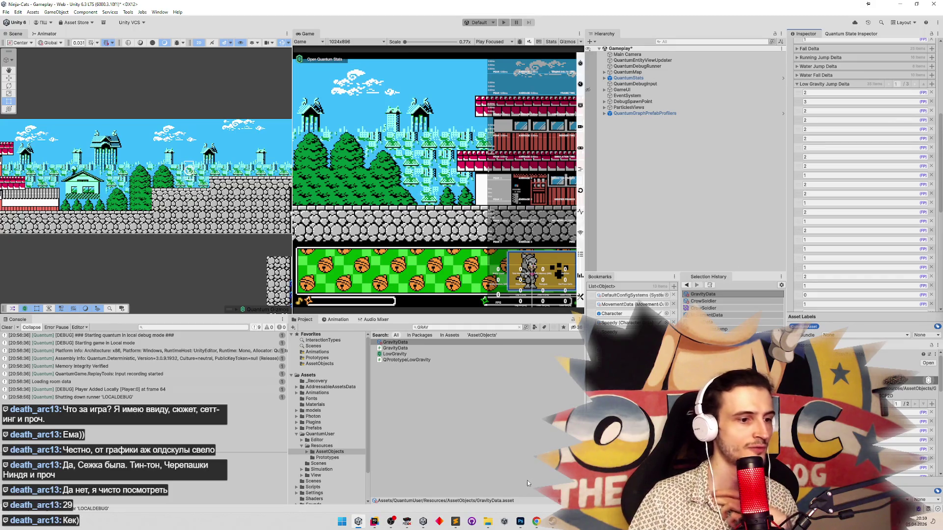
# Briefly show the sprite image, then bring up the Sublime Text jump delta notes.
pyautogui.click(521, 521)
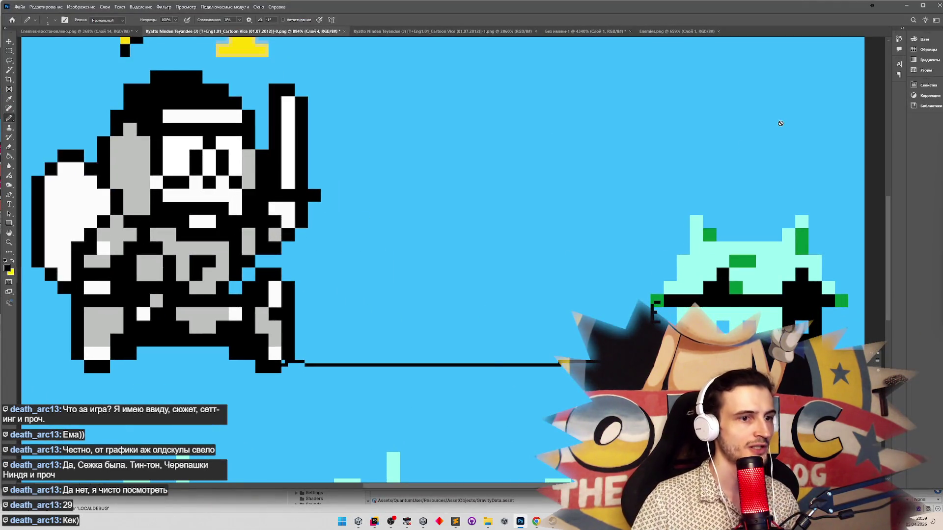
pyautogui.click(906, 5)
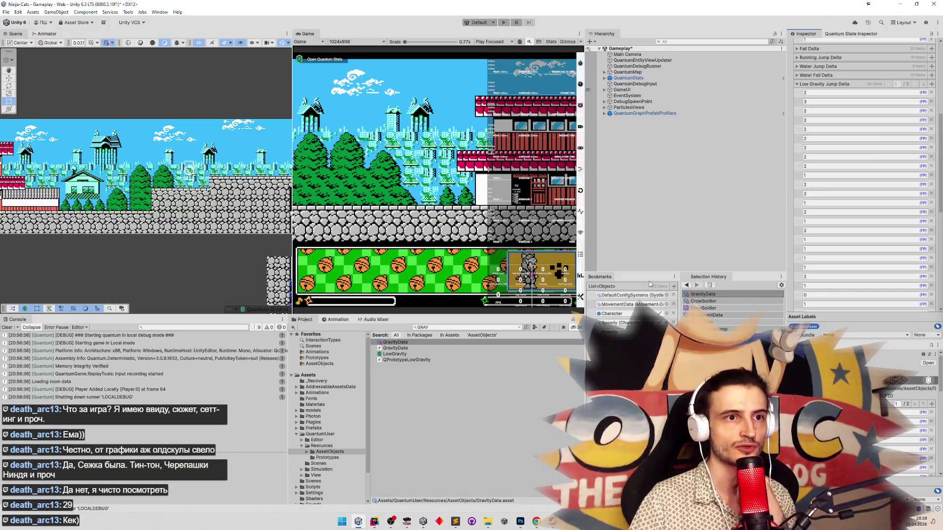
pyautogui.click(455, 522)
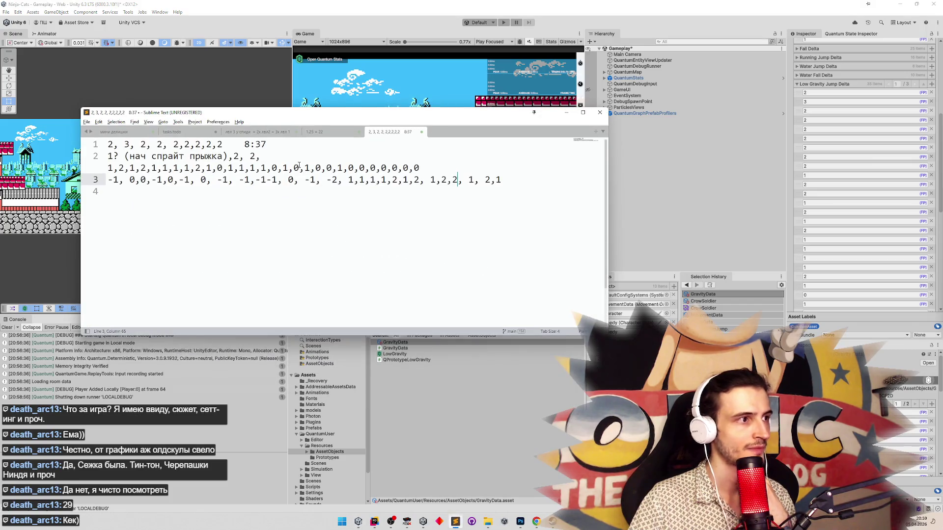
# Change the 10th Low Gravity Jump Delta value to 2, matching the notes, and save the scene.
pyautogui.moveTo(222, 144); pyautogui.dragTo(107, 148)
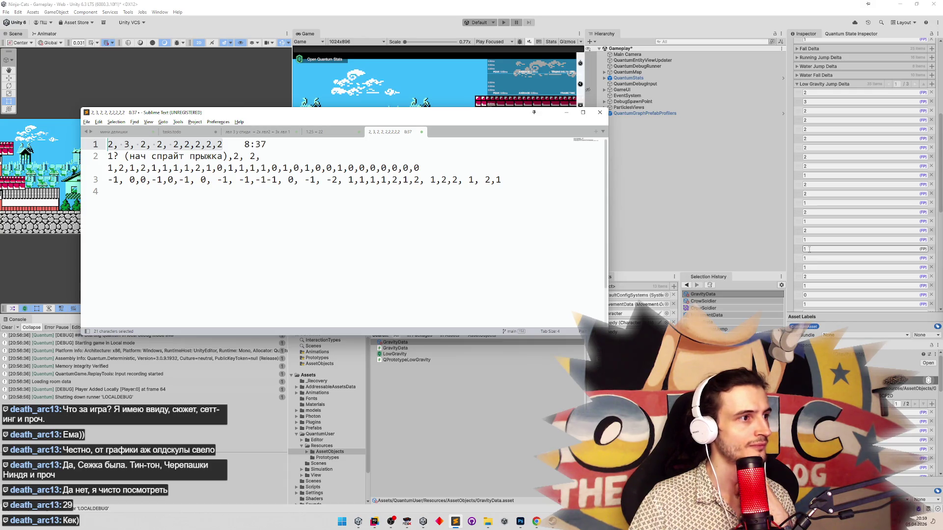
pyautogui.click(809, 267)
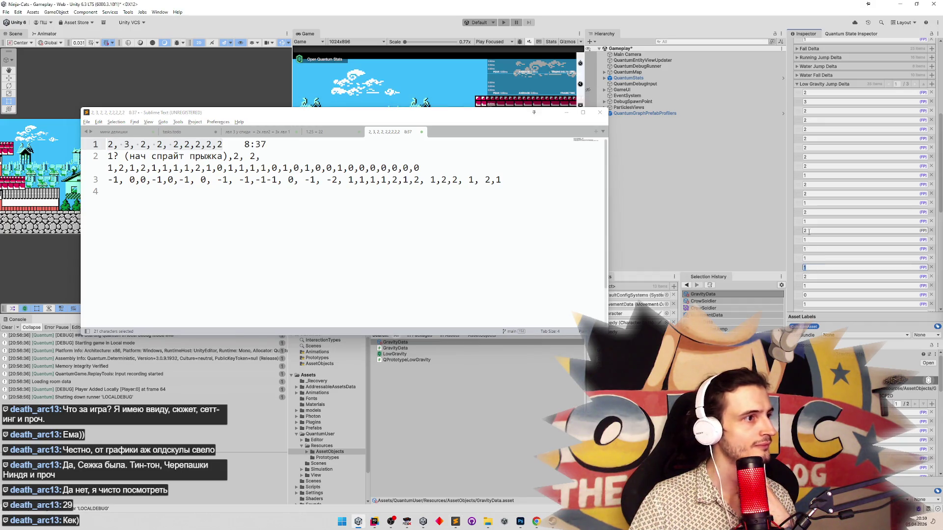
pyautogui.scroll(-2, 818, 253)
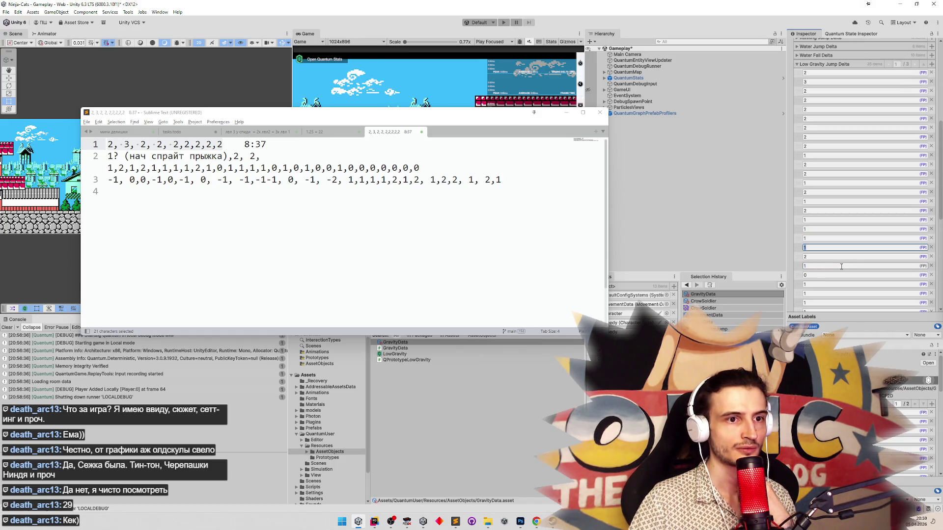
pyautogui.scroll(-5, 835, 272)
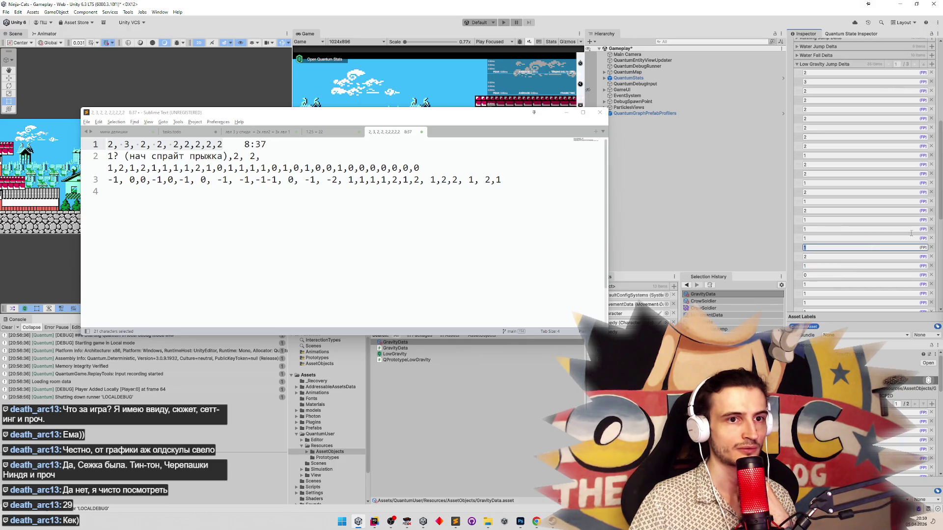
pyautogui.scroll(-3, 936, 261)
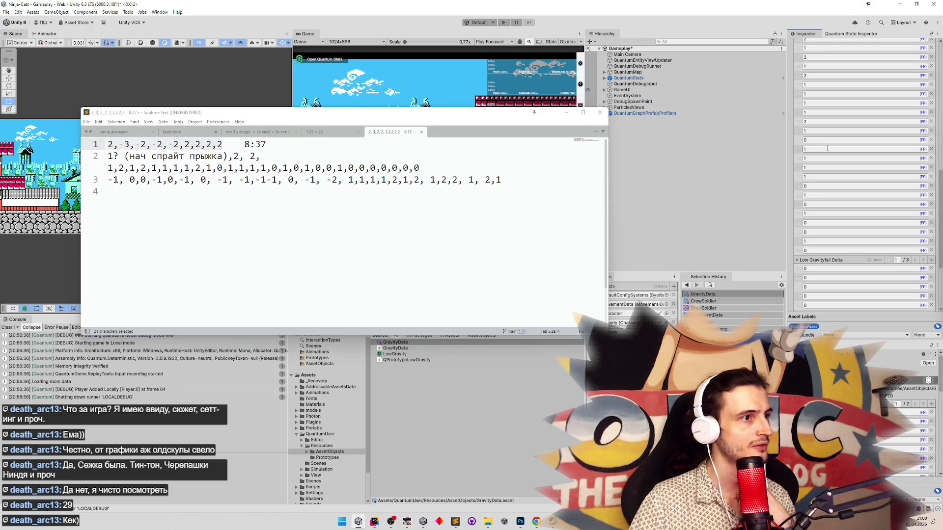
pyautogui.moveTo(937, 205); pyautogui.dragTo(937, 150)
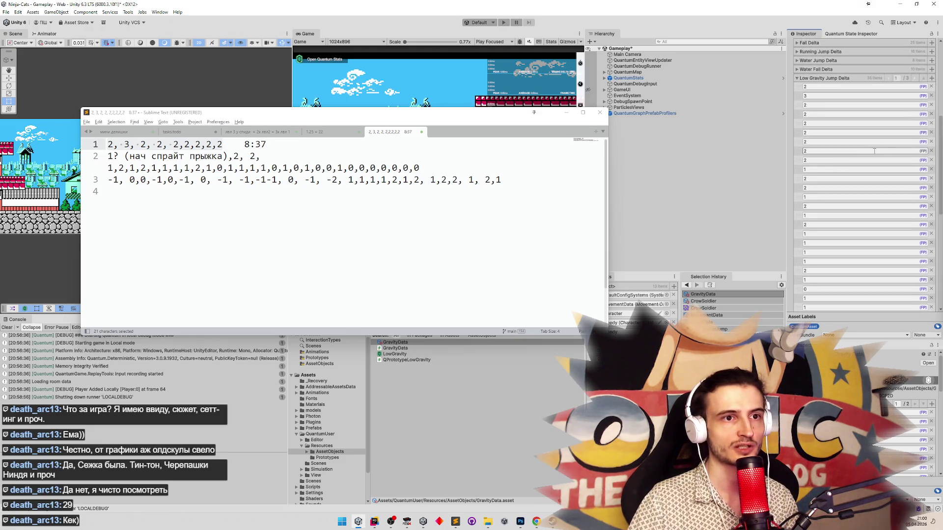
pyautogui.click(835, 169)
pyautogui.write('2')
pyautogui.hotkey('ctrl', 's')
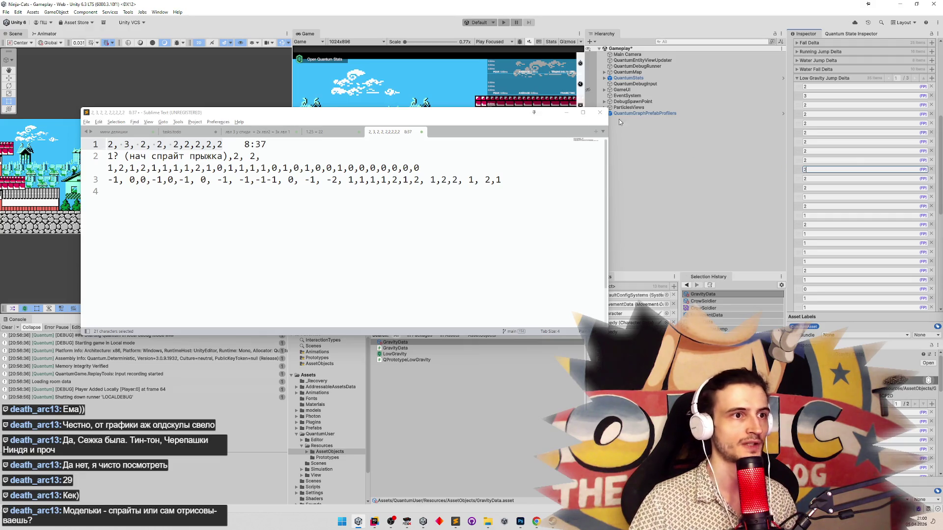
pyautogui.click(621, 120)
# Enter Play mode with the Game view maximized and test the ninja's jumps left and right.
pyautogui.hotkey('ctrl', 'p')
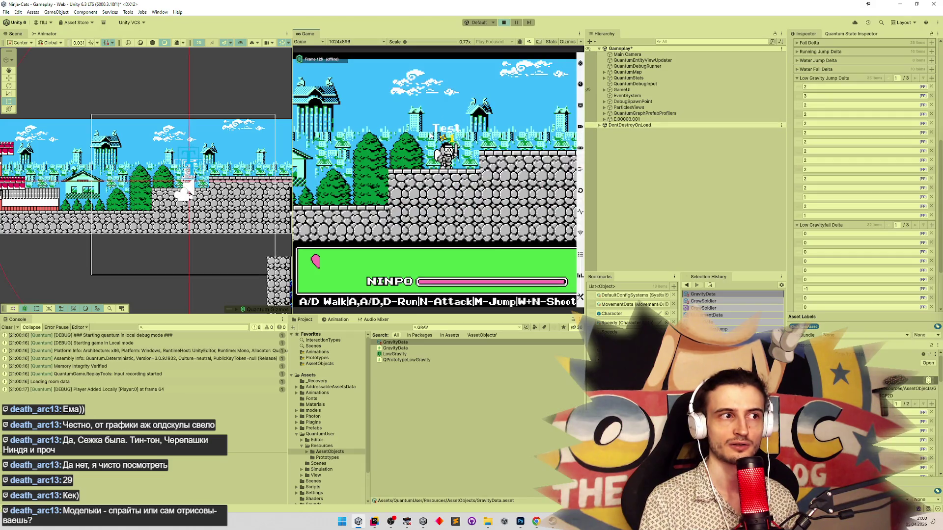
pyautogui.hotkey('shift', 'space')
pyautogui.press('m')
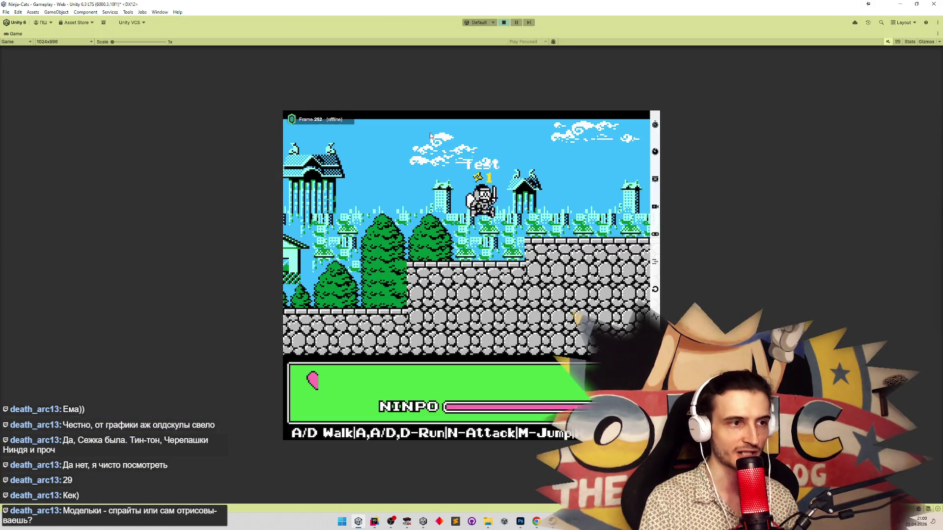
pyautogui.press('m')
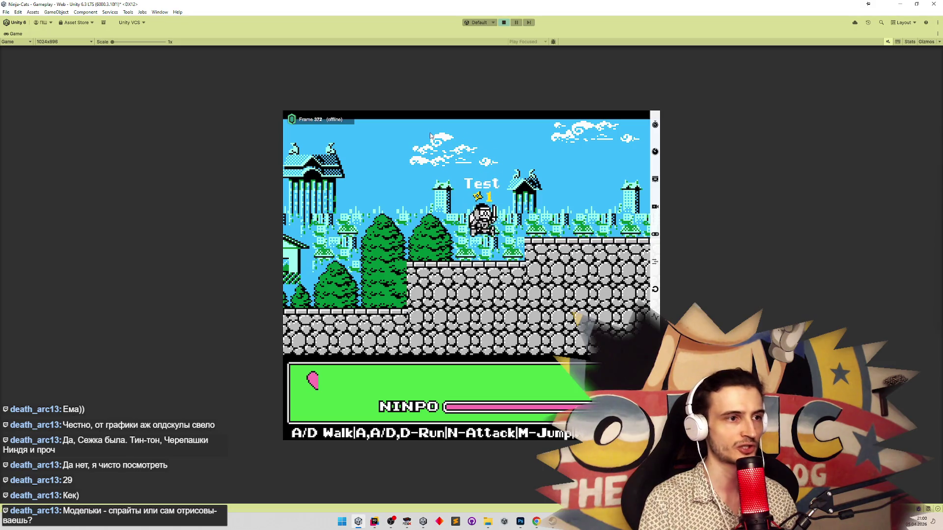
pyautogui.press('d')
pyautogui.press('m')
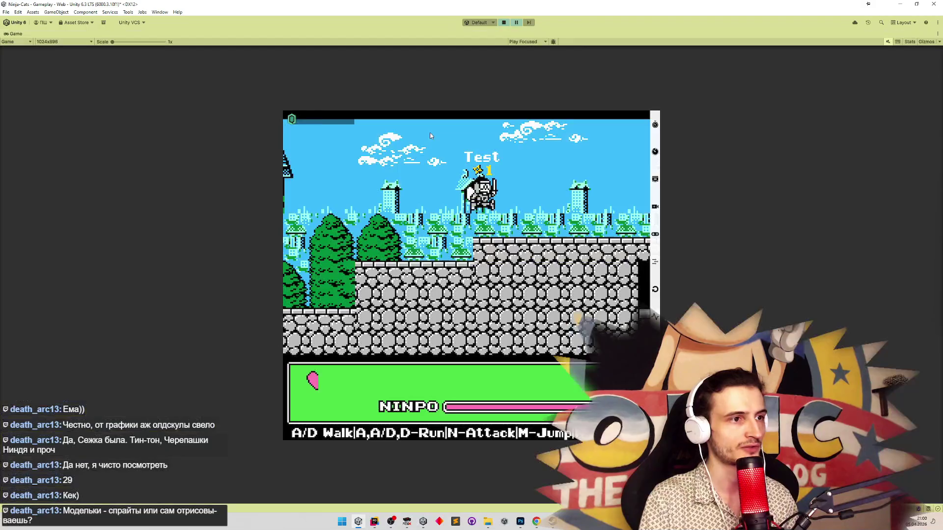
pyautogui.press('a')
pyautogui.press('d')
pyautogui.press('m')
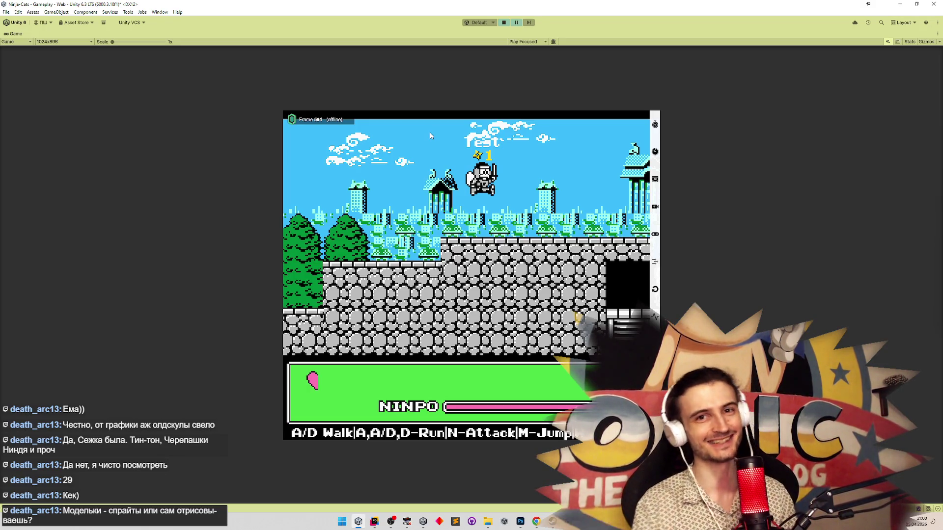
# Resume the game, jump again to check the arc height, and snip the ninja mid-jump.
pyautogui.click(430, 136)
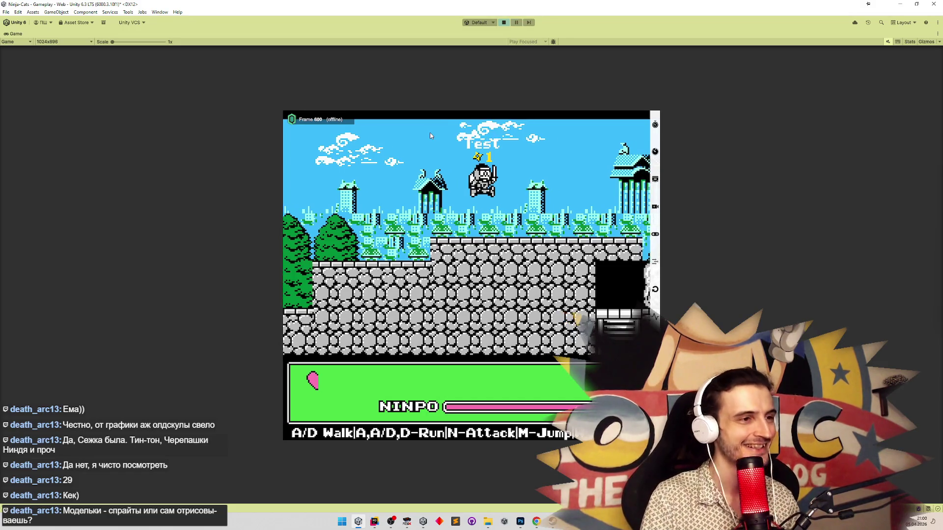
pyautogui.press('d')
pyautogui.press('m')
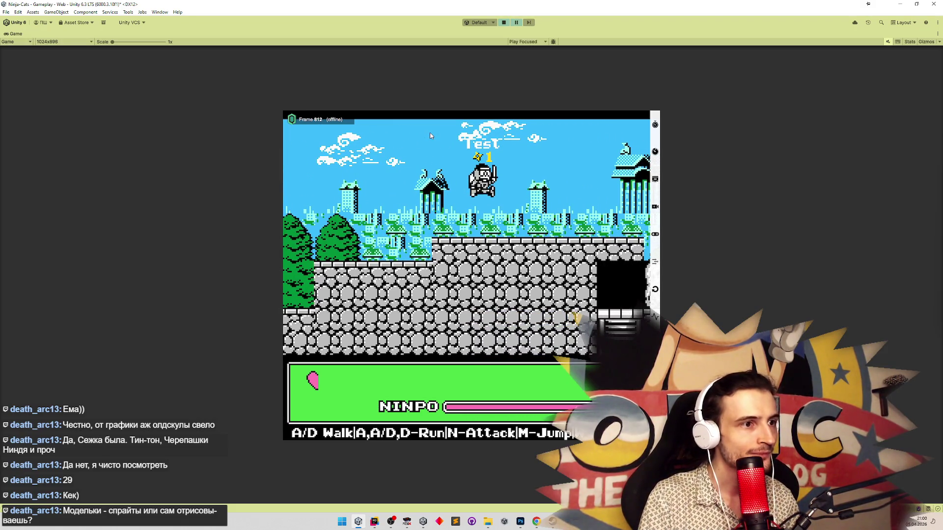
pyautogui.click(430, 136)
pyautogui.press('a')
pyautogui.press('d')
pyautogui.press('m')
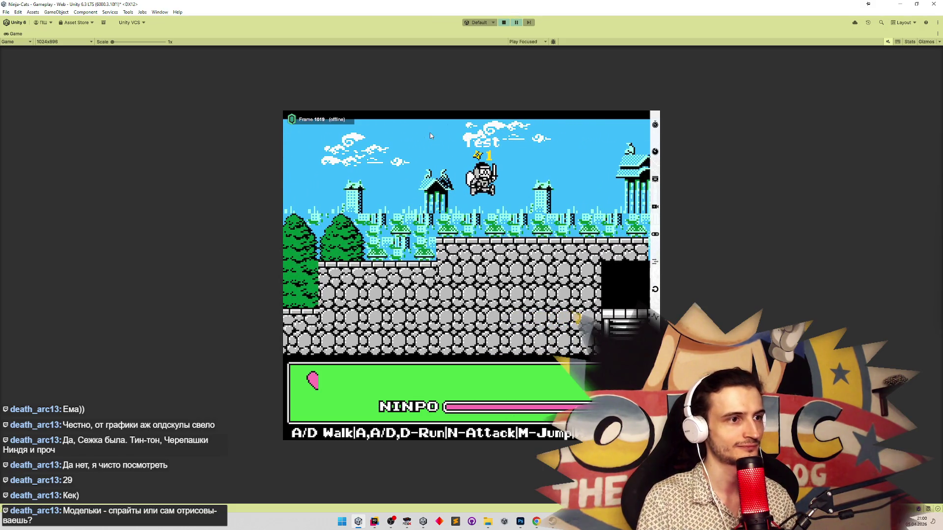
pyautogui.press('super+shift+s')
pyautogui.moveTo(442, 141); pyautogui.dragTo(572, 200)
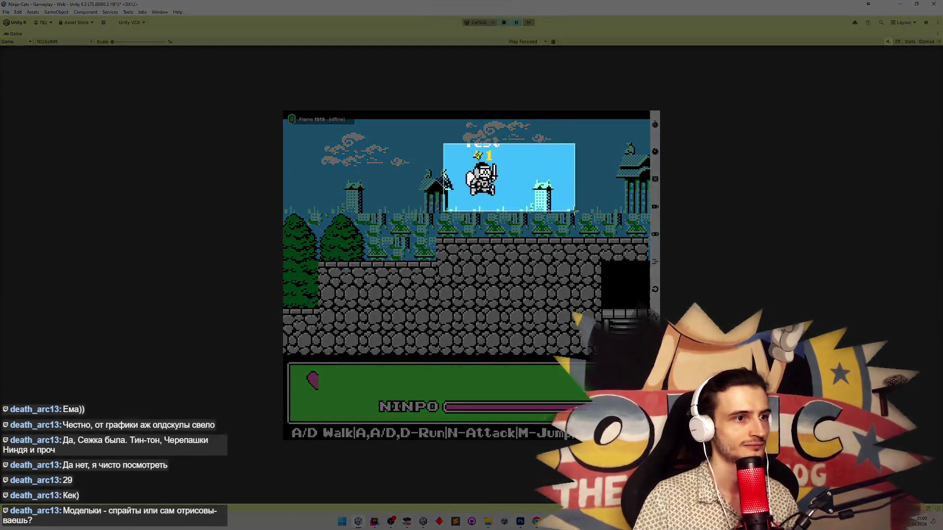
# Draw a black horizontal pencil line from the ninja's foot on the capture, then minimise Photoshop.
pyautogui.click(520, 522)
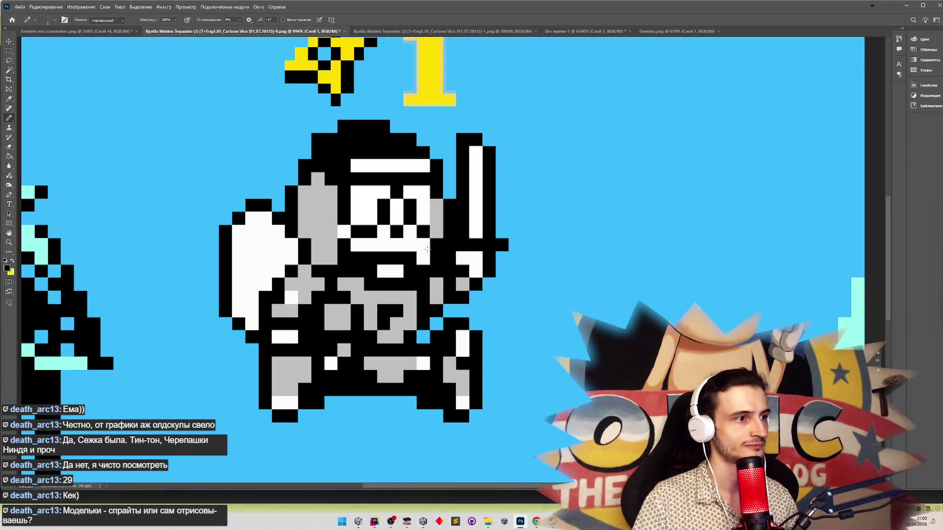
pyautogui.scroll(-3, 481, 302)
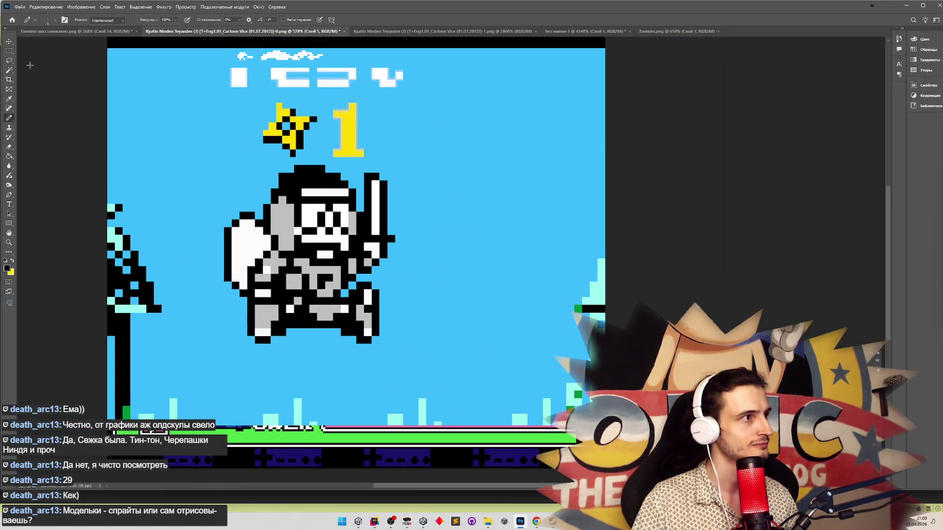
pyautogui.moveTo(375, 343); pyautogui.dragTo(591, 339)
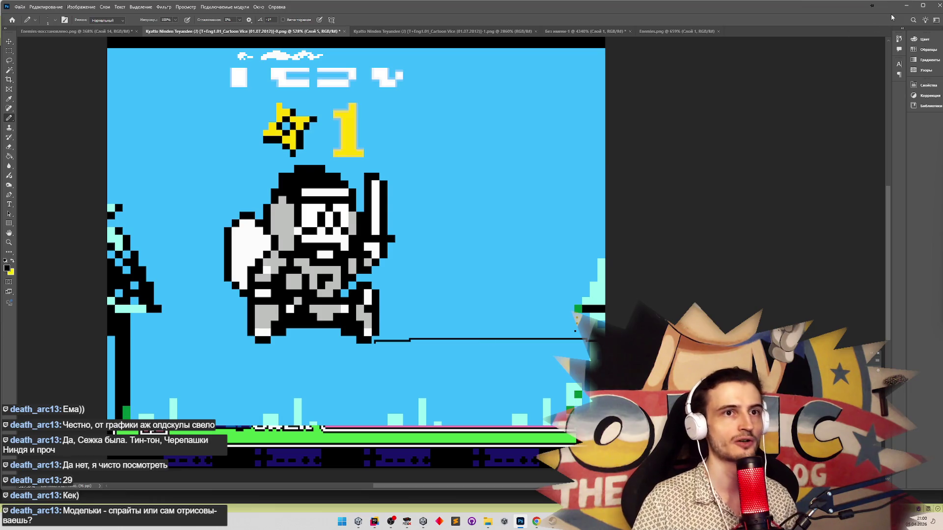
pyautogui.click(906, 5)
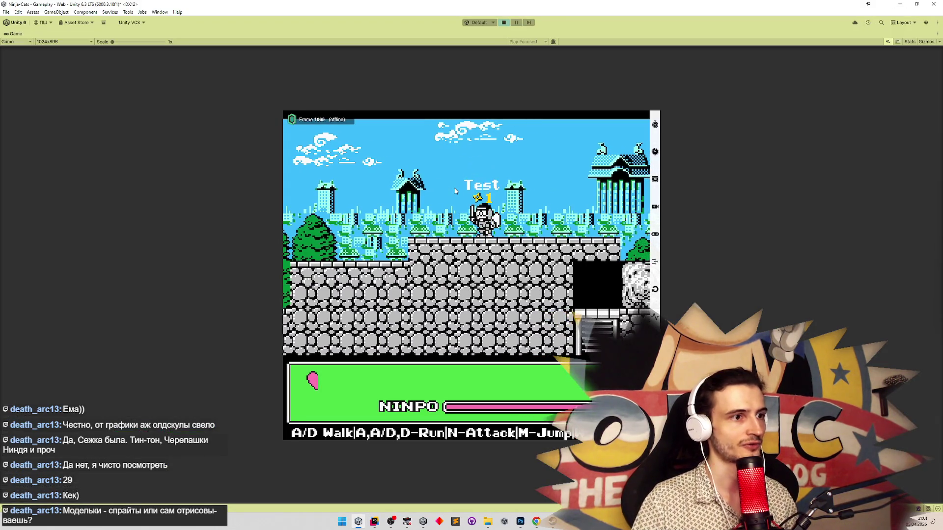
# Exit Play mode, briefly check Rider, restore the editor layout, and clear the Project search.
pyautogui.hotkey('ctrl', 's')
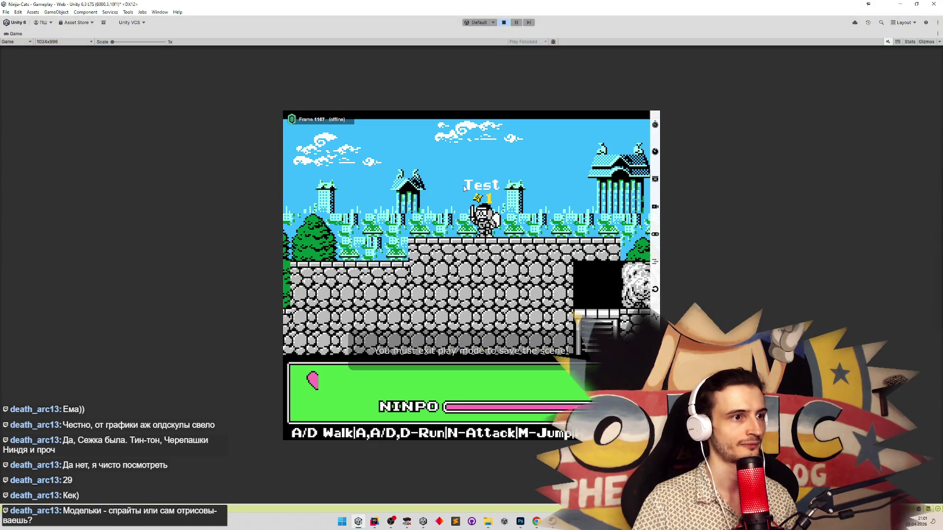
pyautogui.hotkey('ctrl', 'p')
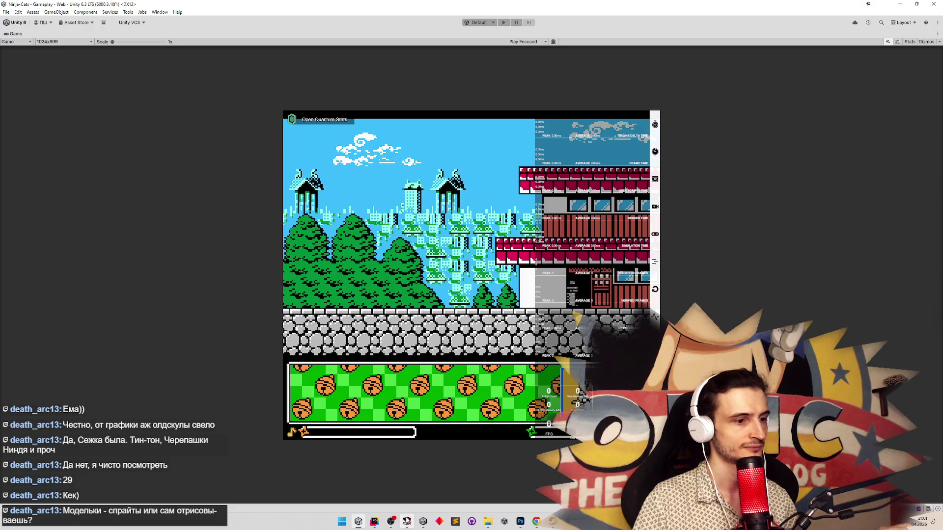
pyautogui.click(374, 521)
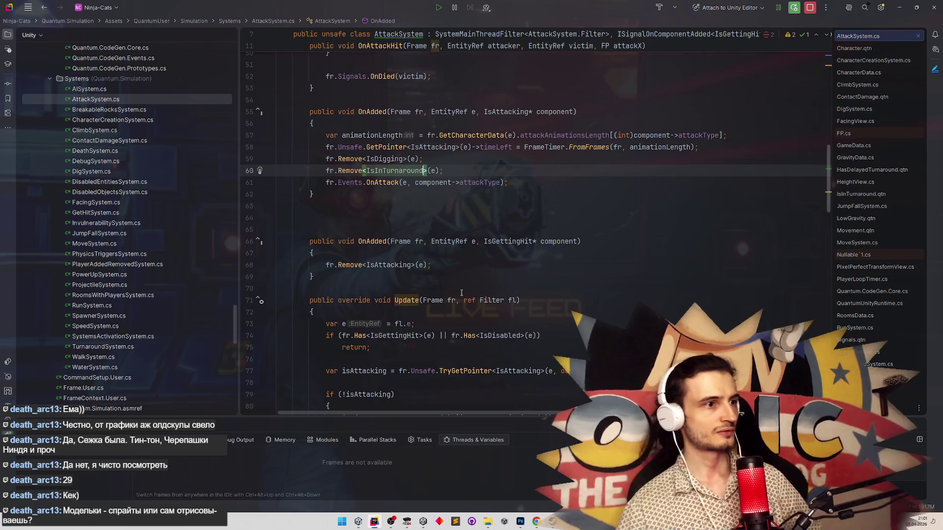
pyautogui.click(899, 7)
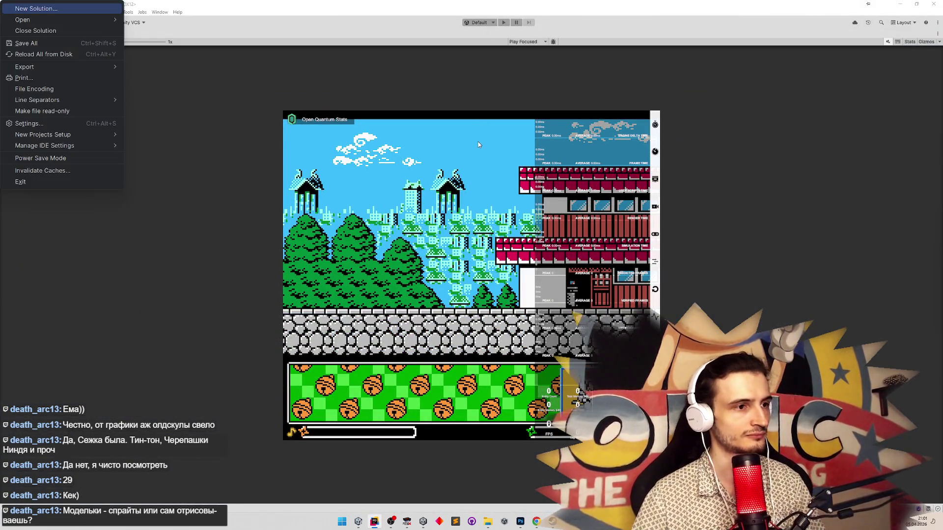
pyautogui.hotkey('shift', 'space')
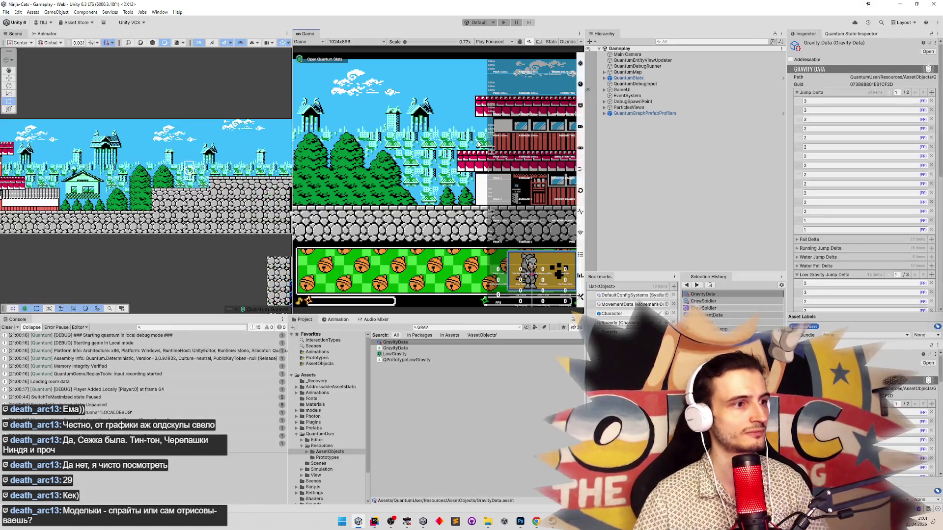
pyautogui.click(519, 328)
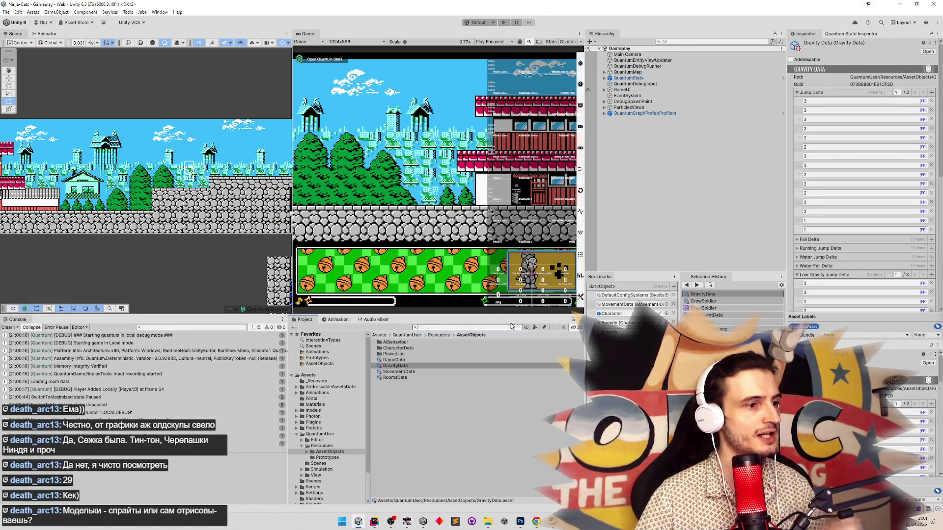
# From the Animator's Base Layer, open the Jump state and select its Jump/WaterFall Blend Tree node.
pyautogui.click(46, 33)
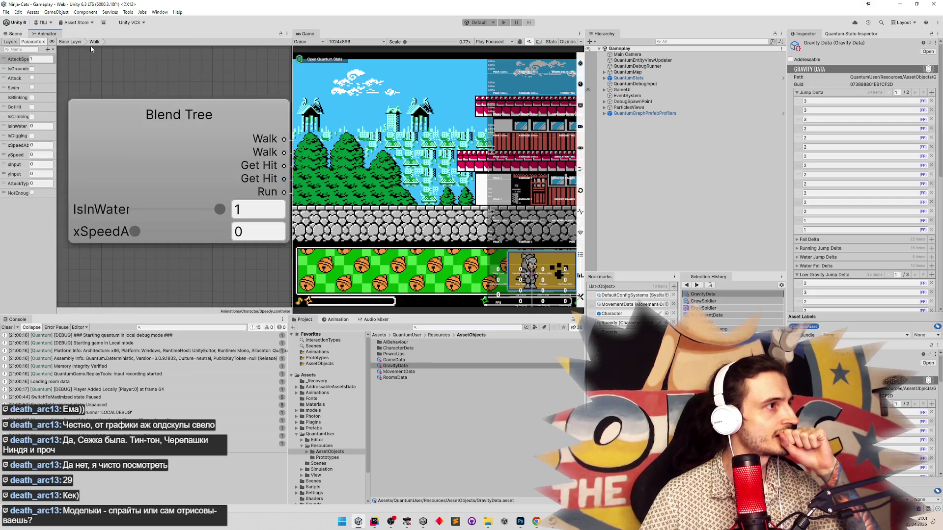
pyautogui.click(71, 41)
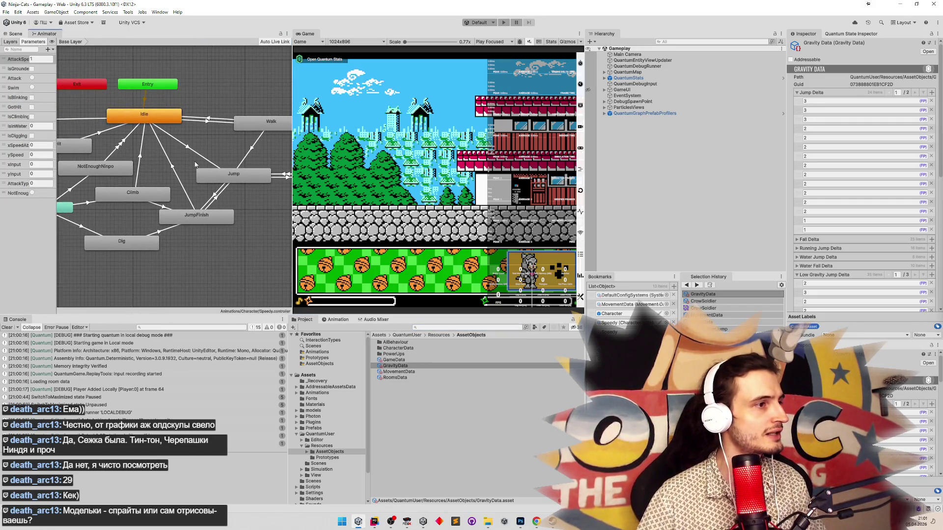
pyautogui.scroll(3, 195, 165)
pyautogui.scroll(-6, 201, 167)
pyautogui.scroll(5, 216, 173)
pyautogui.doubleClick(216, 173)
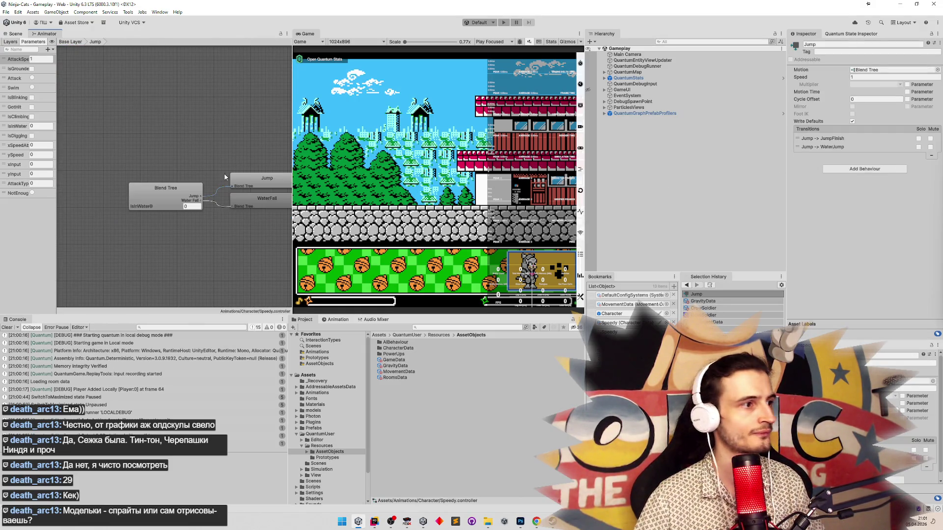
pyautogui.click(187, 186)
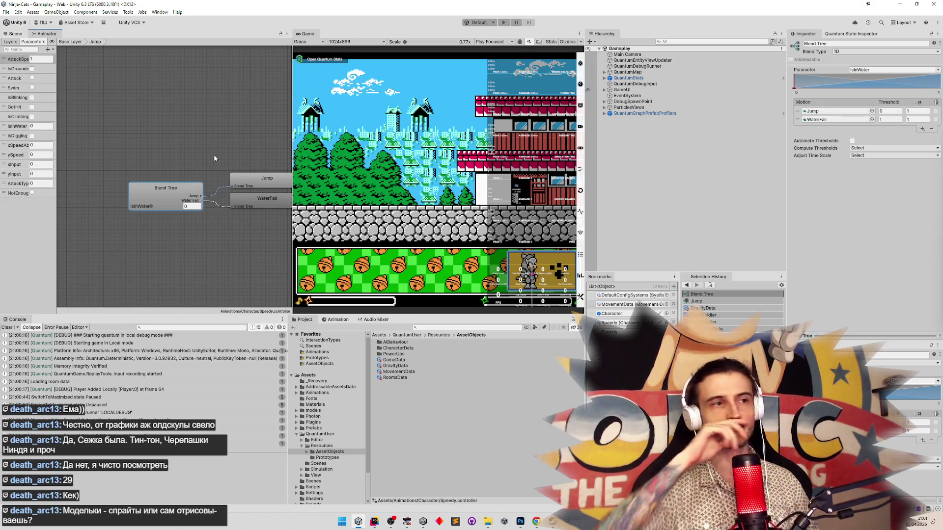
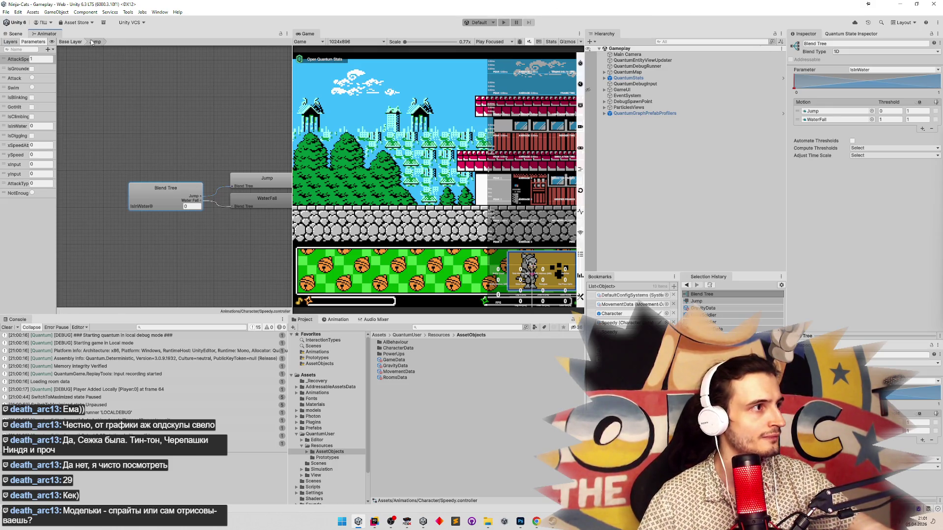
# Open the Jump blend tree from Base Layer and find the CrowSoldierJump clip by searching CROWS.
pyautogui.click(72, 42)
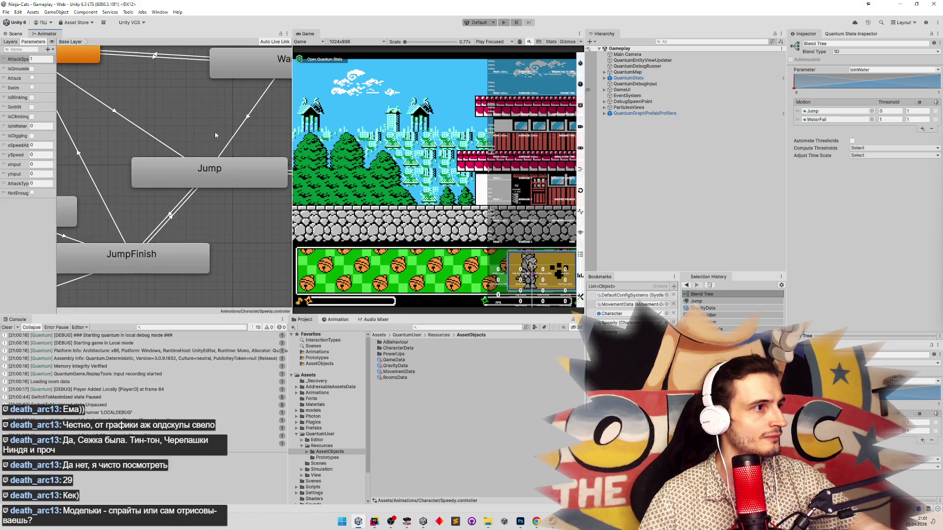
pyautogui.doubleClick(215, 170)
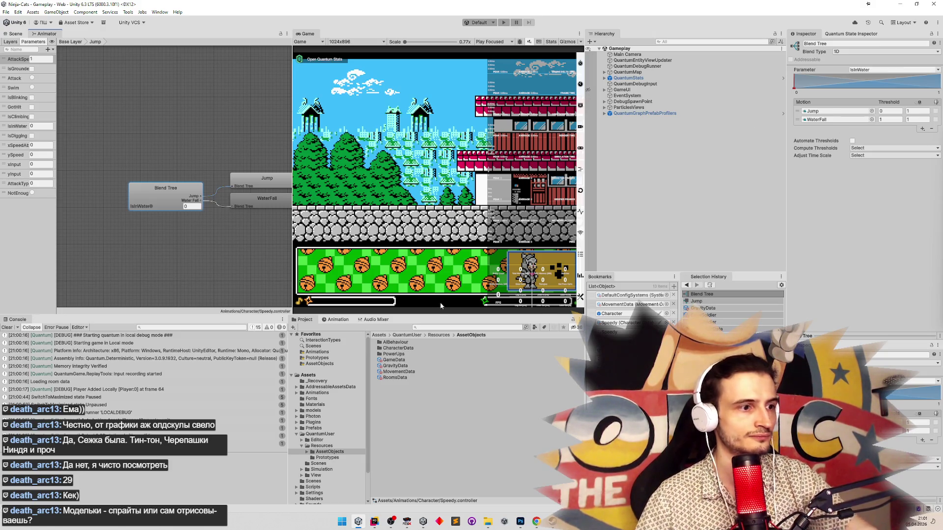
pyautogui.click(436, 328)
pyautogui.write('OWS')
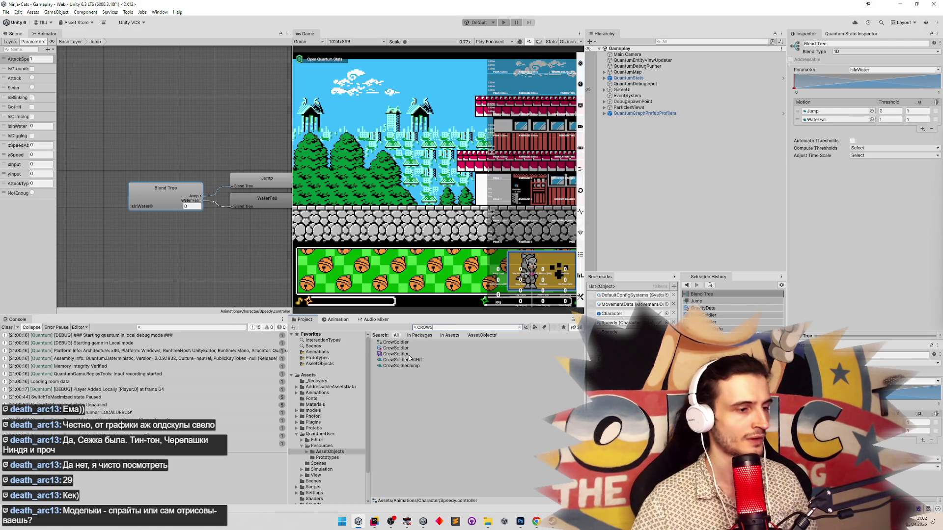
pyautogui.click(402, 366)
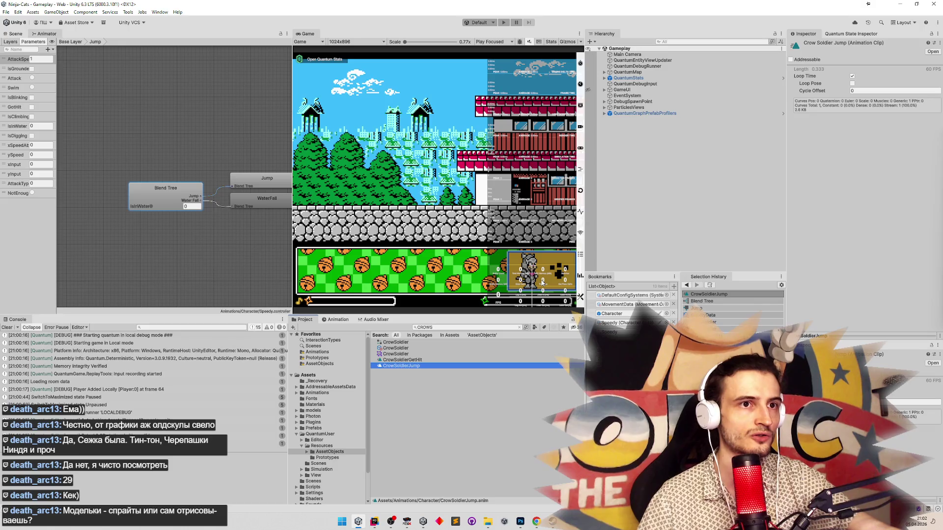
# Clear the project search and open the Speedy.png sprite sheet.
pyautogui.click(443, 326)
pyautogui.click(519, 328)
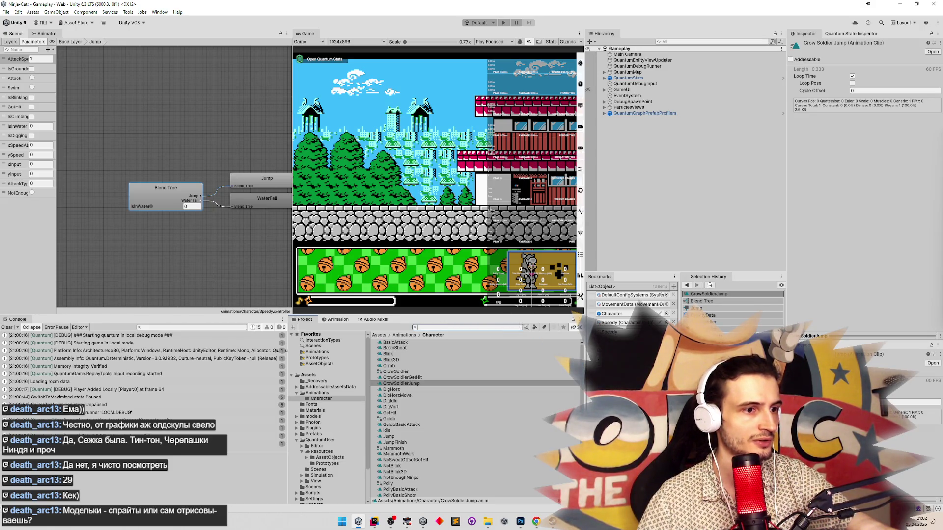
pyautogui.doubleClick(612, 322)
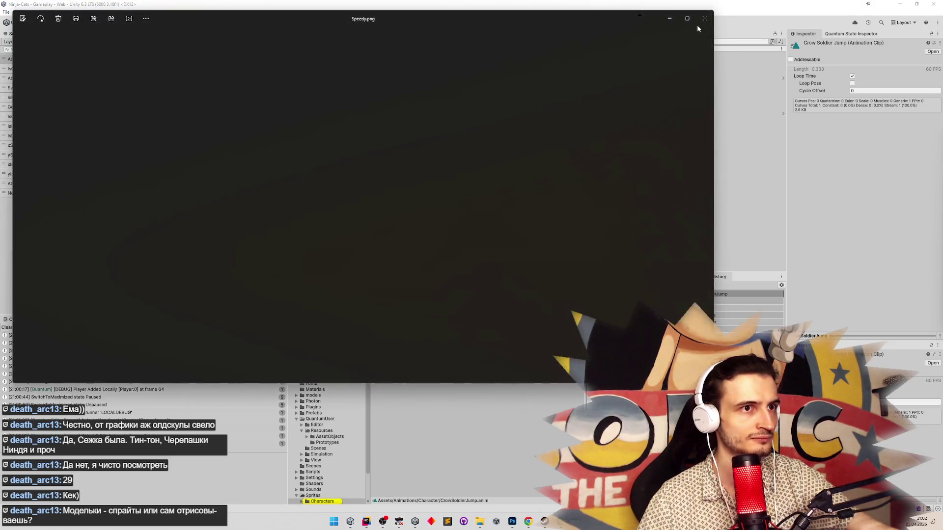
# Close the Photos viewer and open the Character prefab from QuantumUser/Resources/Prototypes.
pyautogui.click(697, 26)
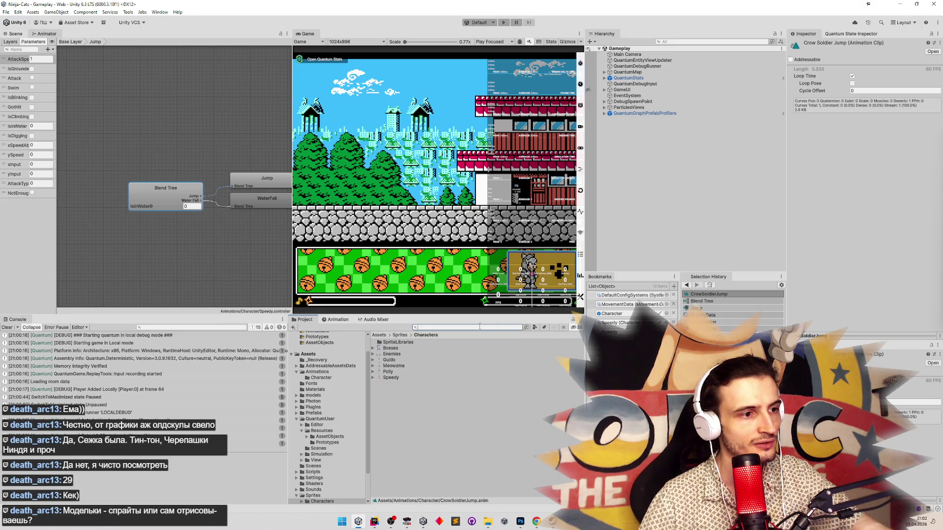
pyautogui.doubleClick(612, 313)
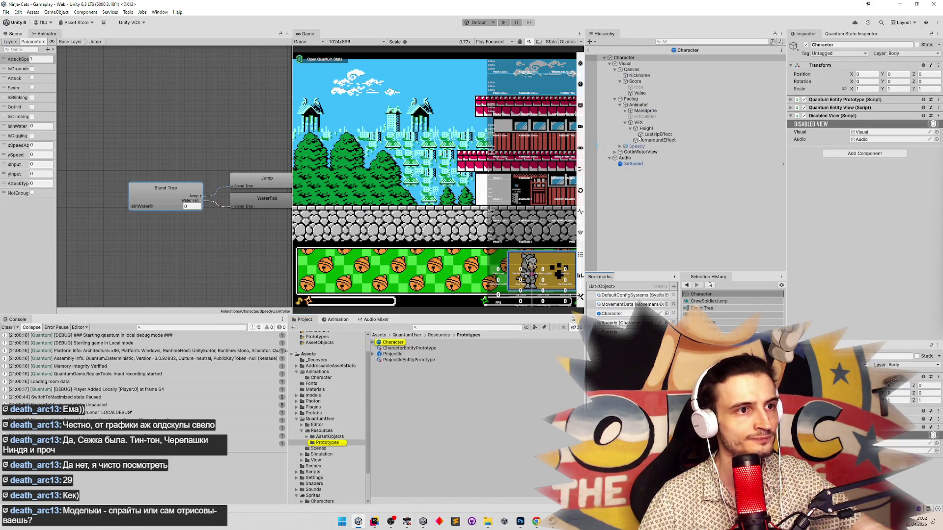
# On the Animator child, assign the Speedy controller and the Speedy sprite library asset.
pyautogui.press('Up')
pyautogui.press('Up')
pyautogui.press('Up')
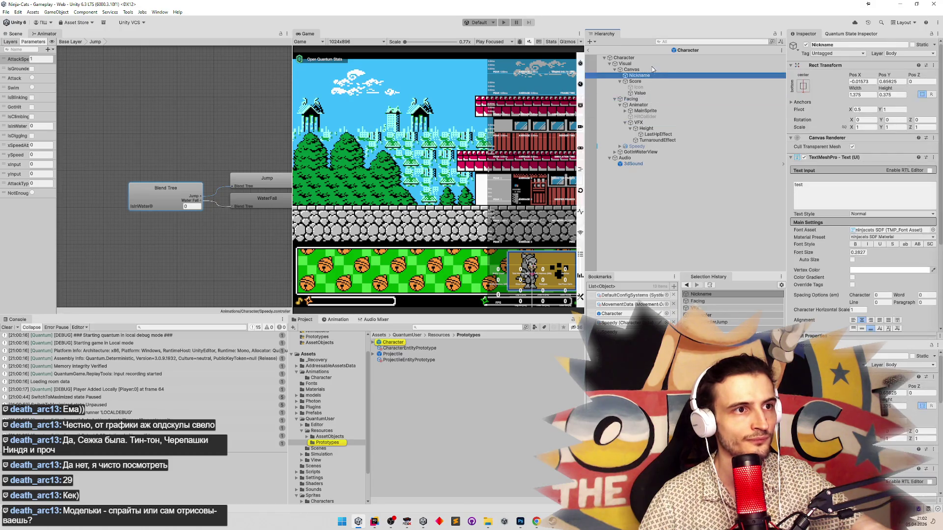
pyautogui.click(651, 151)
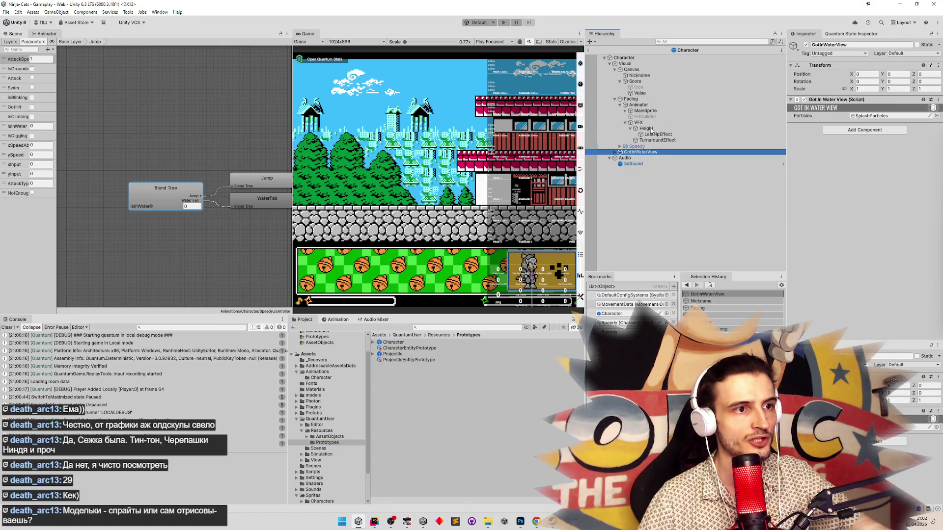
pyautogui.click(647, 99)
pyautogui.click(649, 105)
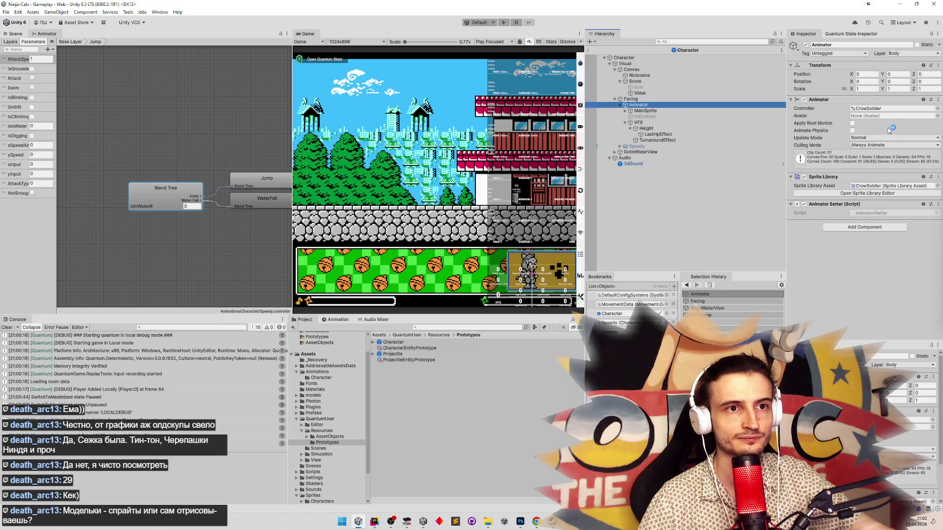
pyautogui.click(938, 108)
pyautogui.doubleClick(935, 173)
pyautogui.click(937, 186)
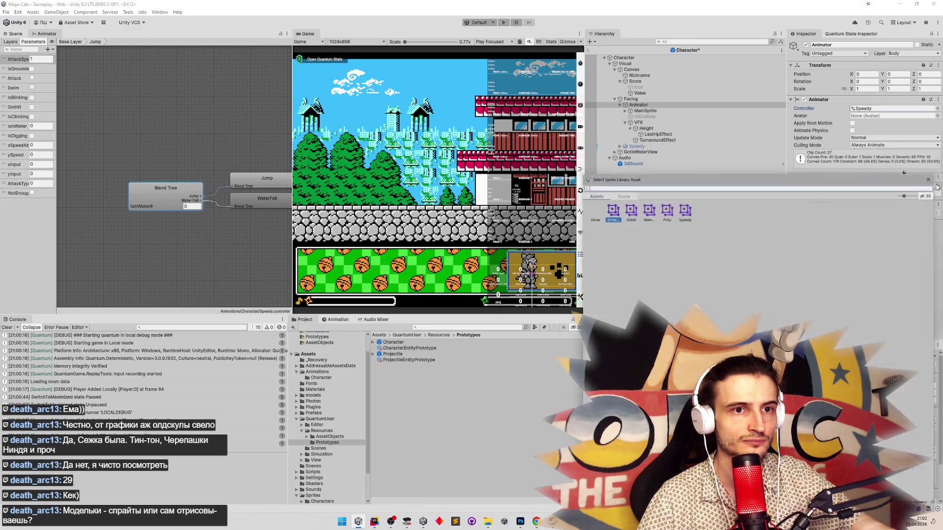
pyautogui.doubleClick(682, 208)
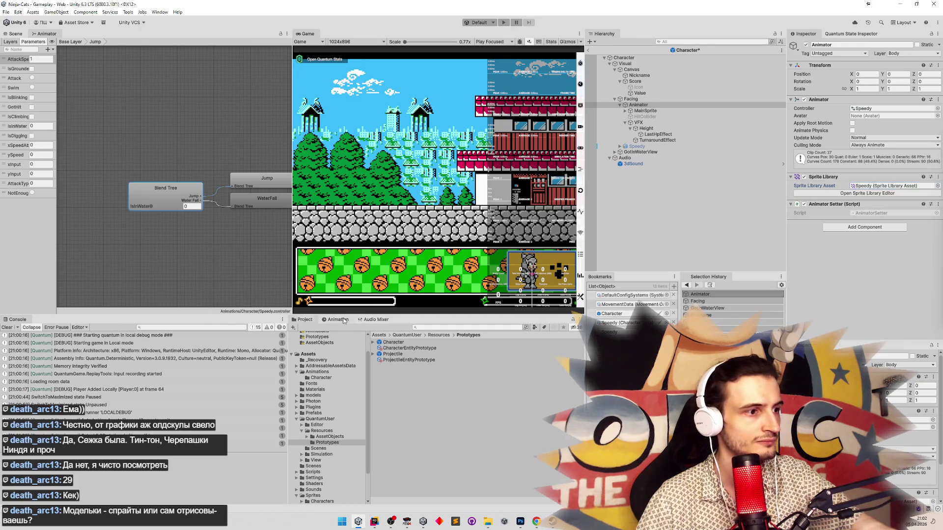
# Show the Jump clip's keyframes in the Animation timeline.
pyautogui.click(345, 320)
pyautogui.click(313, 335)
pyautogui.click(323, 424)
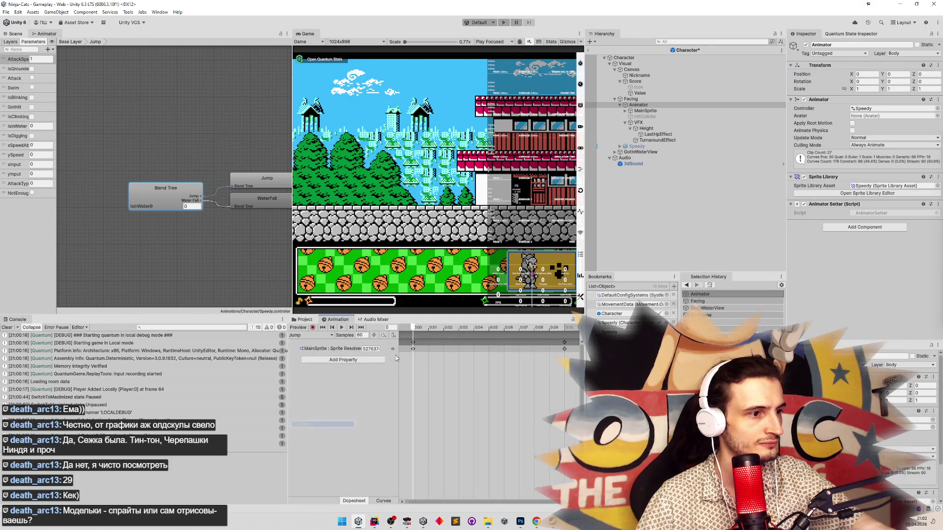
# Scrub the Jump animation in the Scene view, select MainSprite, and clear the console.
pyautogui.click(16, 34)
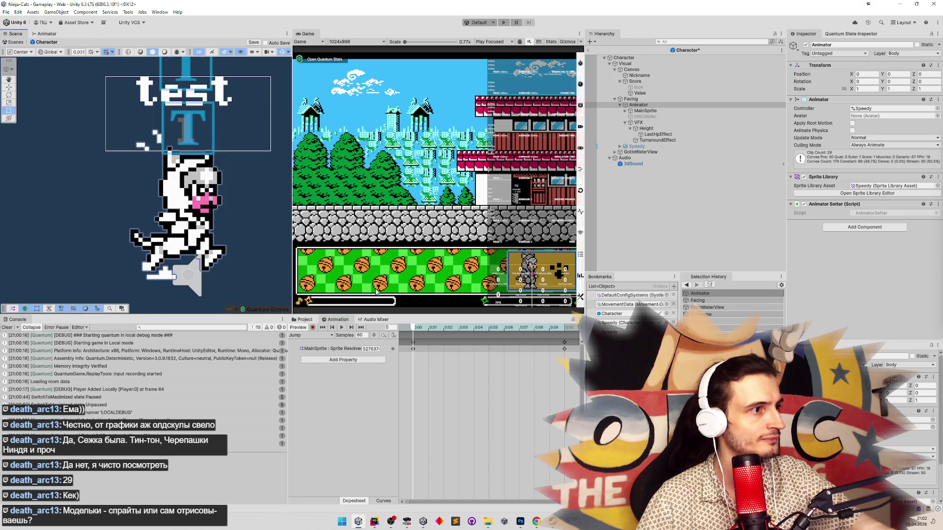
pyautogui.moveTo(428, 328)
pyautogui.mouseDown()
pyautogui.moveTo(547, 329)
pyautogui.moveTo(366, 319)
pyautogui.mouseUp()
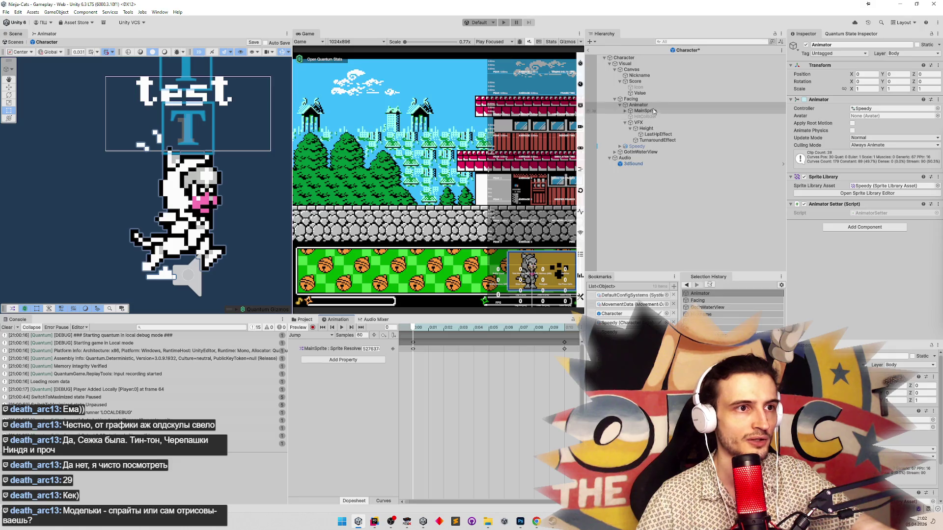
pyautogui.click(645, 111)
pyautogui.moveTo(417, 323)
pyautogui.mouseDown()
pyautogui.moveTo(518, 326)
pyautogui.moveTo(409, 283)
pyautogui.mouseUp()
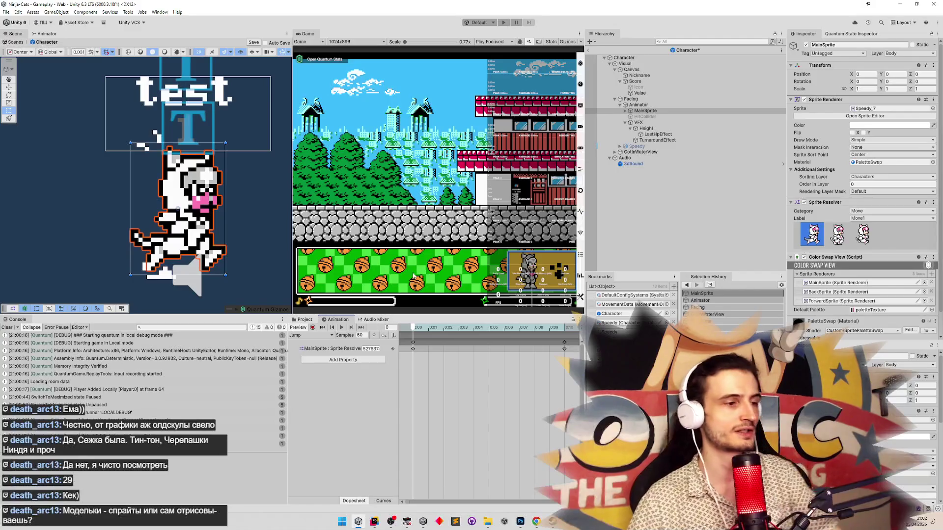
pyautogui.click(8, 327)
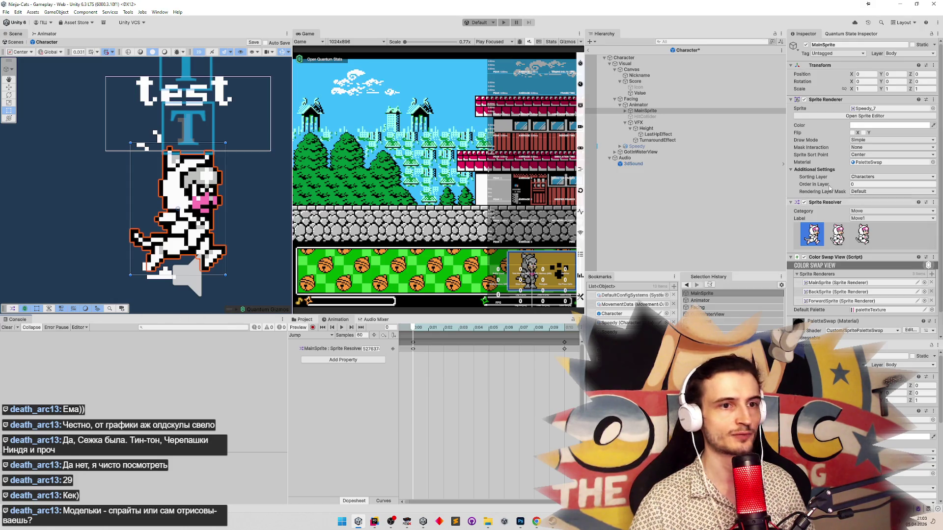
pyautogui.scroll(-2, 940, 162)
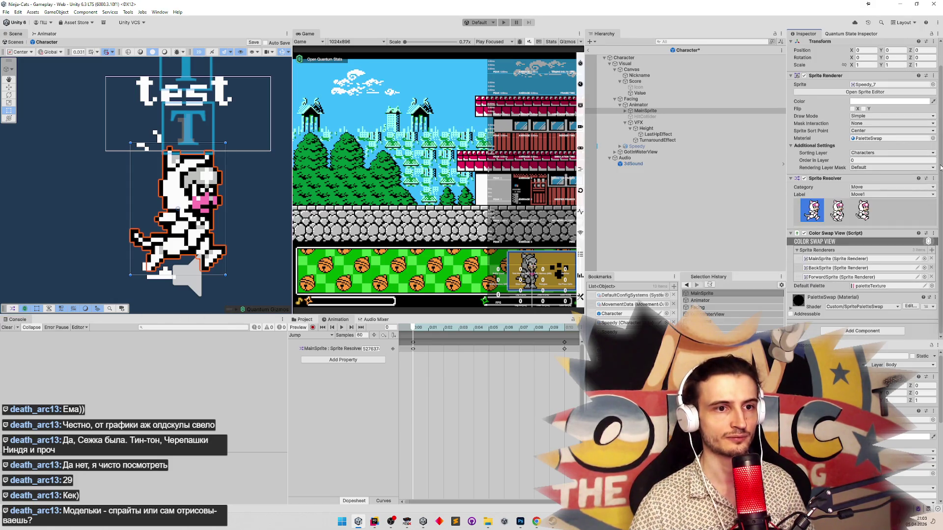
pyautogui.scroll(1, 941, 155)
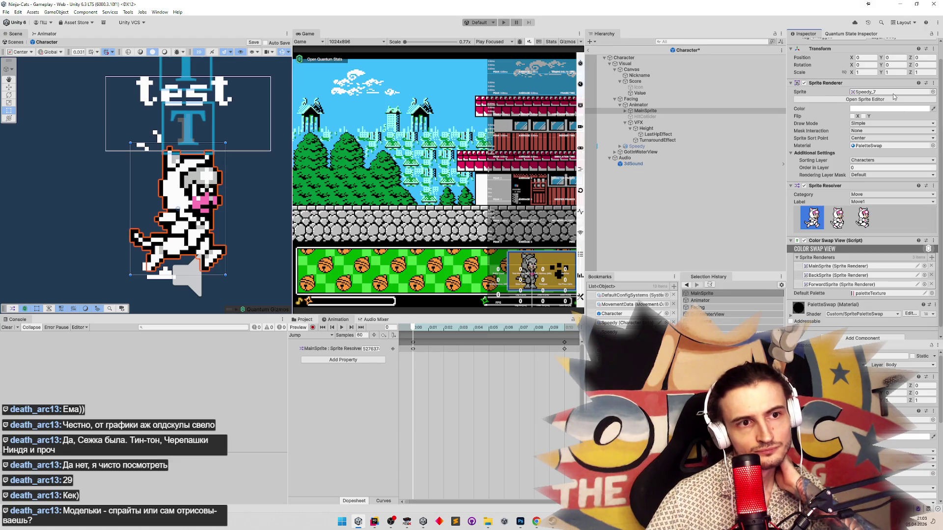
# Preview the Move1 to Move3 sprite frames, ending back on Move1 in the Move category.
pyautogui.click(861, 218)
pyautogui.click(860, 220)
pyautogui.click(855, 221)
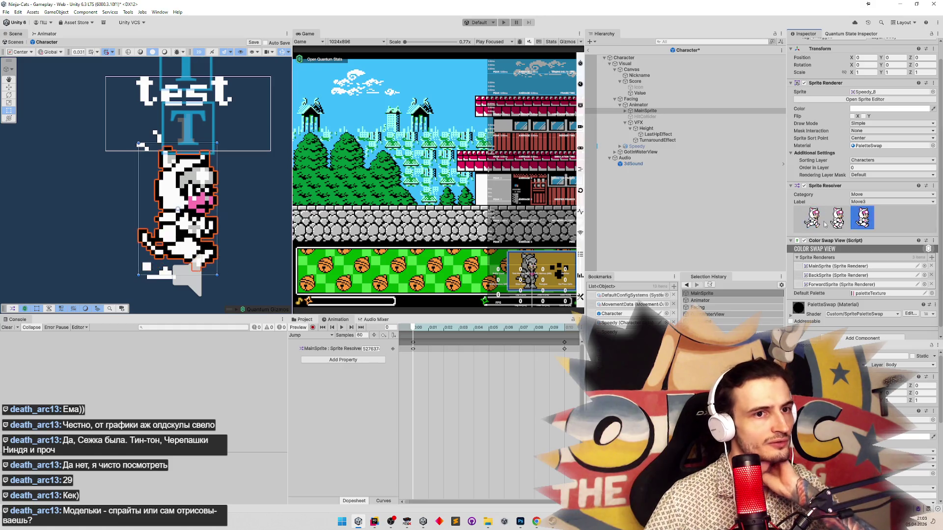
pyautogui.click(863, 221)
pyautogui.click(864, 221)
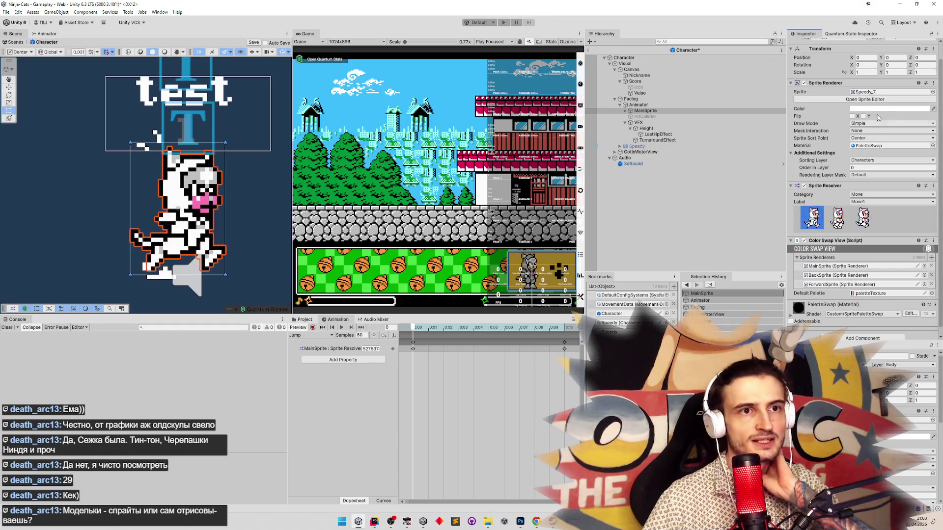
pyautogui.click(863, 219)
pyautogui.click(863, 219)
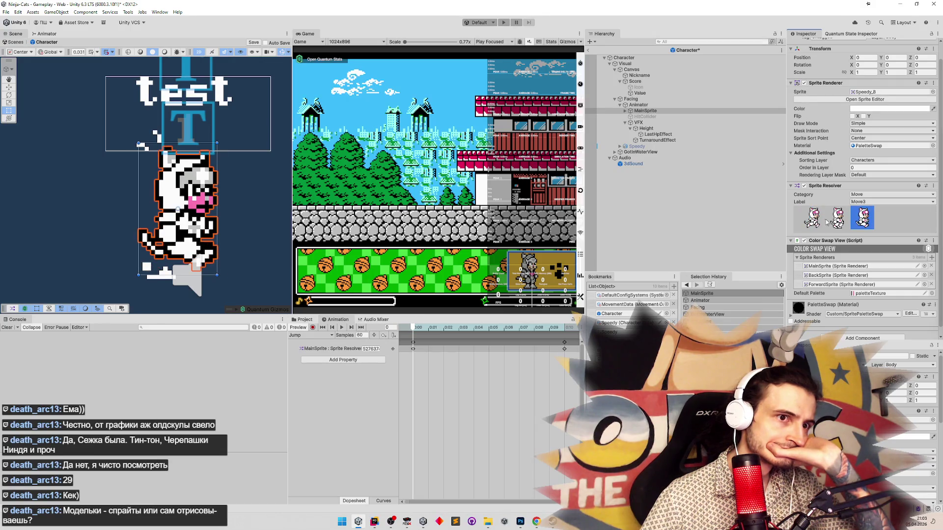
pyautogui.click(837, 220)
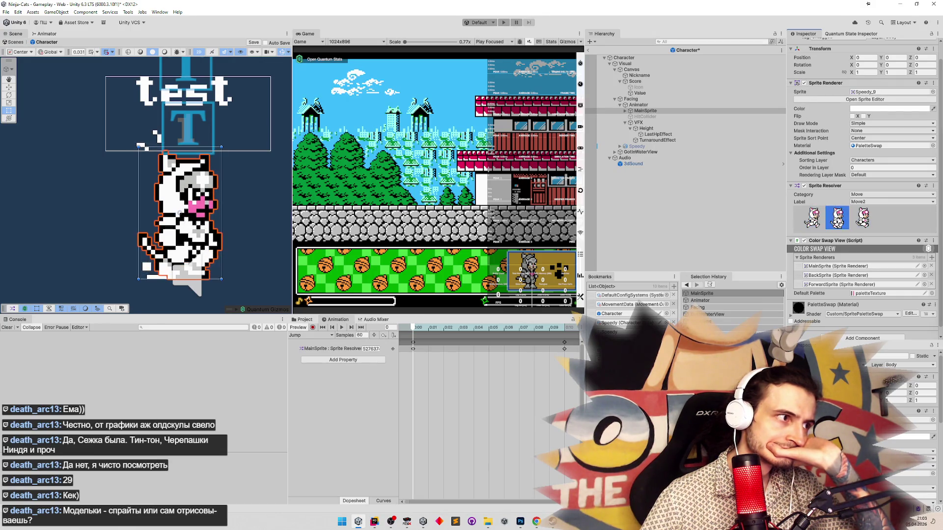
pyautogui.click(821, 222)
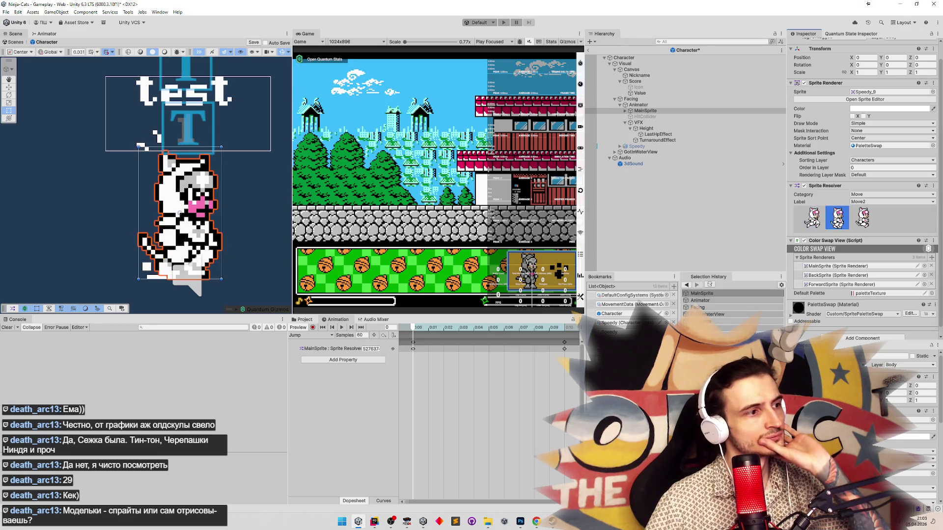
pyautogui.click(873, 195)
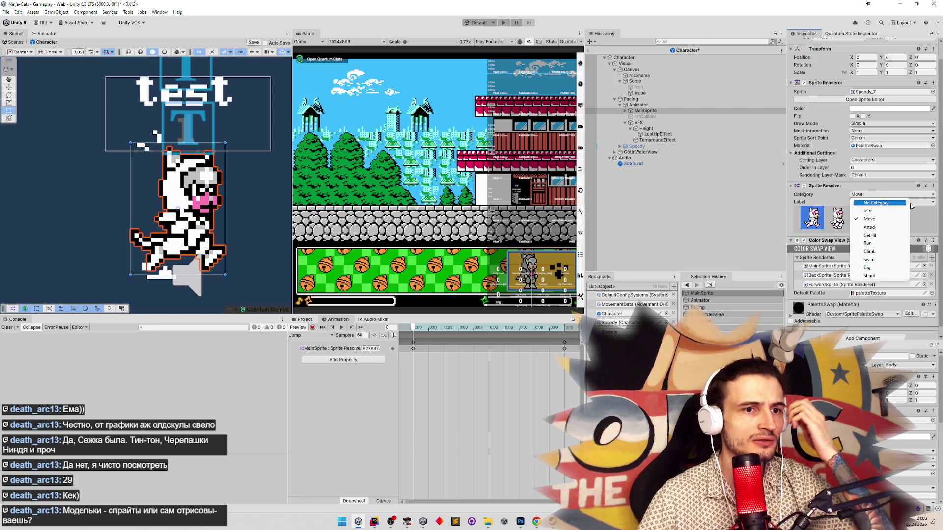
pyautogui.click(870, 219)
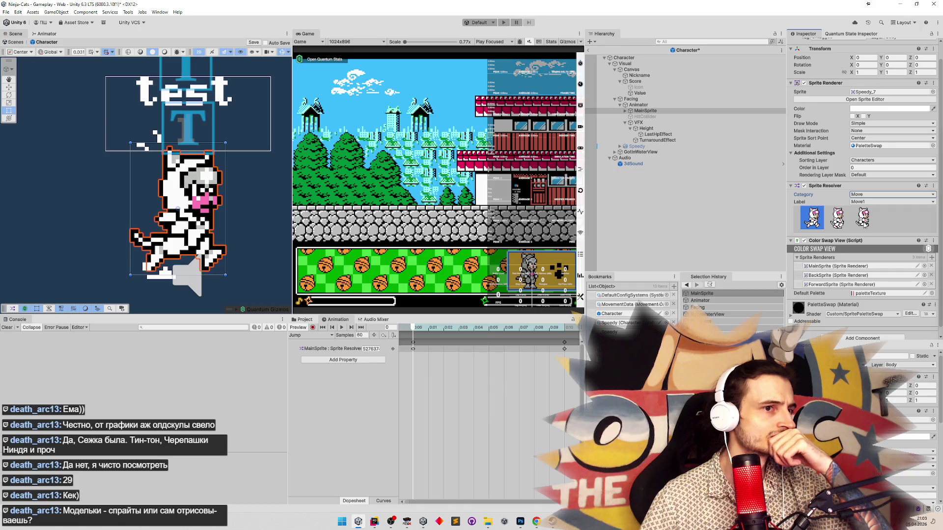
# Set the MainSprite Sprite Resolver category to Run, label Run2, showing Speedy_37.
pyautogui.click(418, 328)
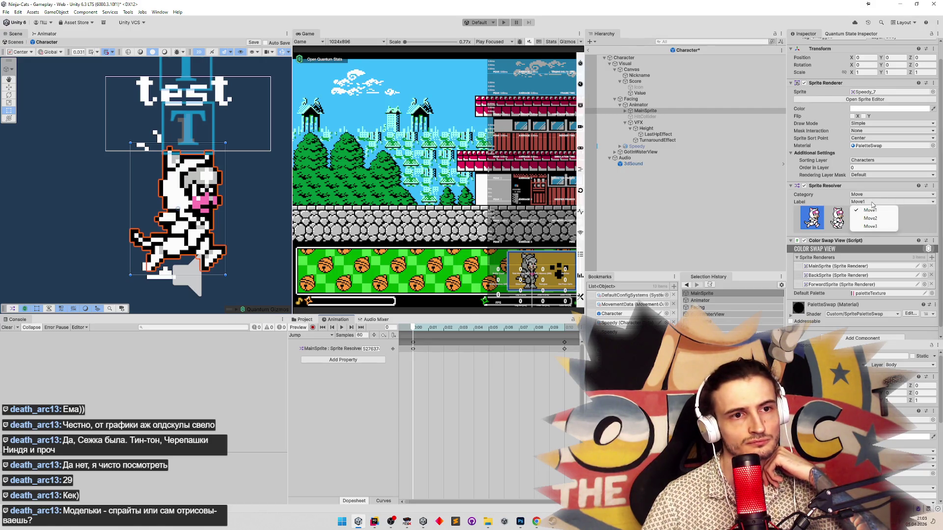
pyautogui.click(838, 217)
pyautogui.click(876, 195)
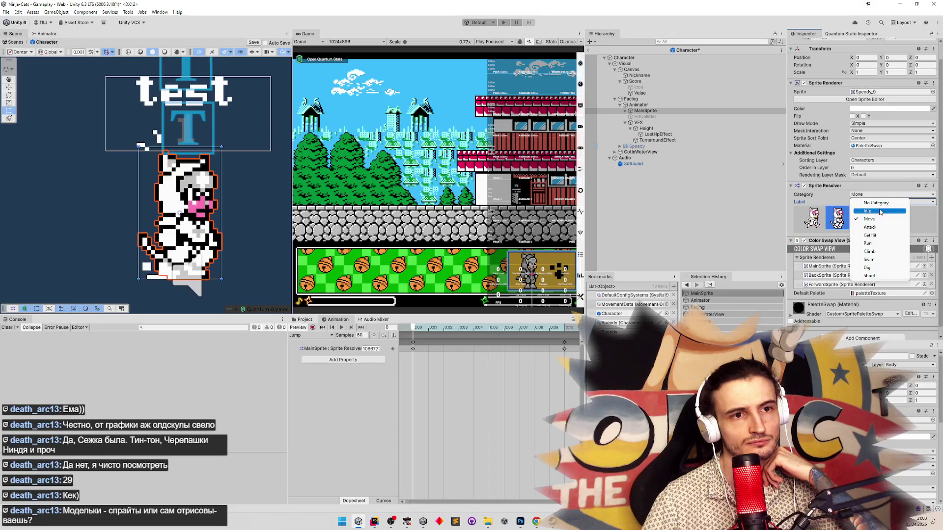
pyautogui.click(877, 211)
pyautogui.click(860, 195)
pyautogui.click(869, 204)
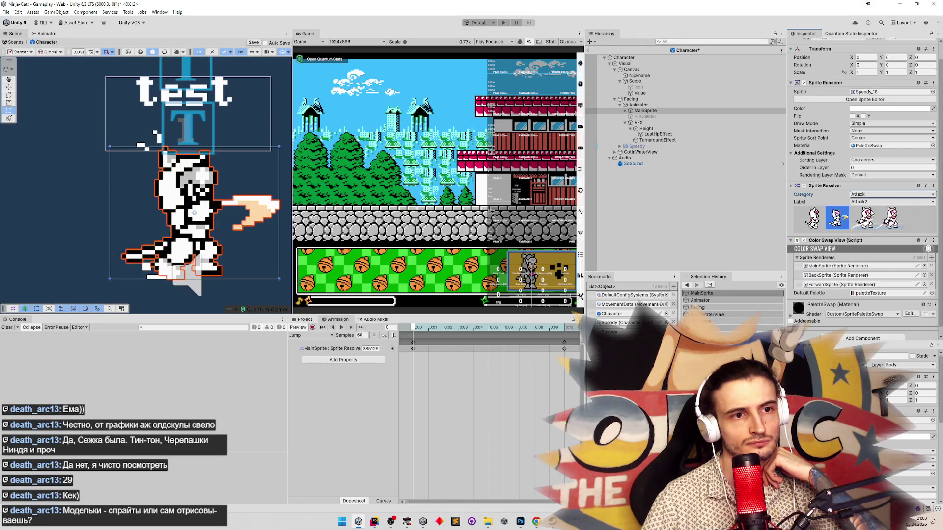
pyautogui.click(877, 195)
pyautogui.click(868, 243)
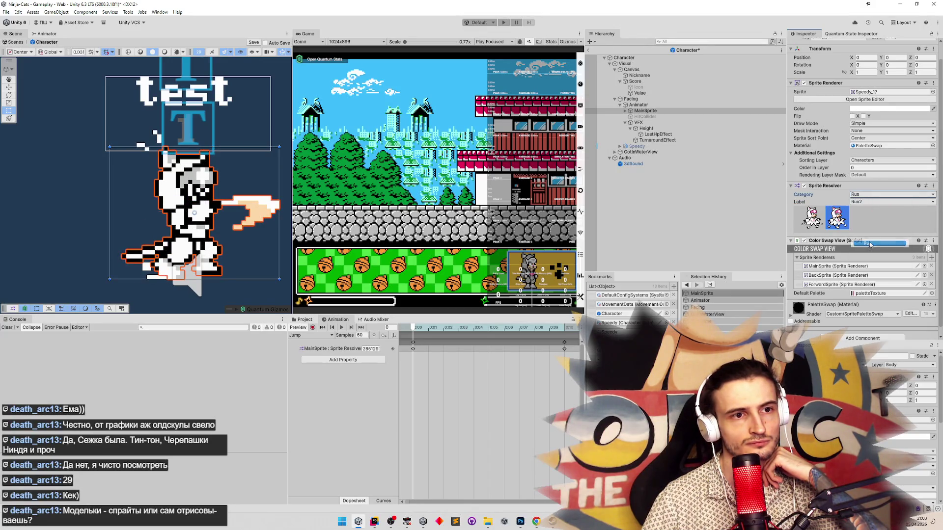
pyautogui.click(869, 197)
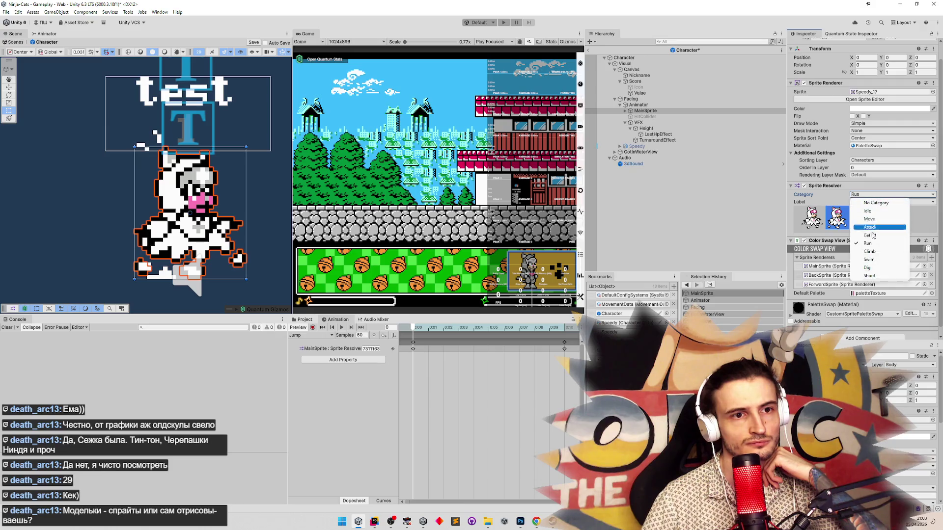
pyautogui.click(924, 222)
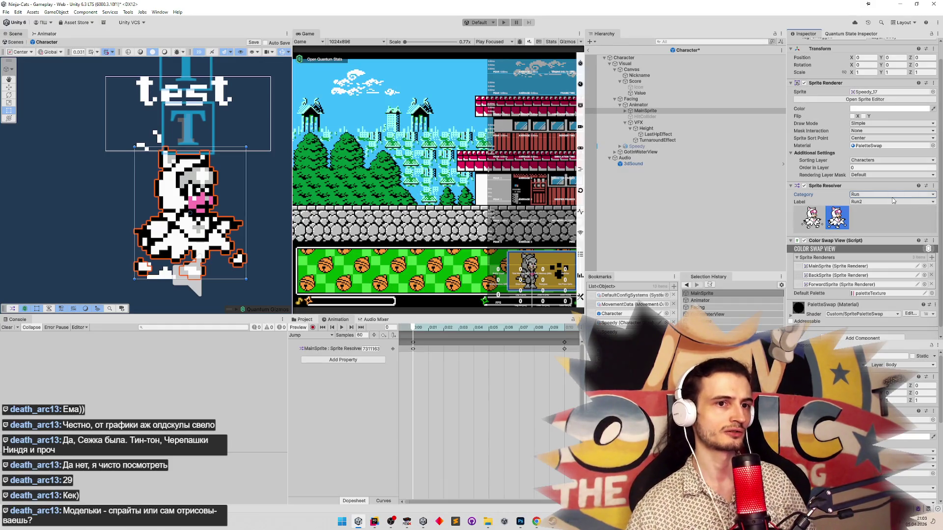
pyautogui.click(329, 335)
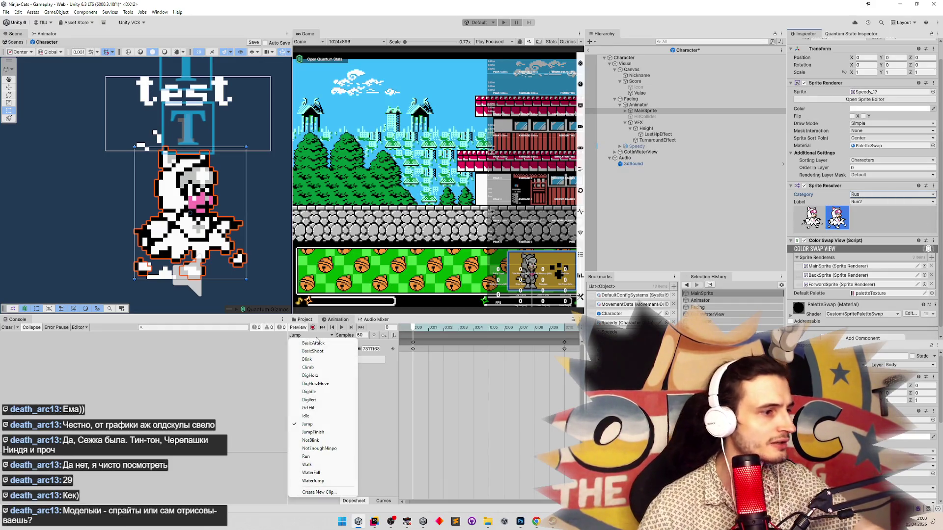
pyautogui.click(47, 34)
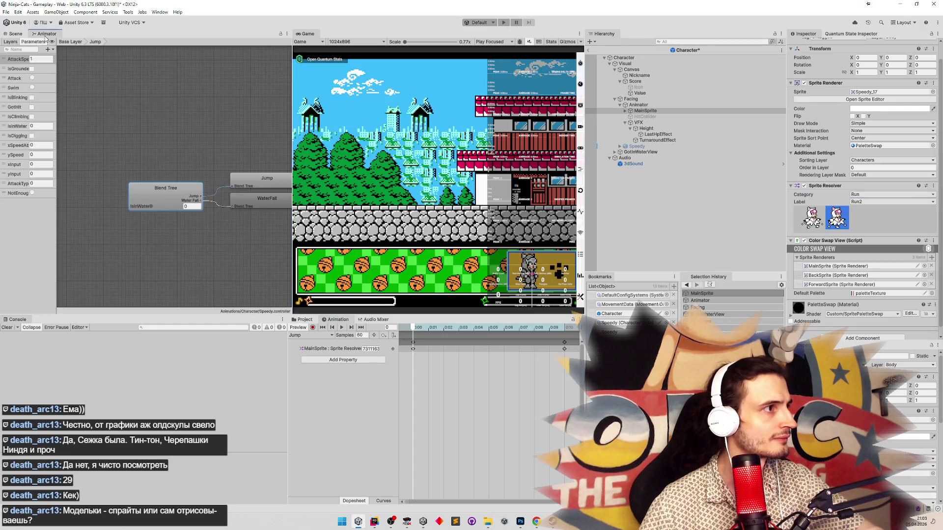
pyautogui.hotkey('shift', 'space')
pyautogui.click(75, 43)
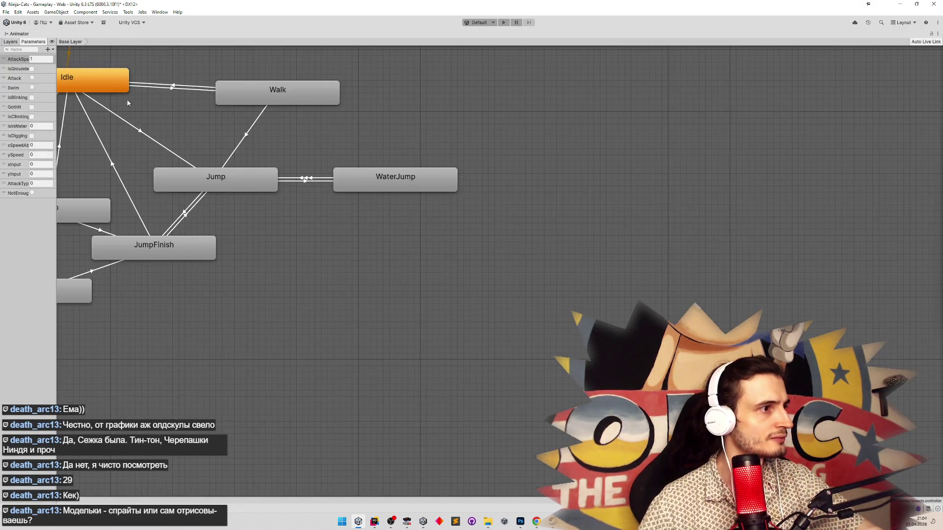
pyautogui.doubleClick(218, 190)
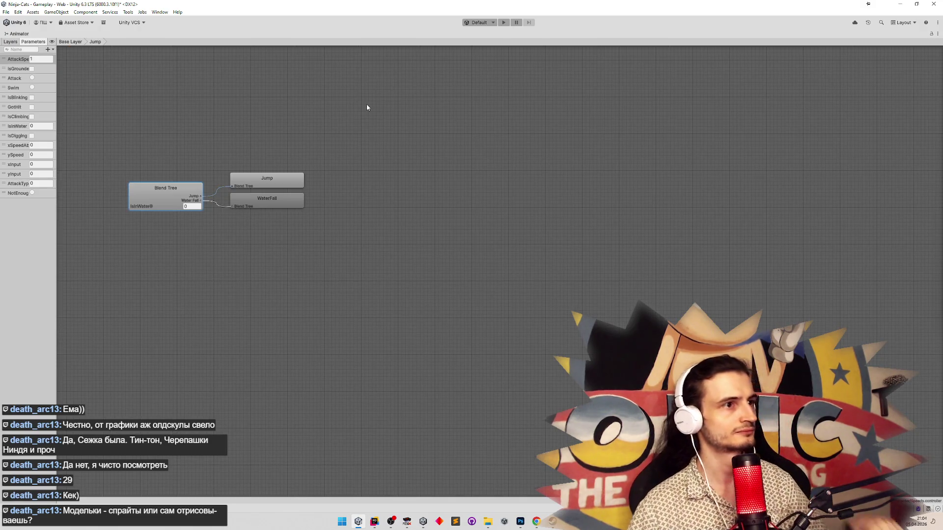
pyautogui.click(76, 43)
pyautogui.doubleClick(199, 176)
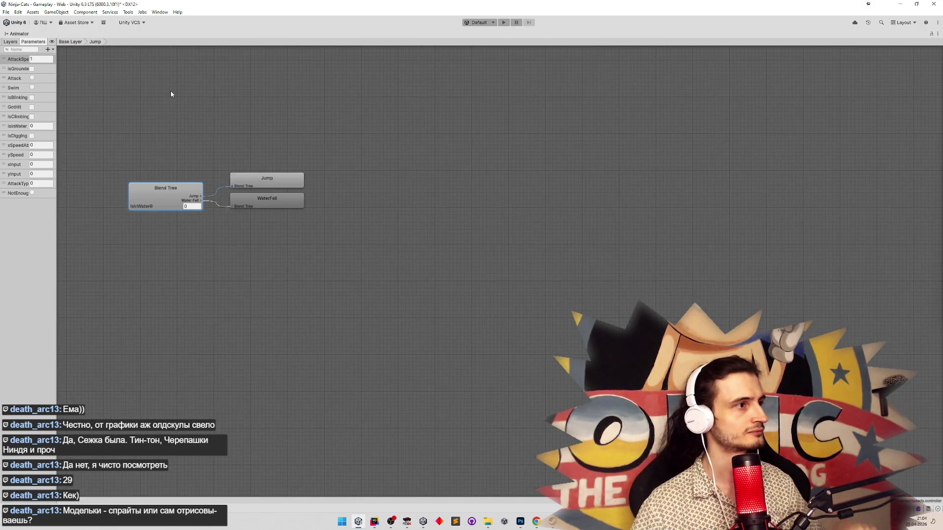
pyautogui.hotkey('ctrl', '2')
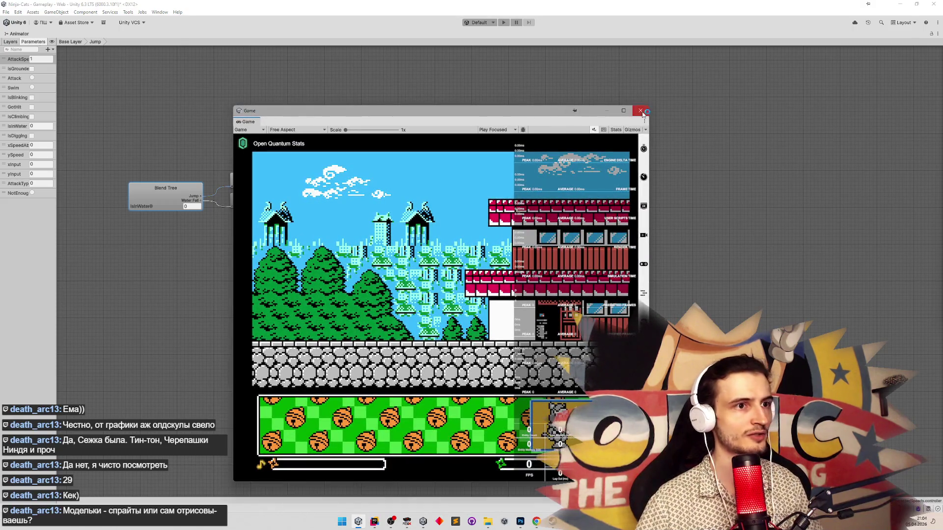
pyautogui.click(640, 110)
pyautogui.click(70, 42)
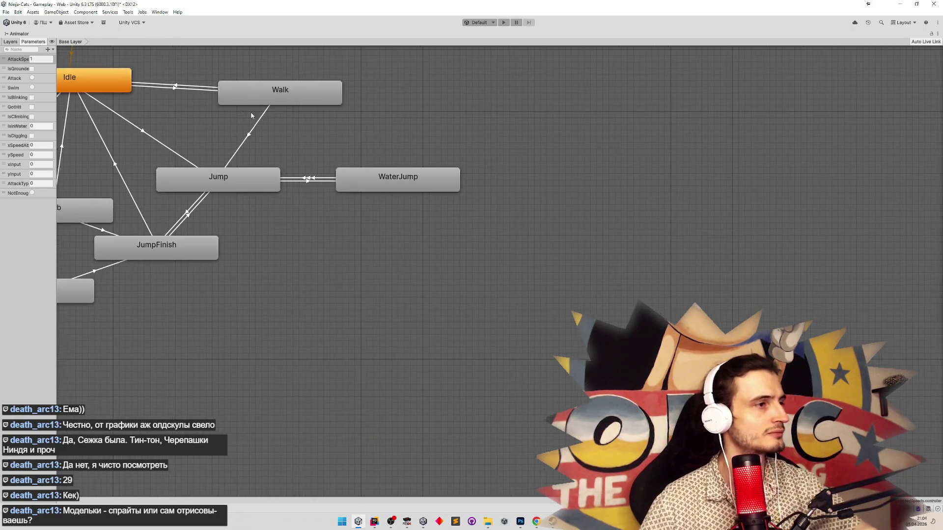
pyautogui.doubleClick(327, 203)
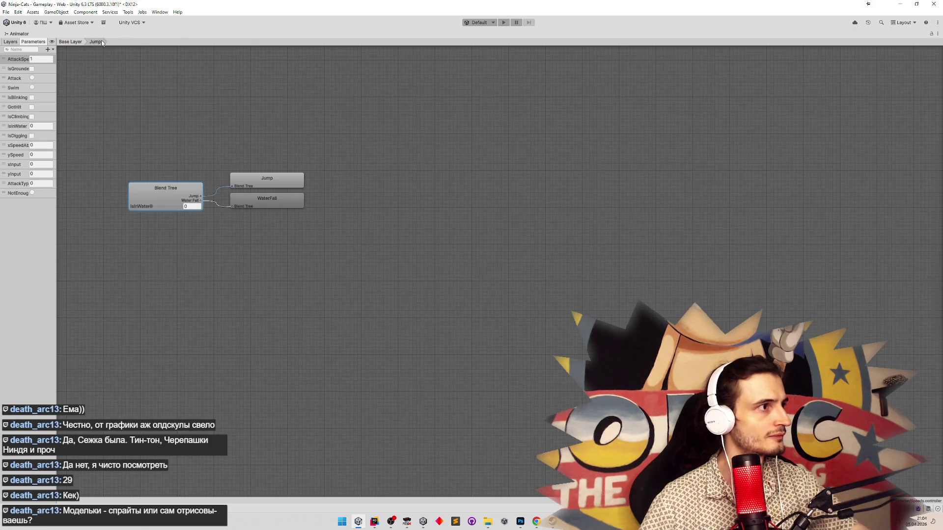
pyautogui.doubleClick(25, 33)
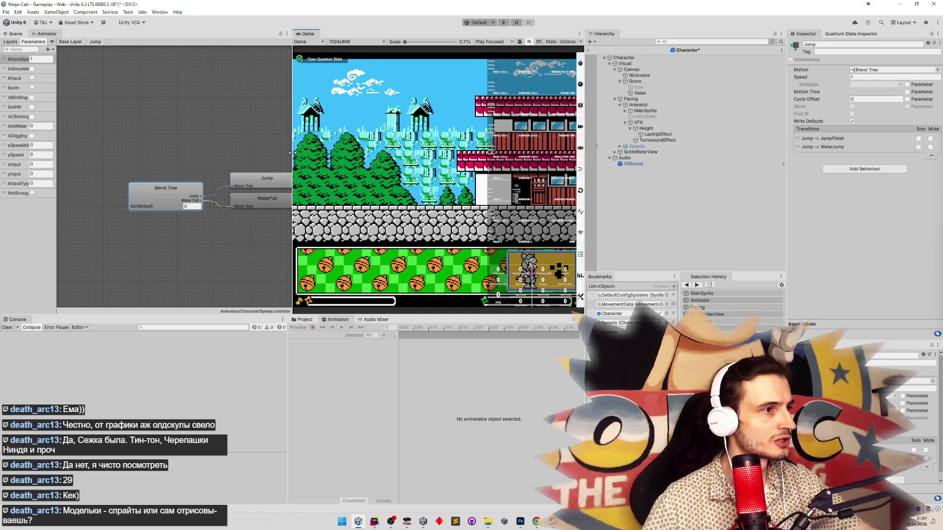
# Add a third motion field to the Jump blend tree and assign the Run clip at threshold 2.
pyautogui.moveTo(292, 156); pyautogui.dragTo(321, 156)
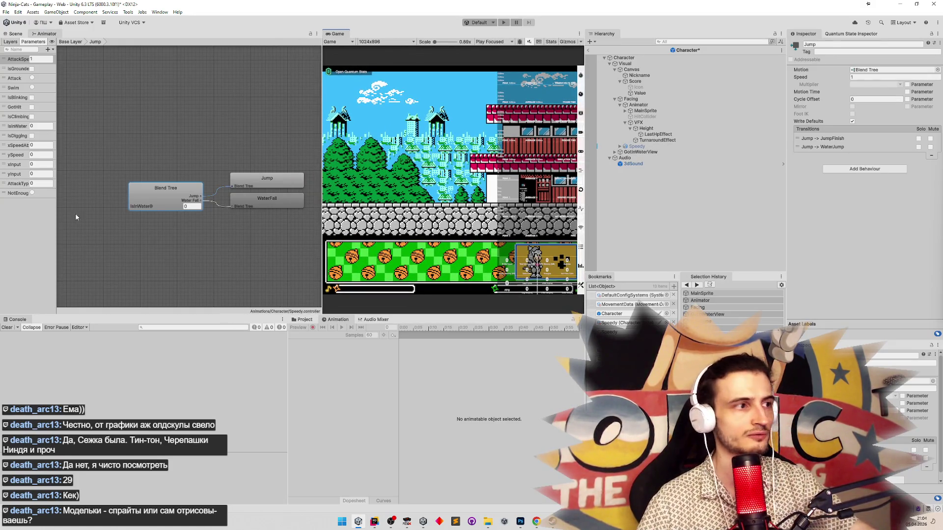
pyautogui.click(158, 185)
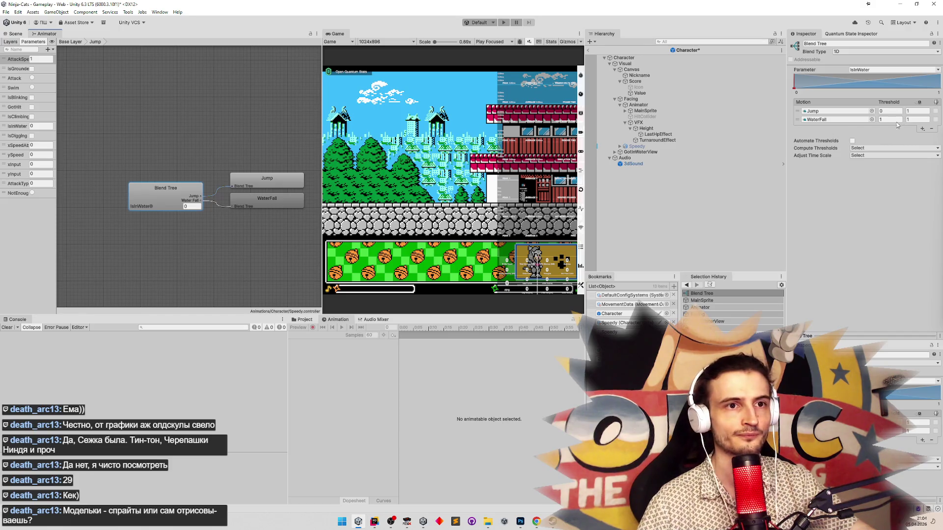
pyautogui.click(922, 129)
pyautogui.click(899, 137)
pyautogui.click(872, 128)
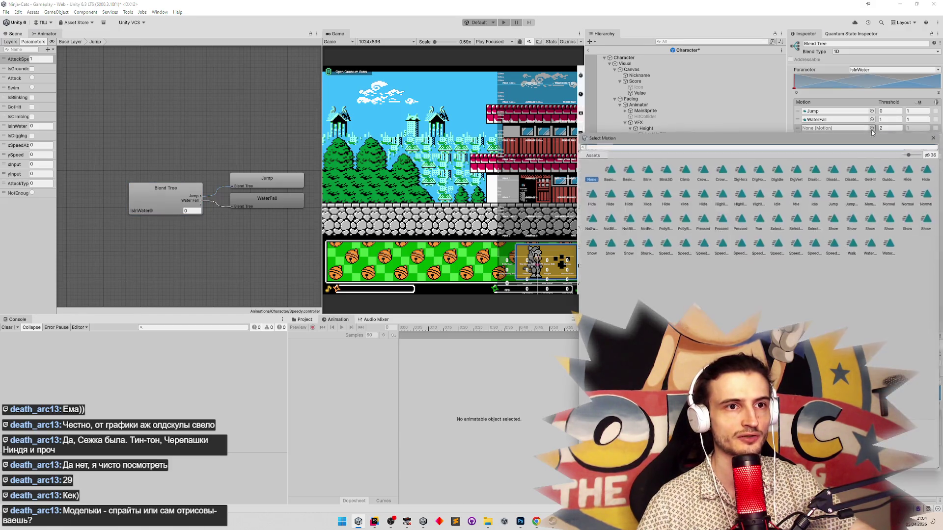
pyautogui.write('RU')
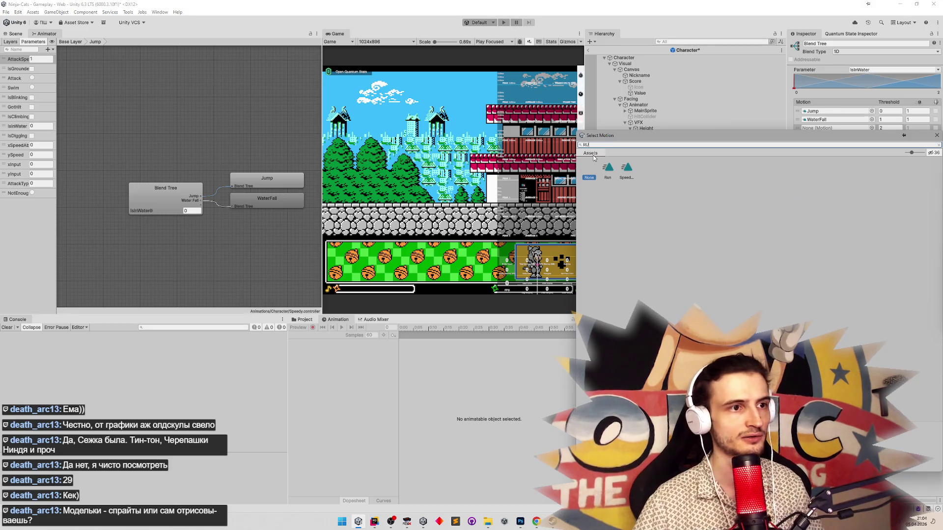
pyautogui.doubleClick(609, 168)
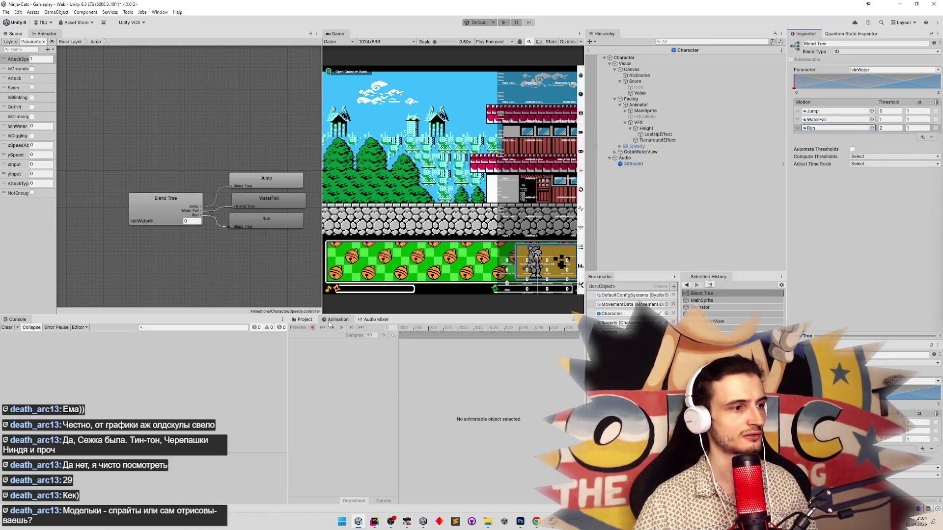
pyautogui.click(304, 320)
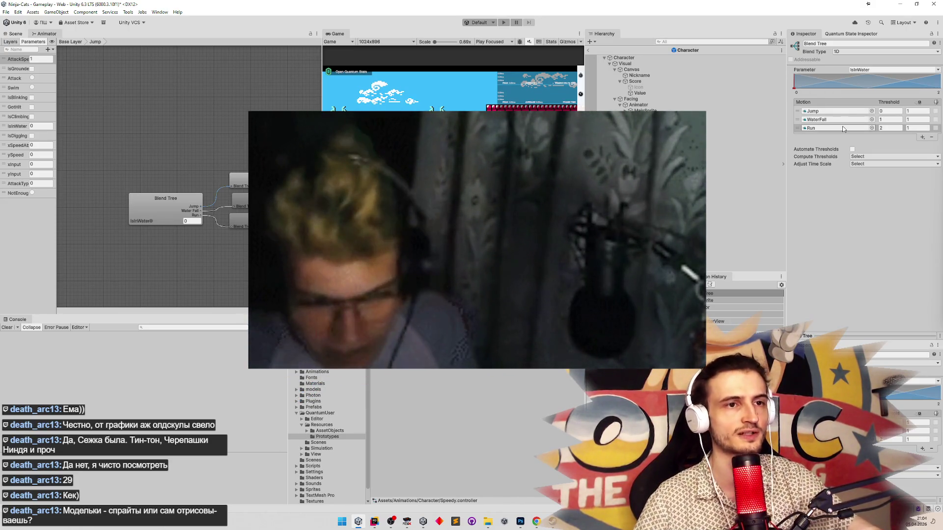
pyautogui.moveTo(58, 147); pyautogui.dragTo(83, 147)
# Create a Float animator parameter and correct its misspelled name to LowGravity.
pyautogui.click(74, 50)
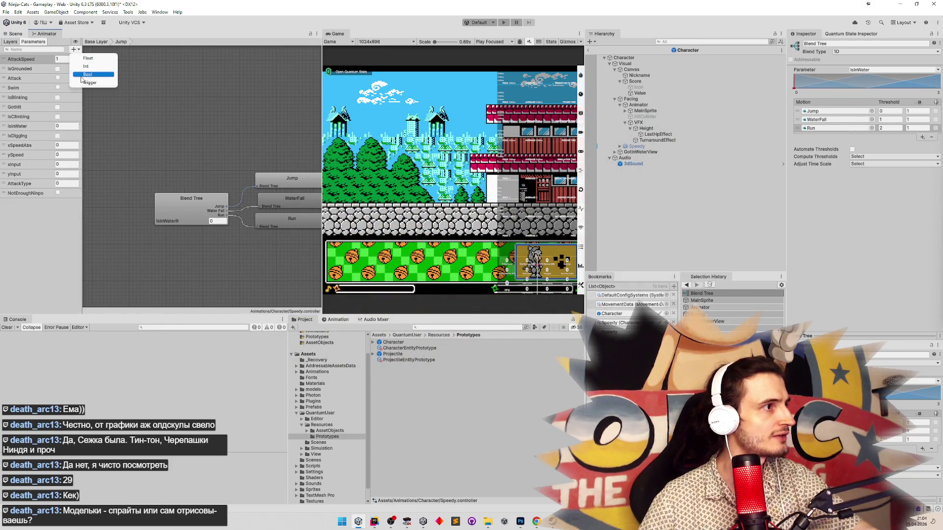
pyautogui.click(97, 59)
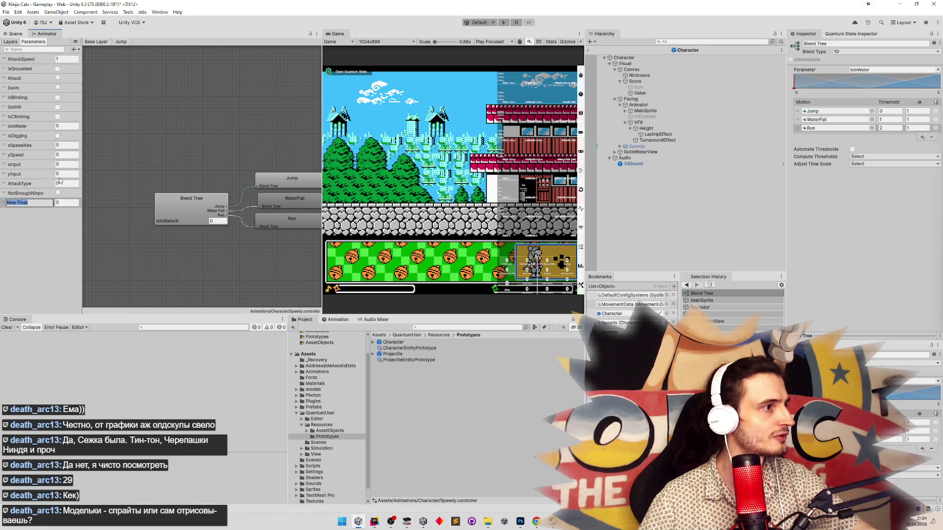
pyautogui.write('IOWgRA')
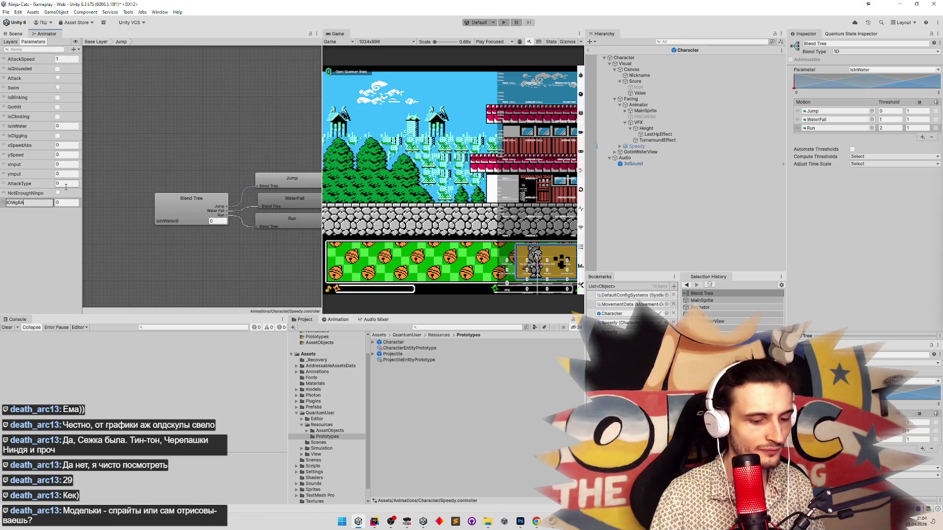
pyautogui.write('VITY')
pyautogui.press('Return')
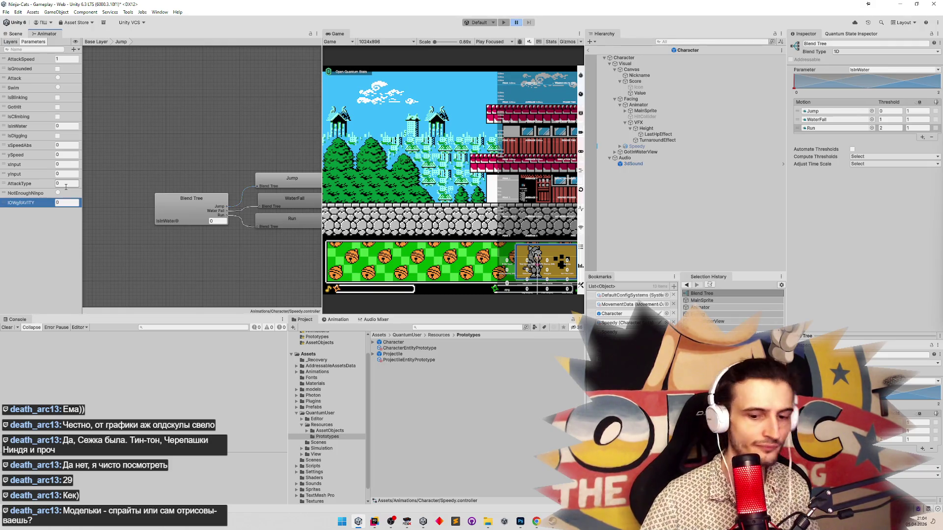
pyautogui.hotkey('ctrl', 'shift', 'p')
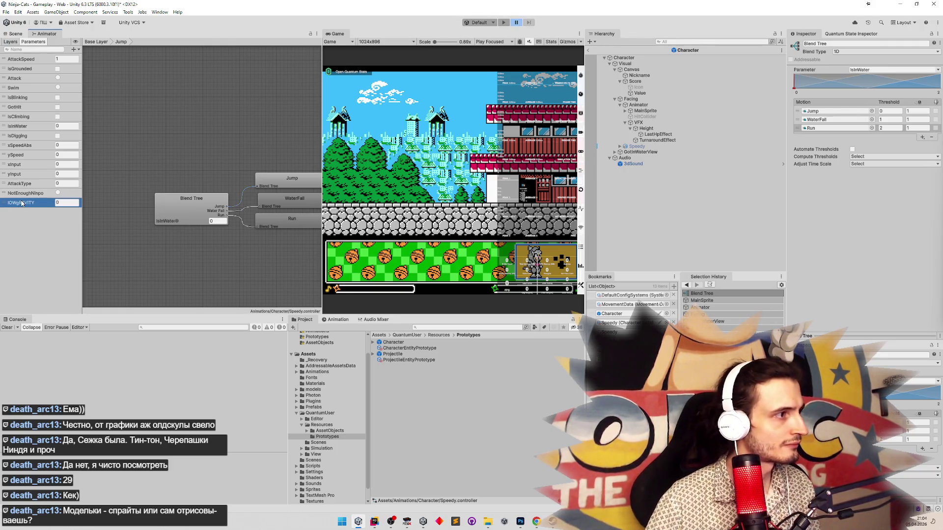
pyautogui.doubleClick(20, 203)
pyautogui.write('Lo')
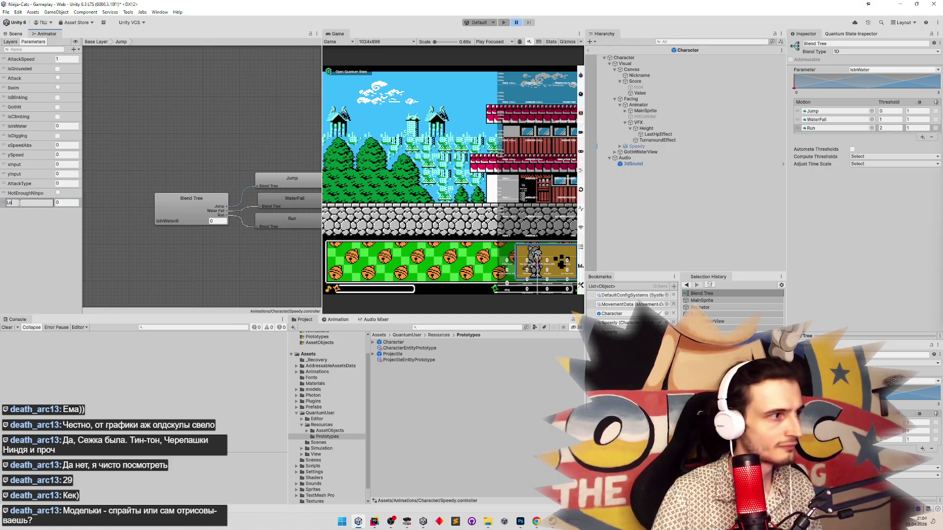
pyautogui.write('wGravity')
pyautogui.press('Return')
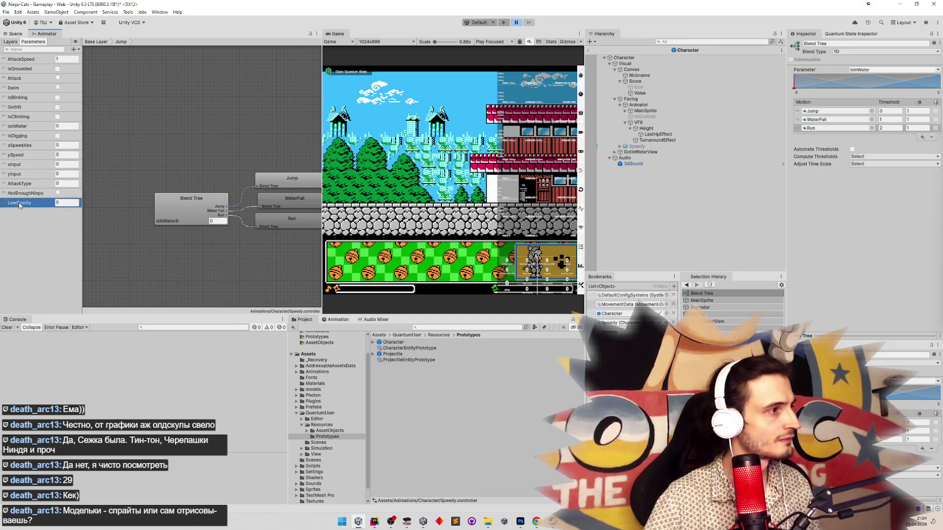
pyautogui.click(215, 204)
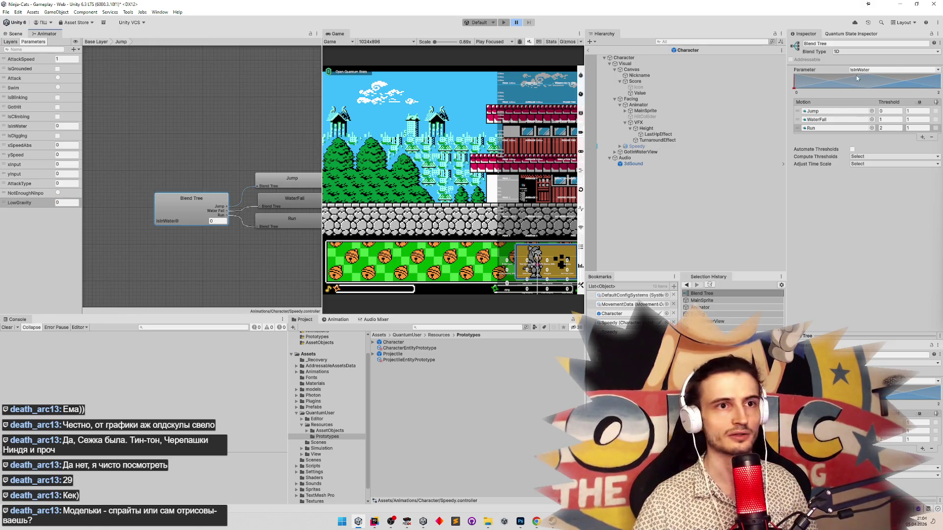
# Make the blend tree 2D Freeform Directional on IsInWater and LowGravity, with WaterFall at X 1.
pyautogui.click(890, 51)
pyautogui.click(883, 75)
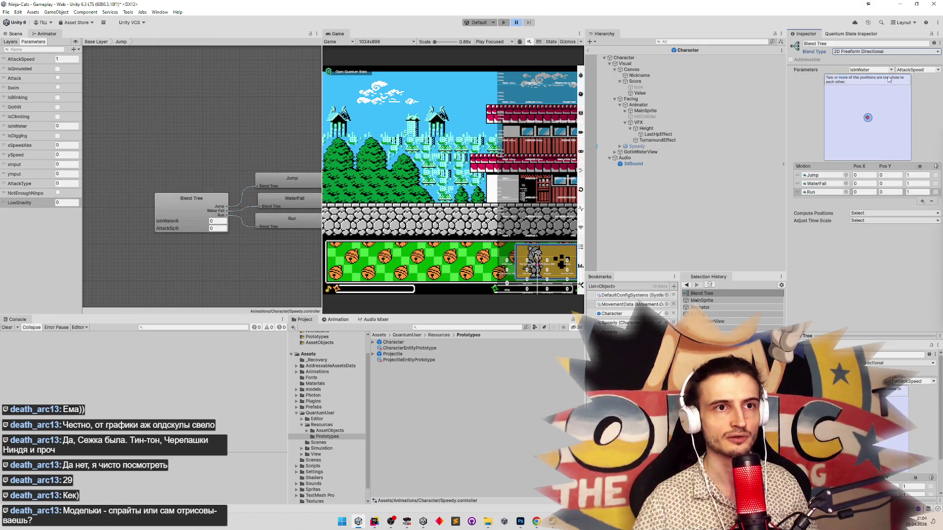
pyautogui.click(936, 69)
pyautogui.click(900, 134)
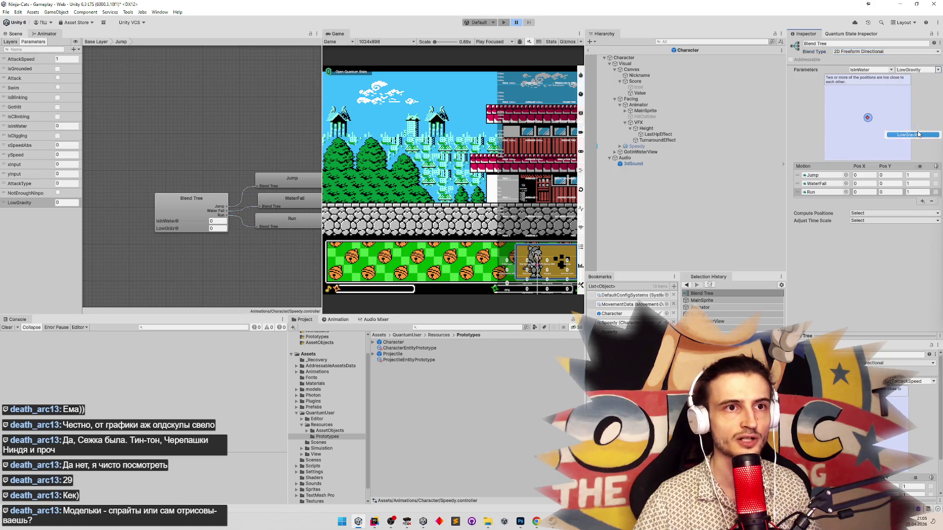
pyautogui.moveTo(806, 185); pyautogui.dragTo(805, 178)
pyautogui.click(864, 177)
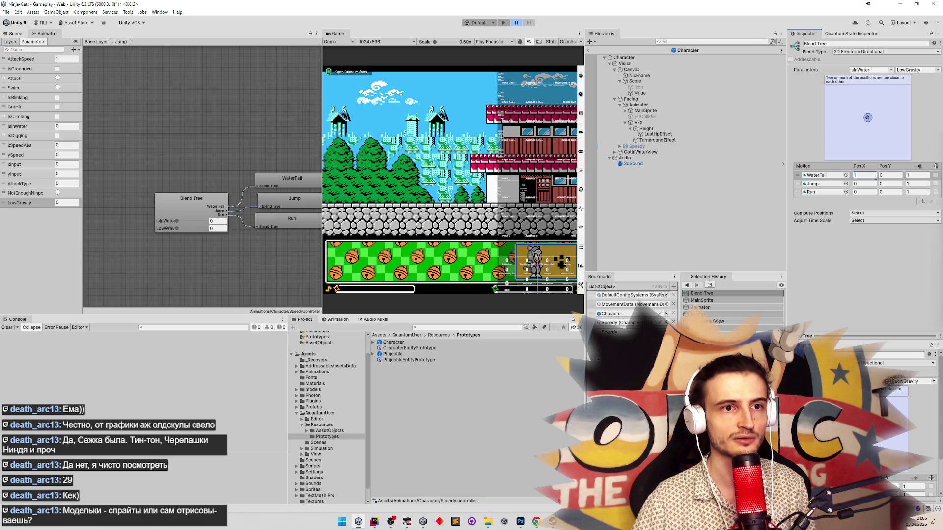
pyautogui.write('1')
# Remove the empty motion slot and set Run's position to (0, 1).
pyautogui.click(923, 201)
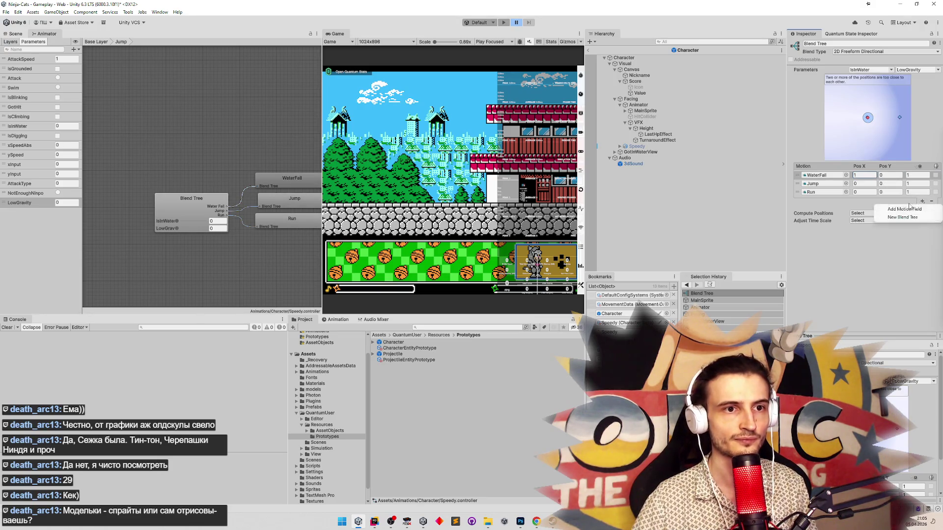
pyautogui.click(898, 207)
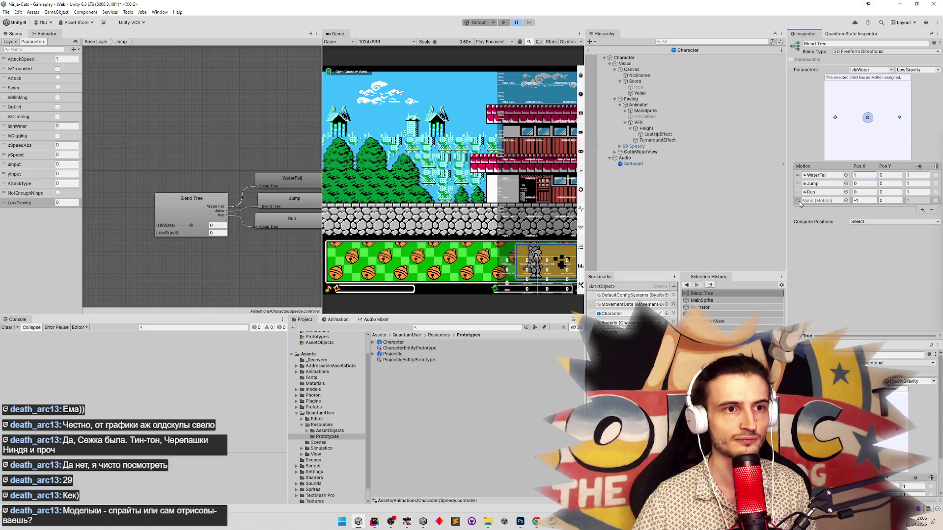
pyautogui.click(857, 201)
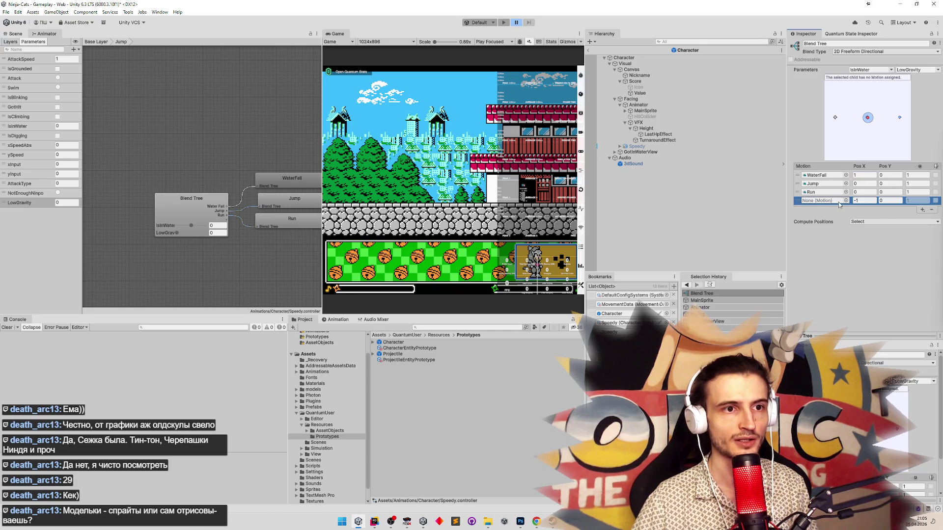
pyautogui.click(931, 210)
pyautogui.click(889, 192)
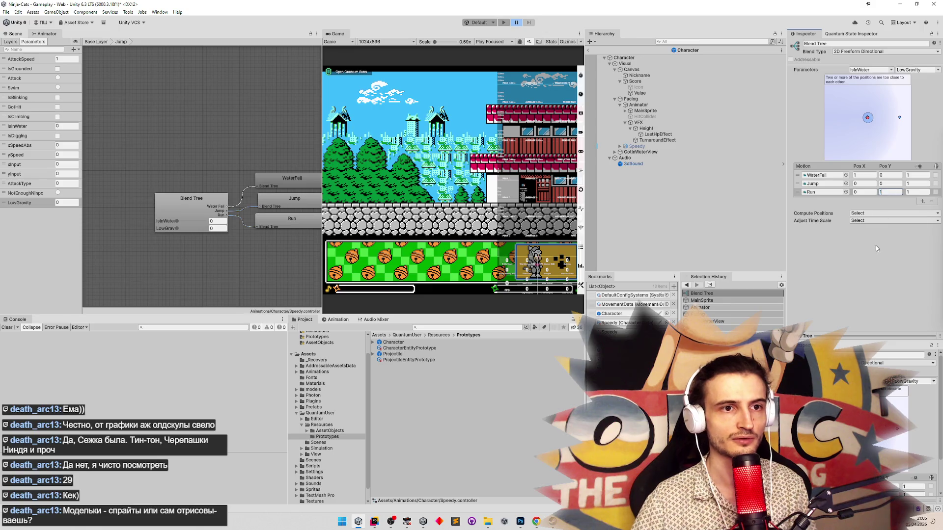
pyautogui.press('Return')
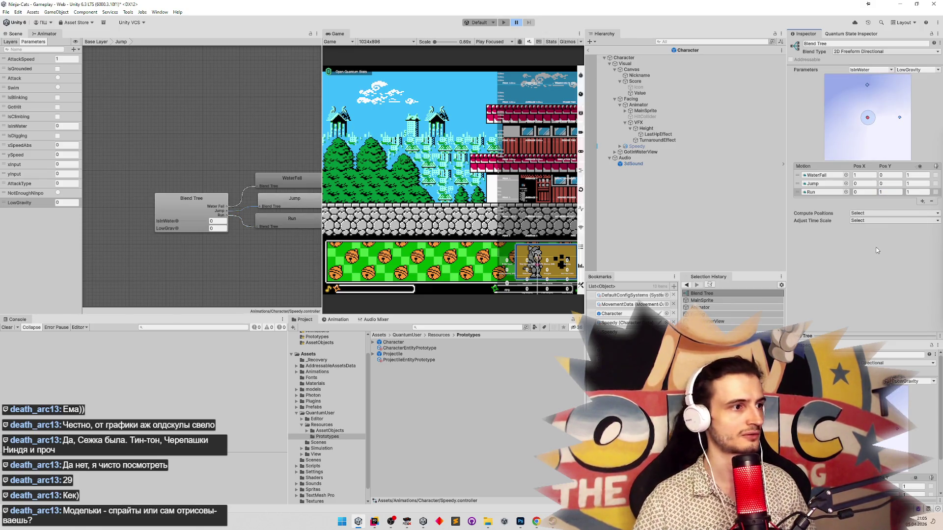
pyautogui.click(374, 521)
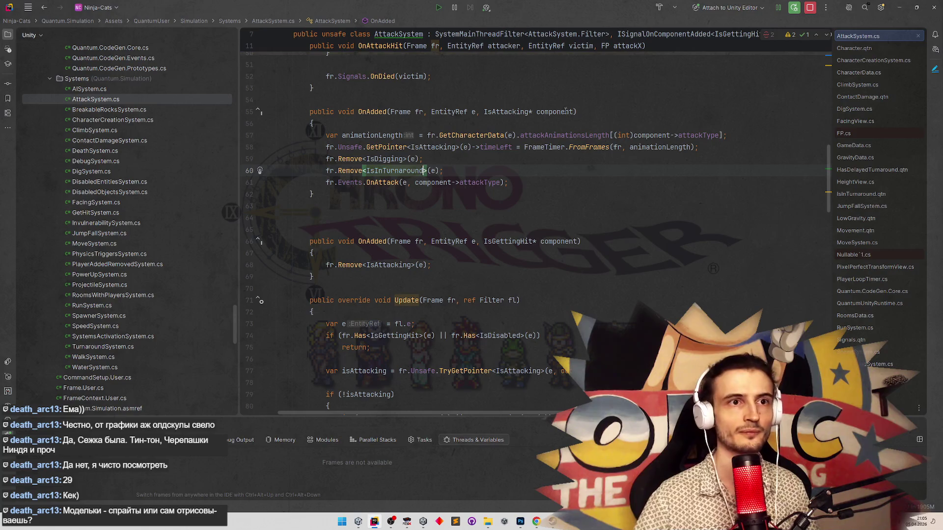
# In AnimatorView.cs, add a _lowGravity field for the "LowGravity" animator parameter.
pyautogui.press('shift')
pyautogui.press('shift')
pyautogui.write('an')
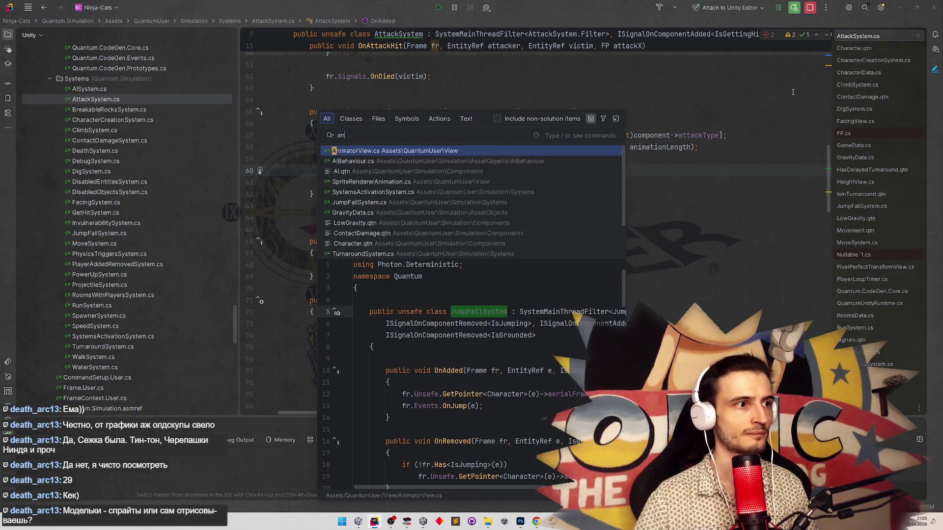
pyautogui.press('Return')
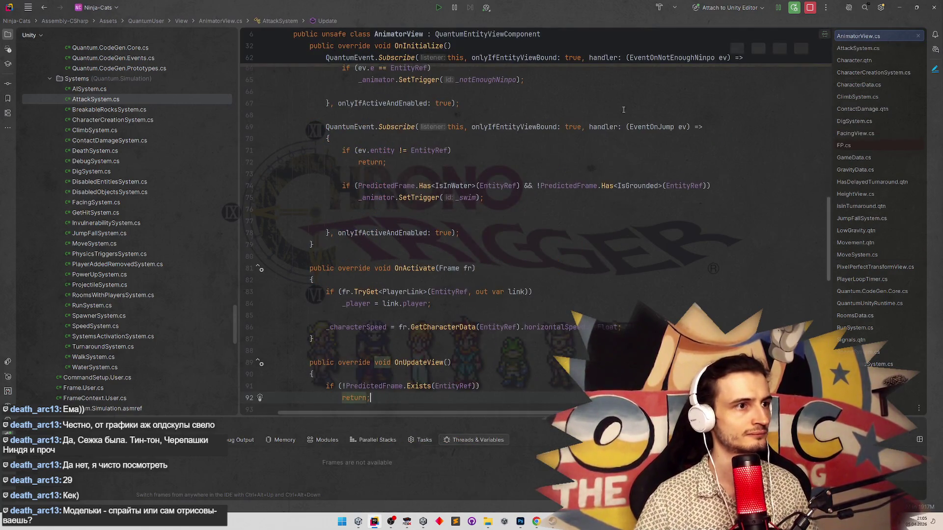
pyautogui.click(606, 282)
pyautogui.hotkey('ctrl', 'd')
pyautogui.doubleClick(404, 300)
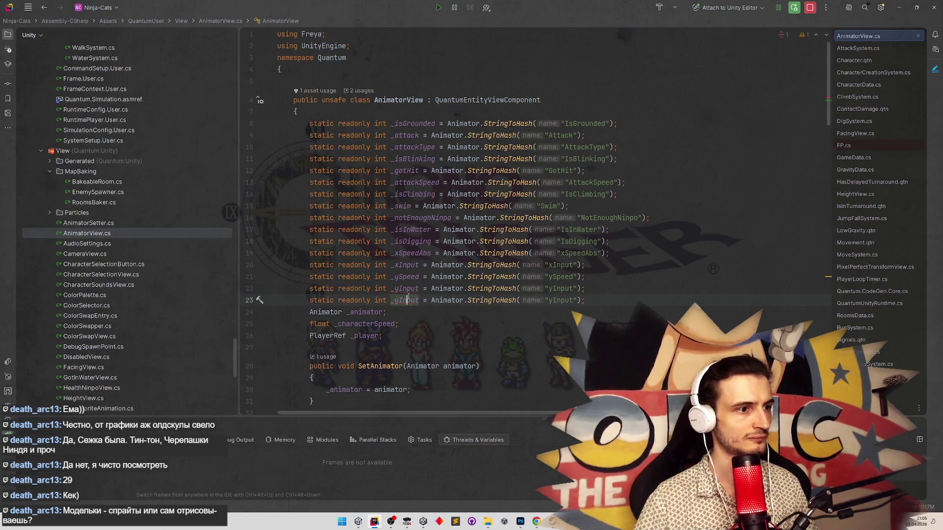
pyautogui.write('_lowGravity')
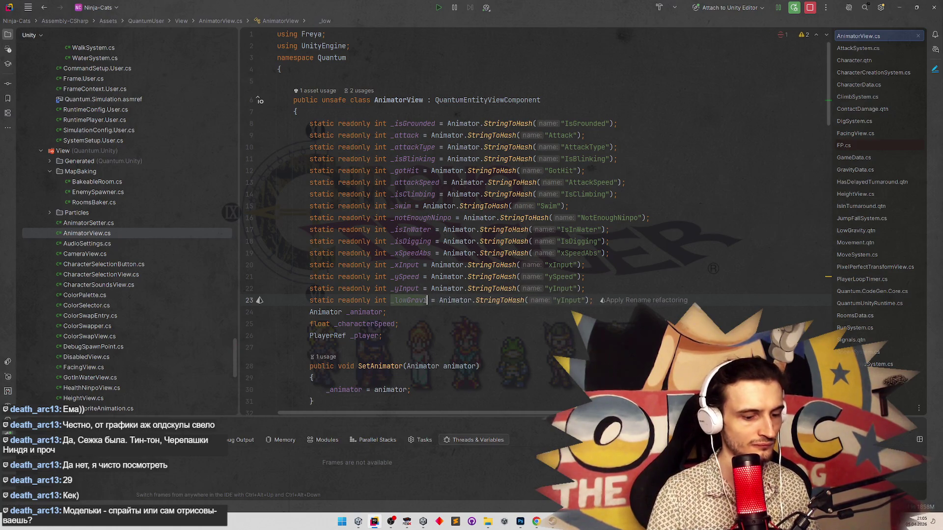
pyautogui.moveTo(397, 301); pyautogui.dragTo(426, 302)
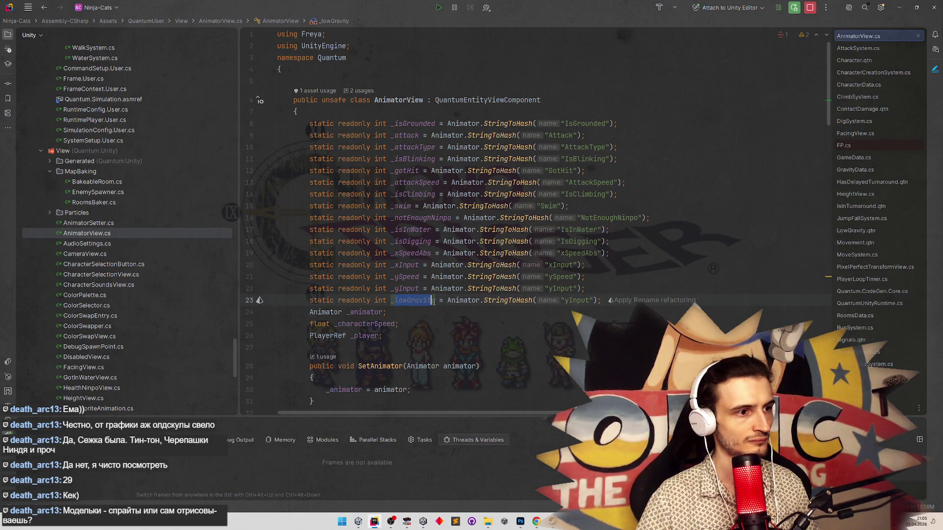
pyautogui.hotkey('ctrl', 'c')
pyautogui.doubleClick(572, 300)
pyautogui.hotkey('ctrl', 'v')
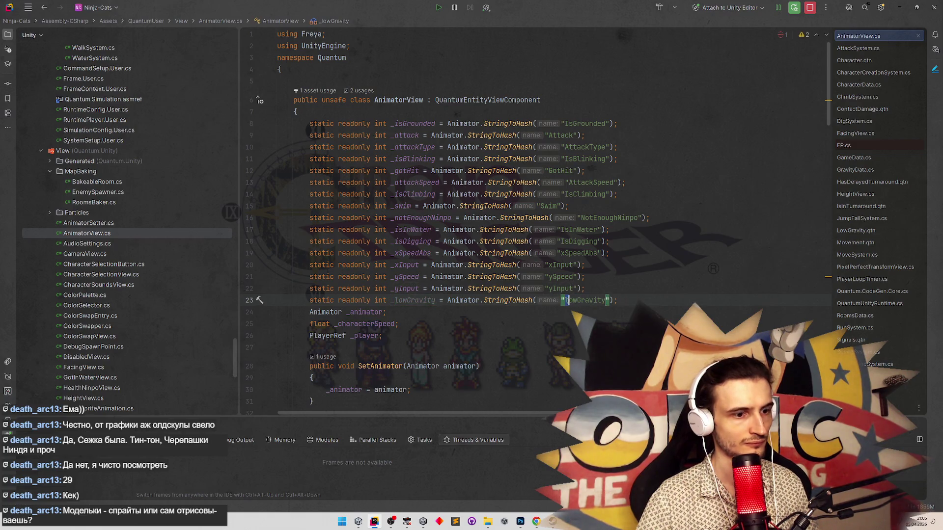
pyautogui.write('L')
pyautogui.click(586, 277)
pyautogui.scroll(-15, 631, 295)
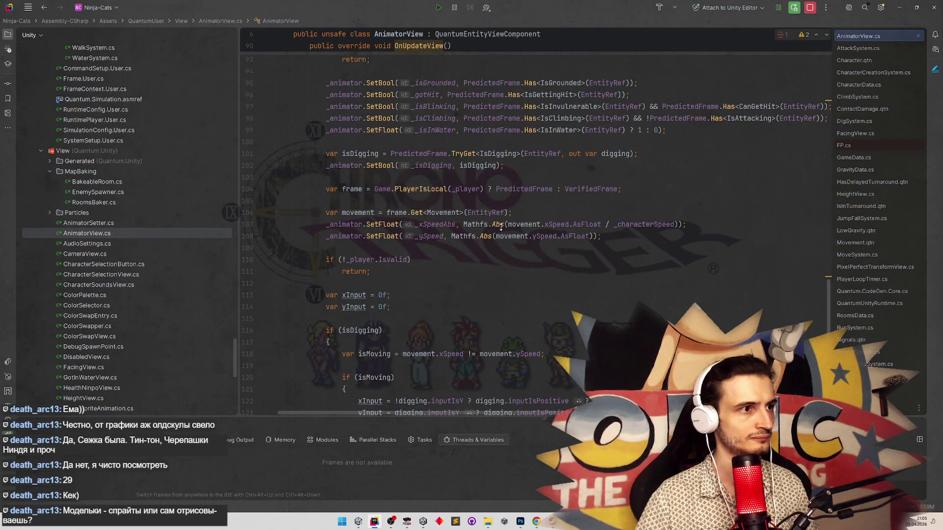
pyautogui.scroll(3, 501, 232)
# Add a SetFloat line setting _lowGravity from Has<LowGravity> each update.
pyautogui.click(667, 223)
pyautogui.hotkey('ctrl', 'd')
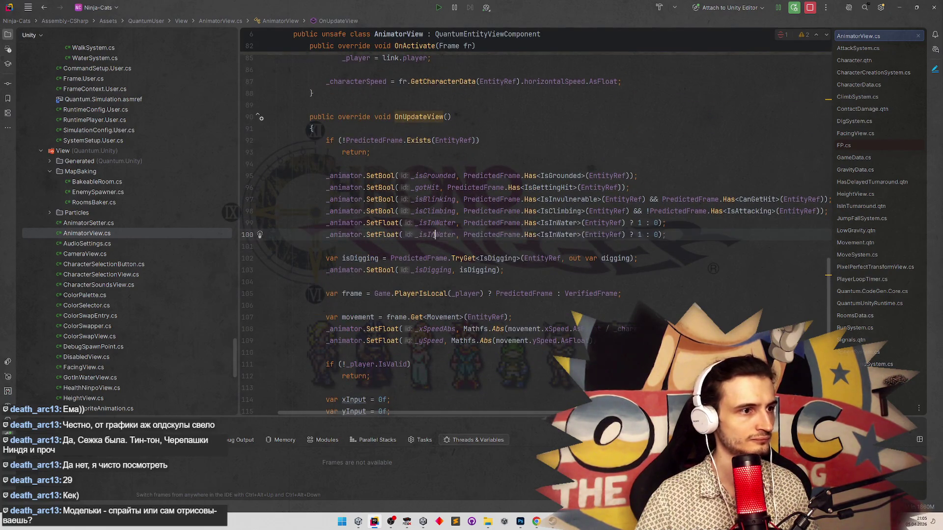
pyautogui.doubleClick(434, 234)
pyautogui.write('_lowGravity')
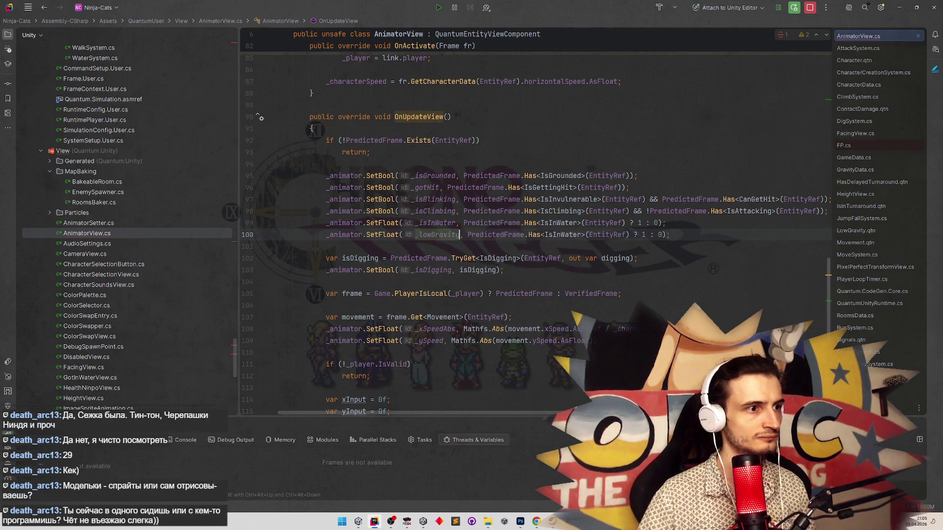
pyautogui.doubleClick(560, 235)
pyautogui.write('LowGravity')
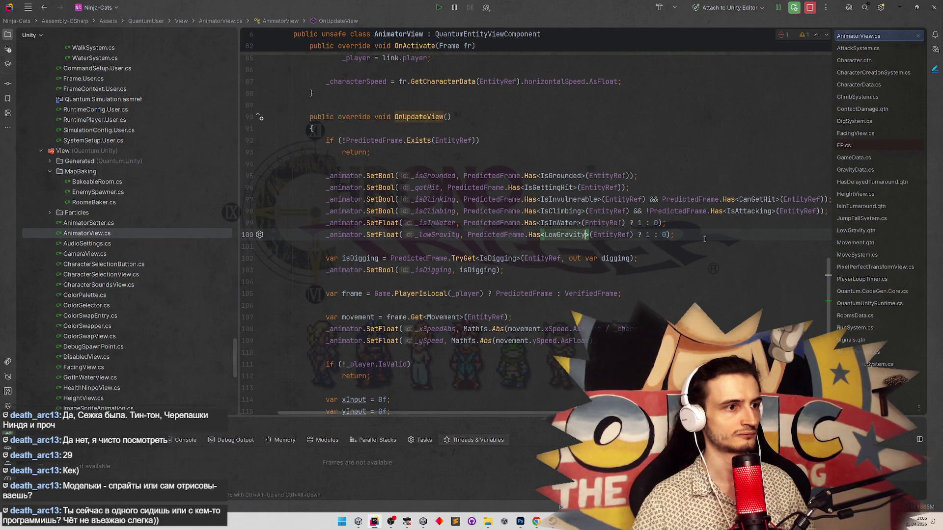
pyautogui.click(899, 8)
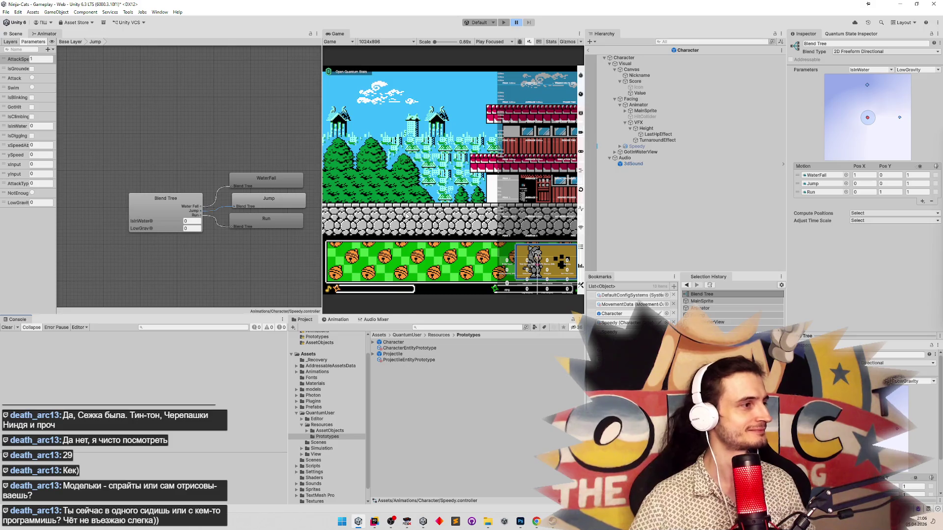
# Widen the game view and inspect the Run motion in the Jump blend tree.
pyautogui.click(186, 203)
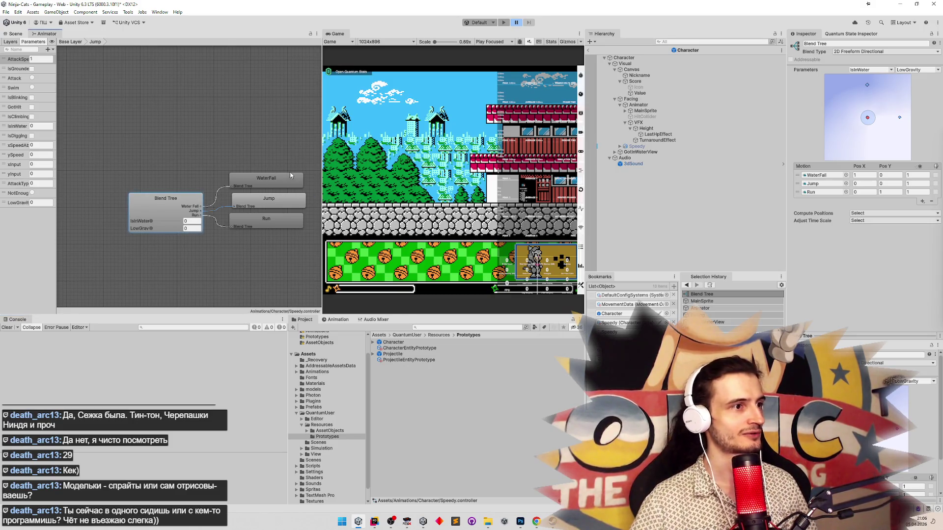
pyautogui.moveTo(322, 159)
pyautogui.mouseDown()
pyautogui.moveTo(256, 160)
pyautogui.moveTo(292, 160)
pyautogui.mouseUp()
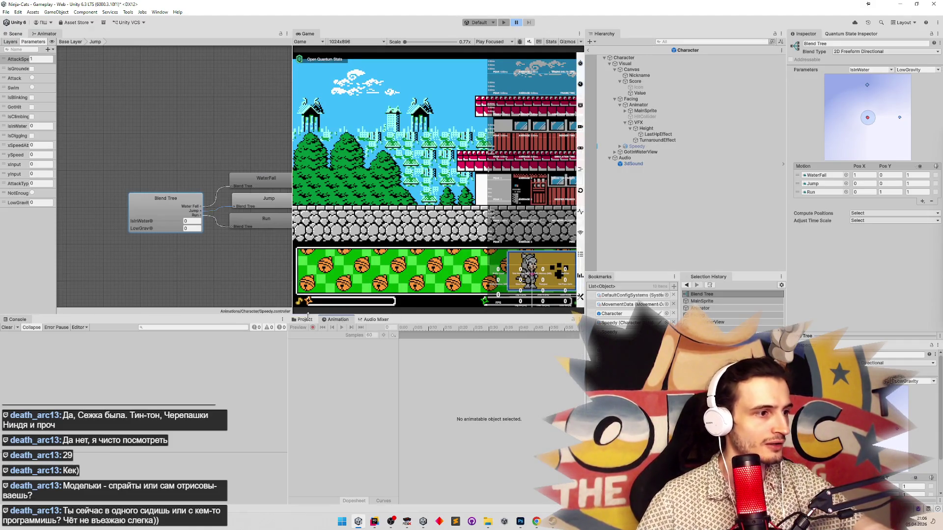
pyautogui.click(475, 328)
pyautogui.write('run')
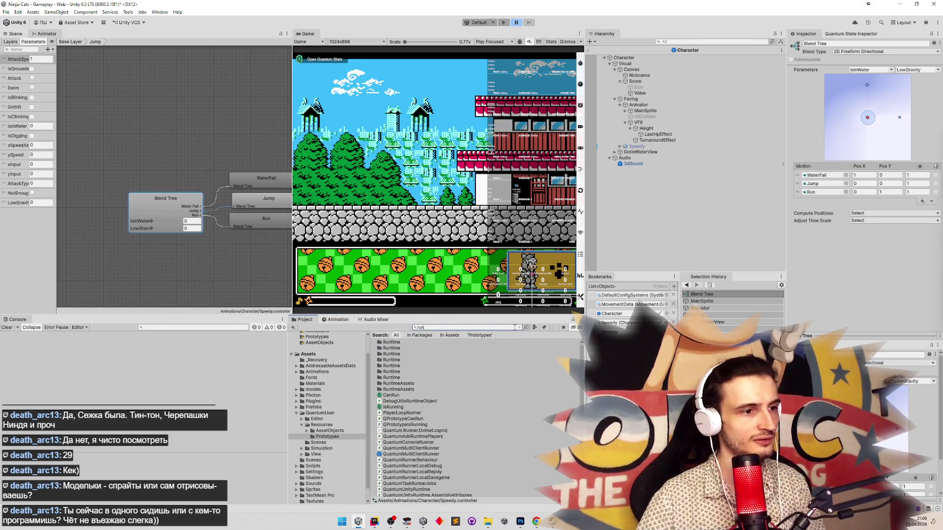
pyautogui.click(519, 328)
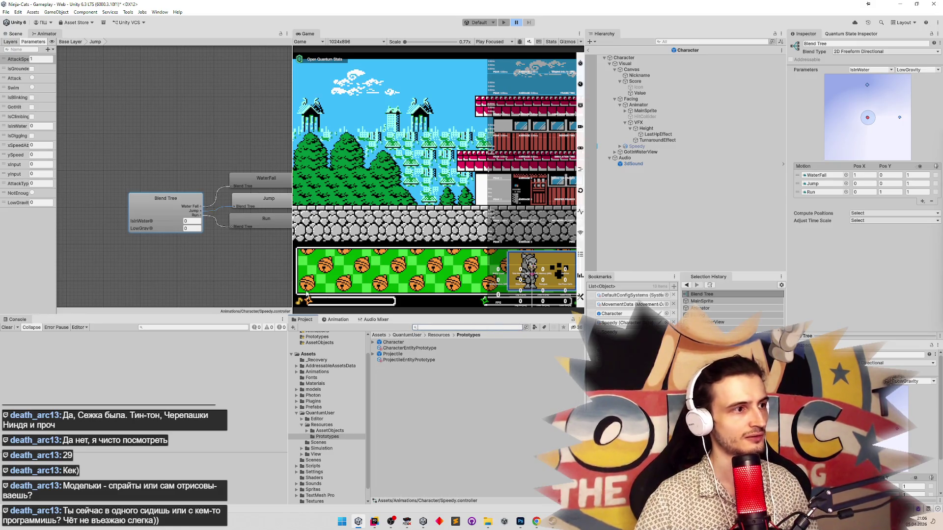
pyautogui.click(251, 226)
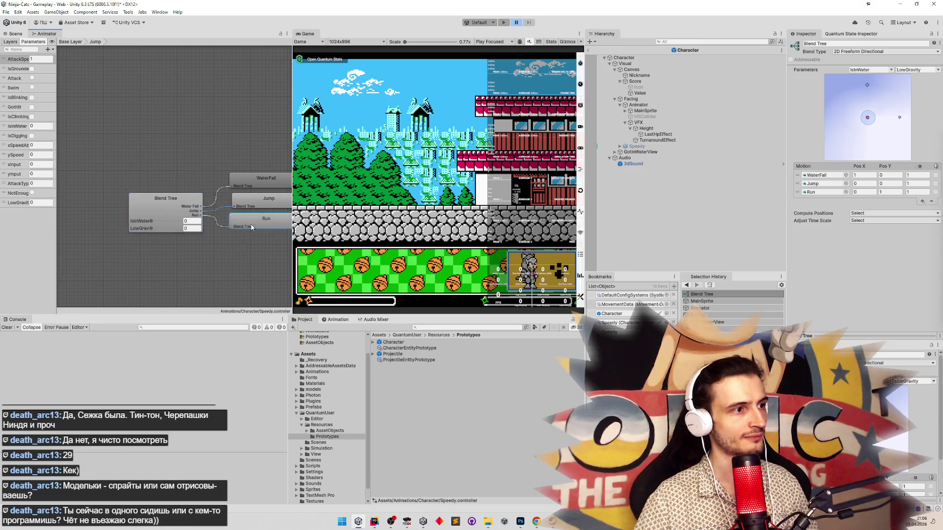
pyautogui.click(193, 209)
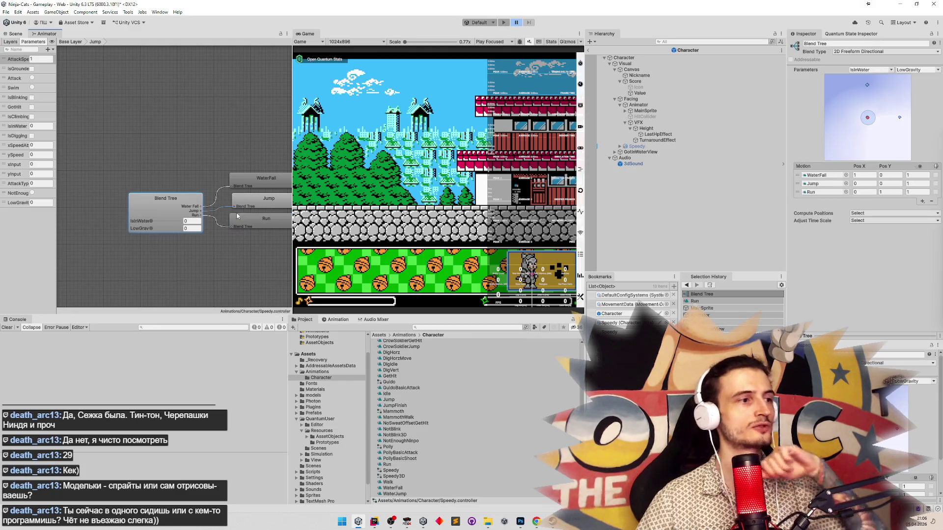
# Back on Base Layer, open the Walk blend tree and show the Run clip's Animation timeline.
pyautogui.click(70, 41)
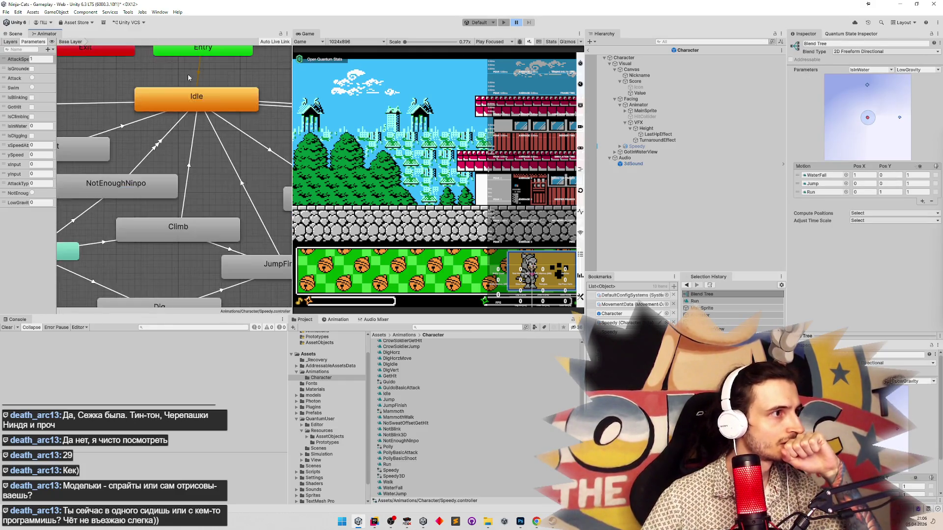
pyautogui.click(180, 153)
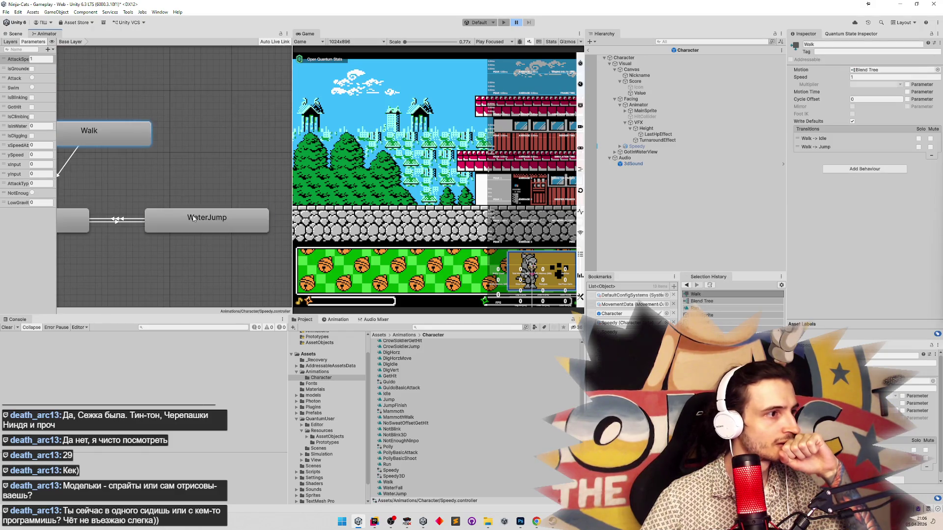
pyautogui.doubleClick(203, 175)
pyautogui.click(203, 175)
pyautogui.scroll(-2, 203, 176)
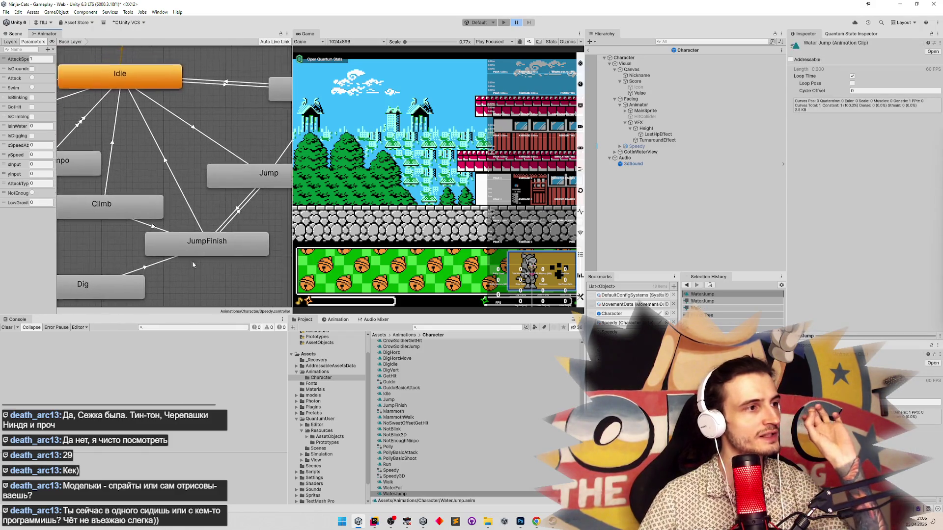
pyautogui.scroll(2, 199, 255)
pyautogui.doubleClick(192, 160)
pyautogui.click(337, 319)
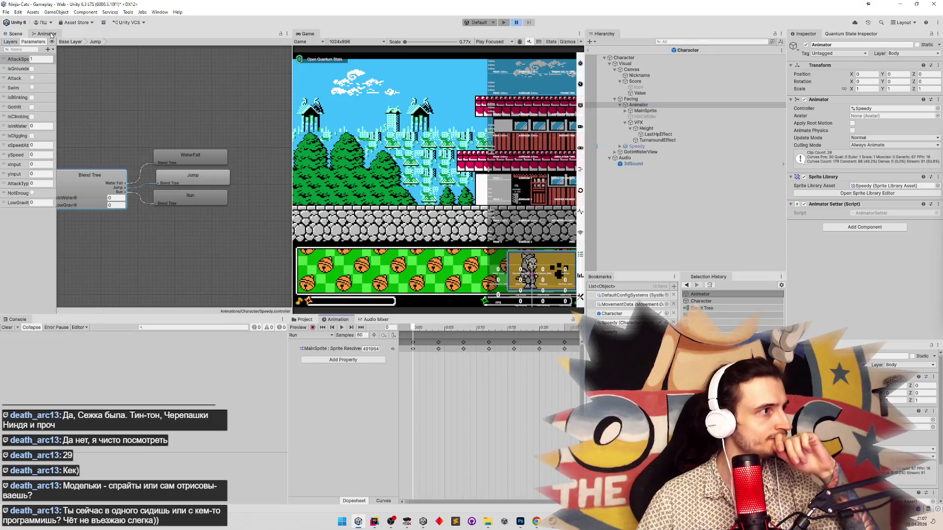
# Show the Scene view and scrub the Run clip preview to around frame 14.
pyautogui.click(16, 33)
pyautogui.moveTo(414, 328)
pyautogui.mouseDown()
pyautogui.moveTo(557, 328)
pyautogui.moveTo(406, 325)
pyautogui.moveTo(463, 329)
pyautogui.mouseUp()
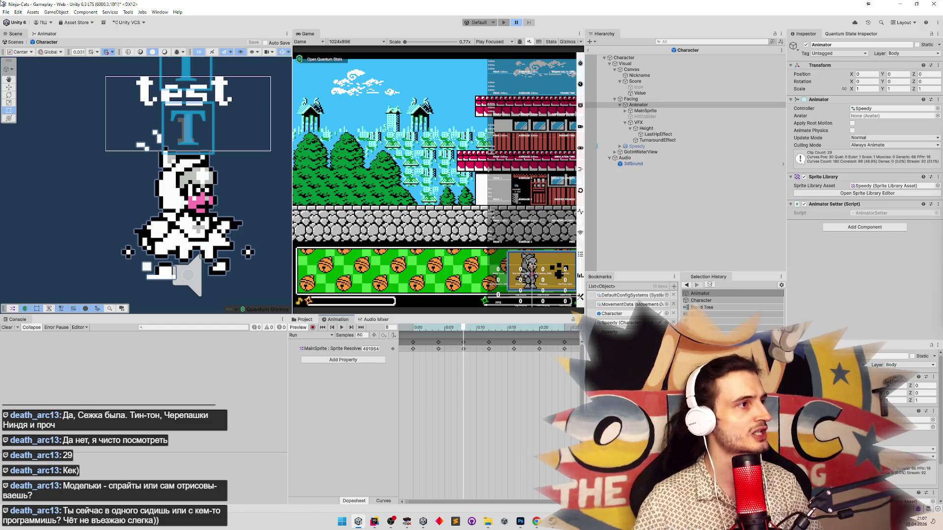
# Rename the CrowSoldierJump clip to CrowSoldierRun.
pyautogui.click(305, 319)
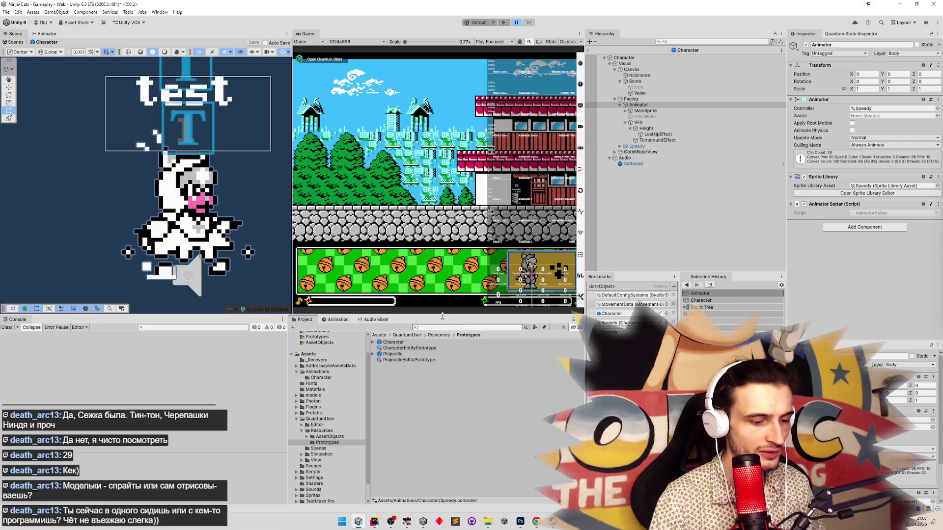
pyautogui.write('crows')
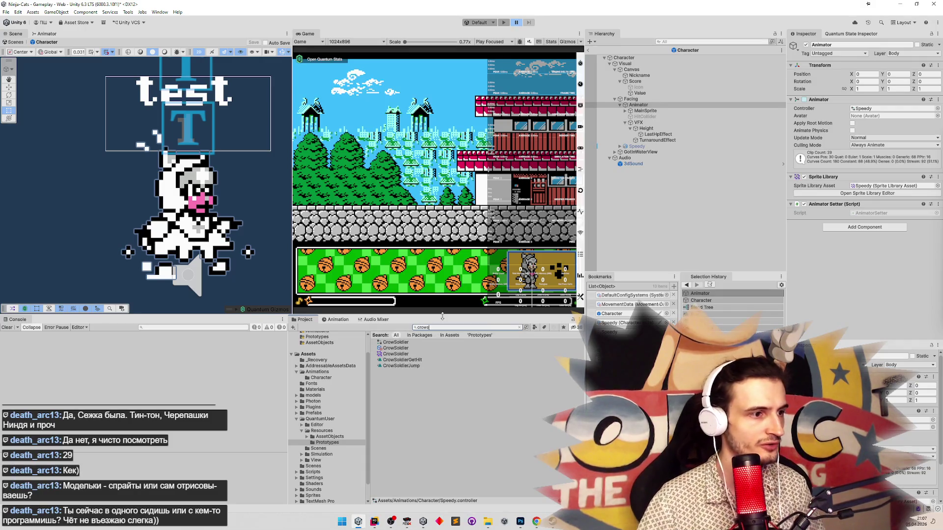
pyautogui.click(424, 366)
pyautogui.doubleClick(426, 369)
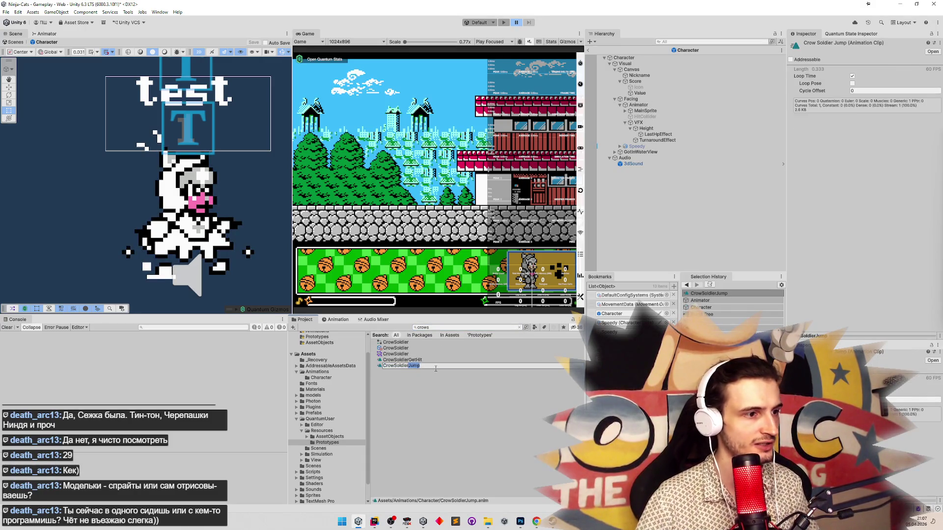
pyautogui.write('Run')
pyautogui.press('Return')
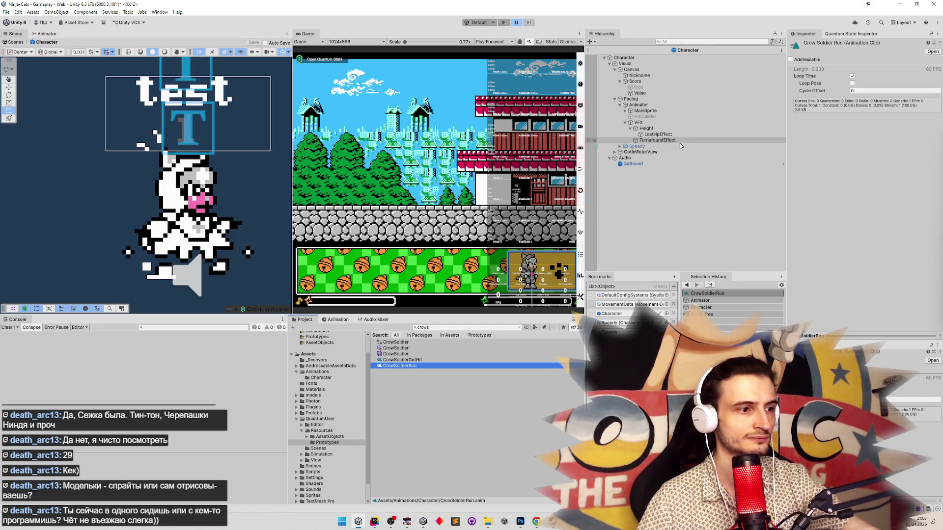
# Map CrowSoldierRun to the Run override, clear Jump to None, widen the Game view, exit Prefab Mode.
pyautogui.click(405, 343)
pyautogui.moveTo(404, 369)
pyautogui.mouseDown()
pyautogui.moveTo(894, 210)
pyautogui.moveTo(882, 189)
pyautogui.mouseUp()
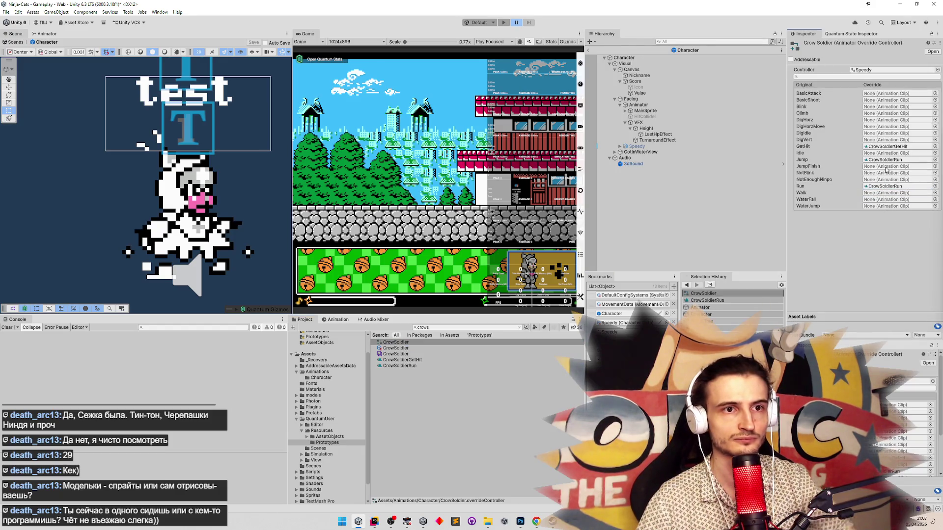
pyautogui.click(888, 160)
pyautogui.press('Delete')
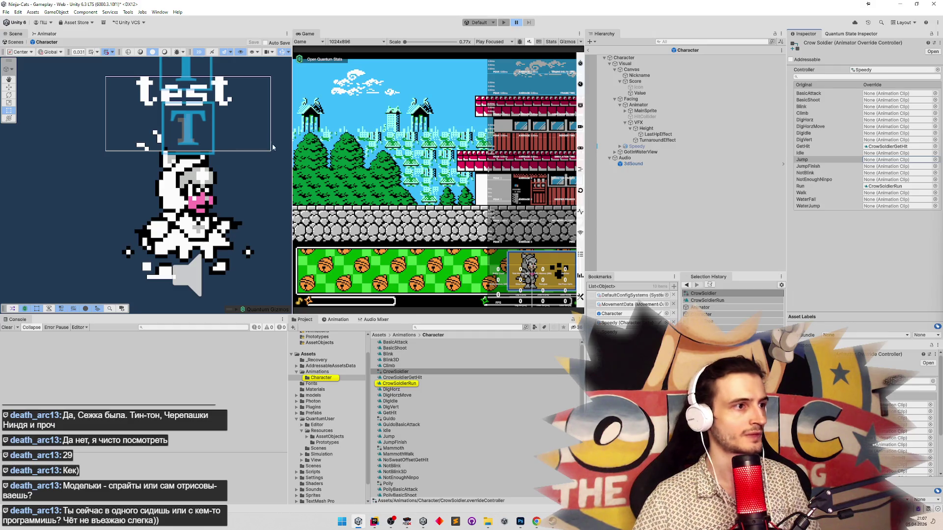
pyautogui.moveTo(291, 150); pyautogui.dragTo(200, 152)
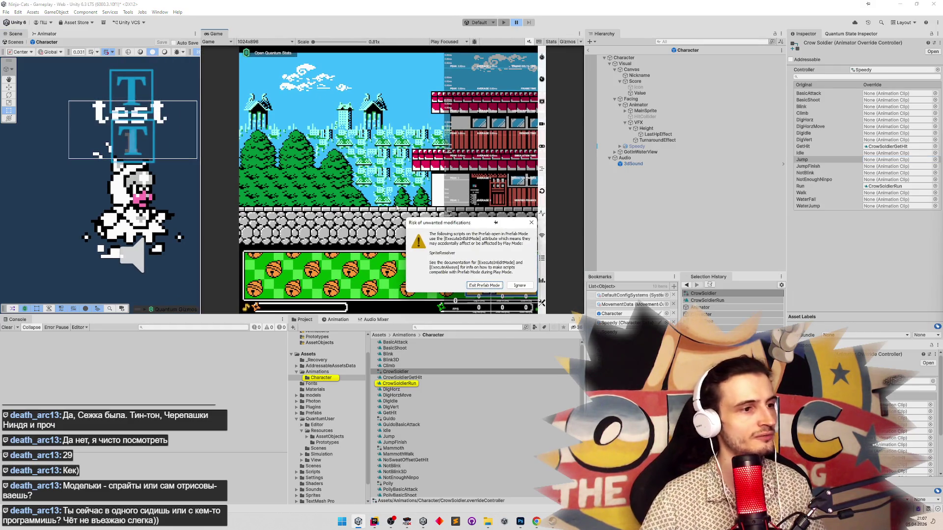
pyautogui.click(481, 286)
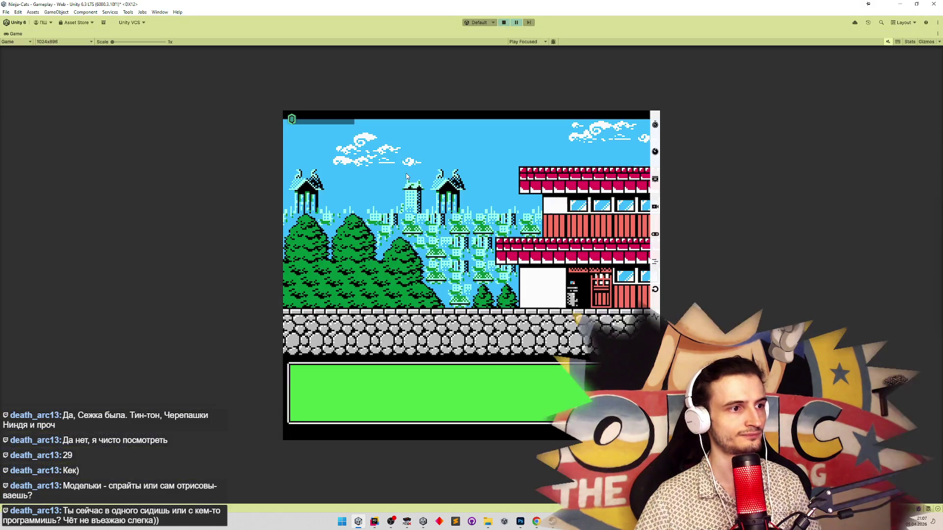
# Run the cat left, then right with M jumps onto the stone ledge toward the red building.
pyautogui.press('a')
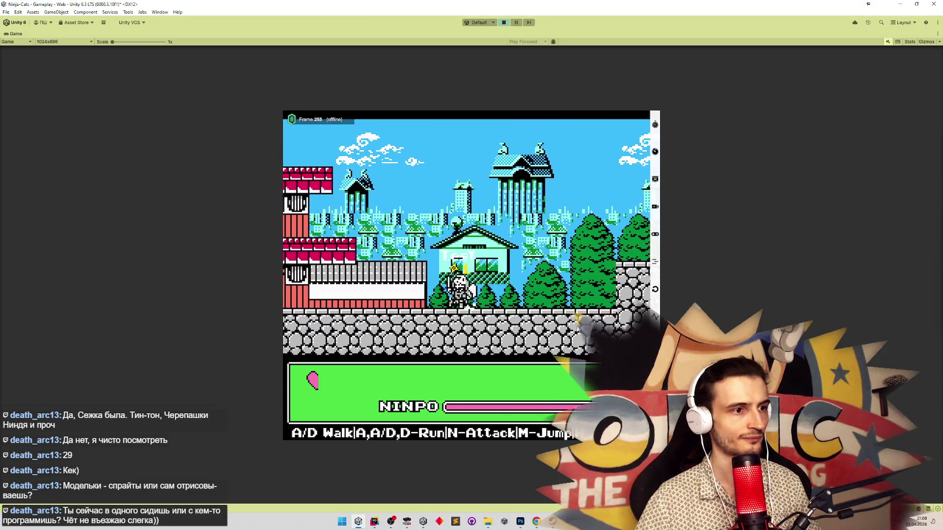
pyautogui.press('d')
pyautogui.press('m')
pyautogui.press('d')
pyautogui.press('m')
pyautogui.press('d')
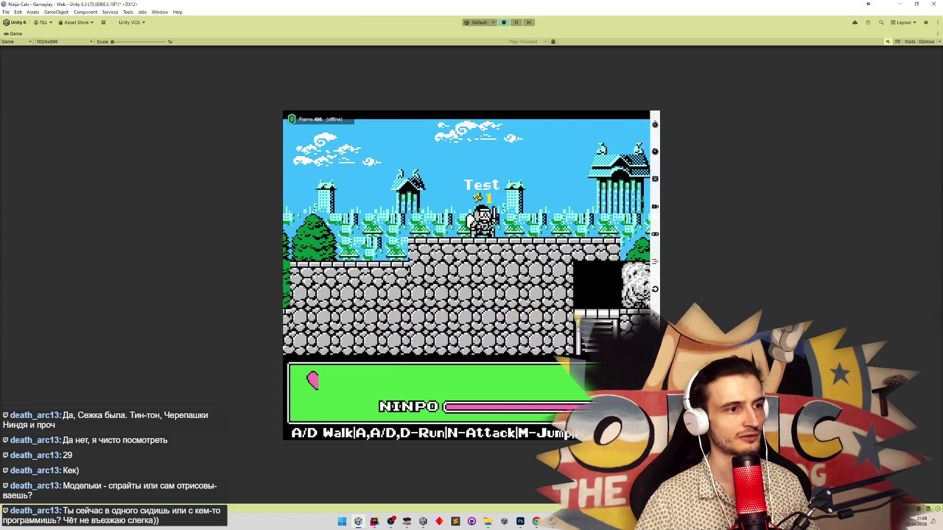
pyautogui.press('d')
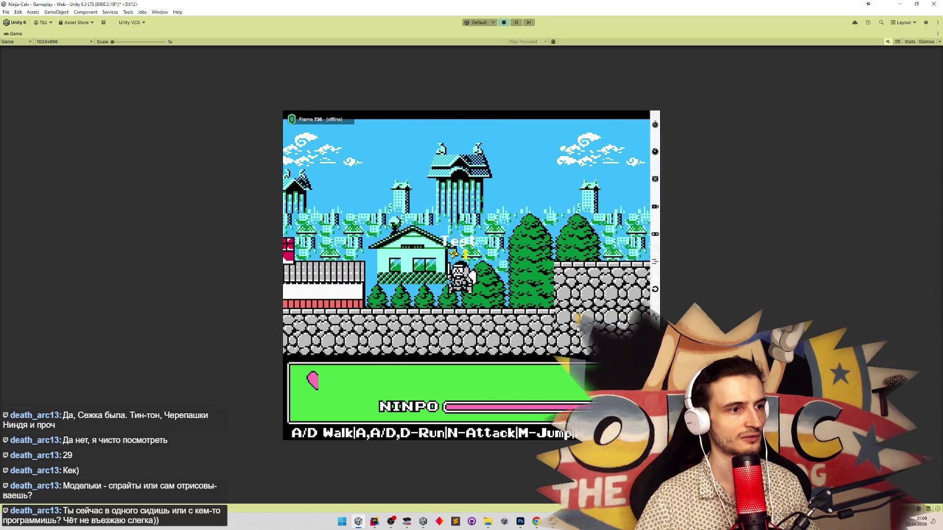
pyautogui.press('d')
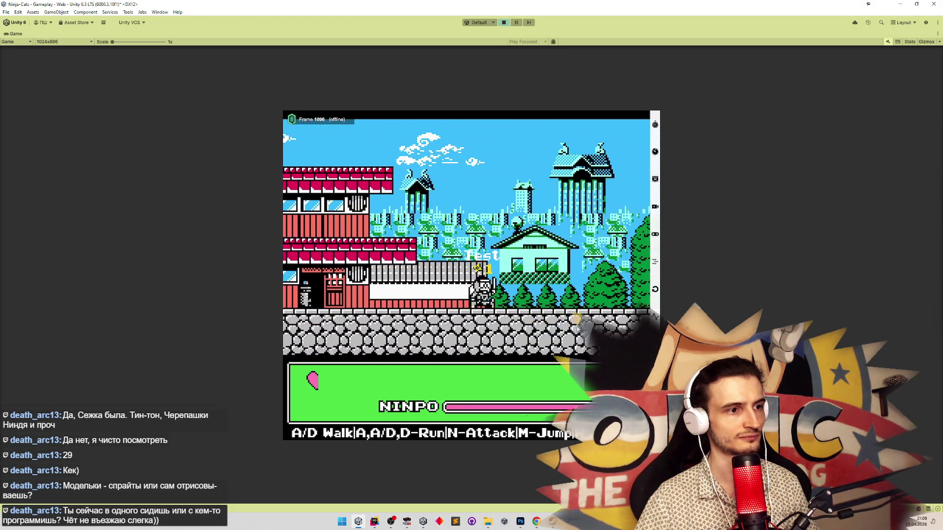
# Run the cat back left, forward over the trees, left again, then stop play with Ctrl+P.
pyautogui.press('a')
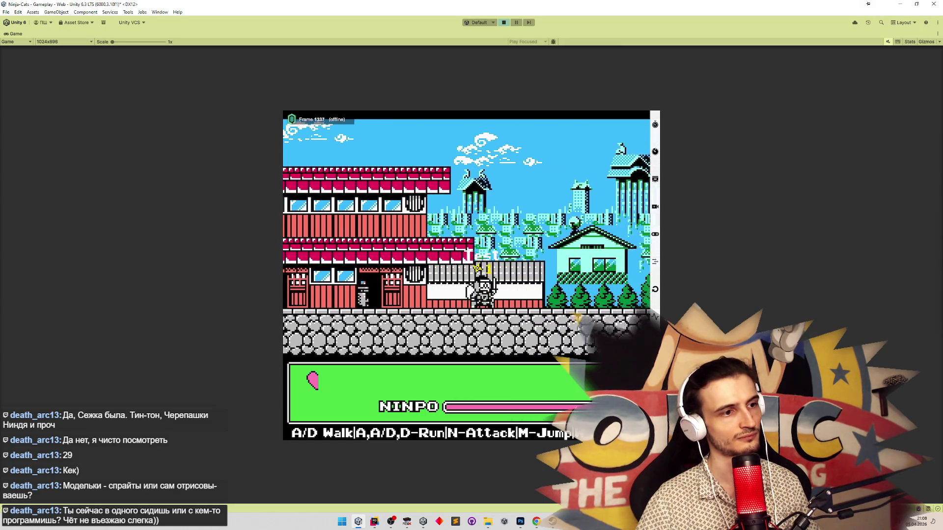
pyautogui.press('d')
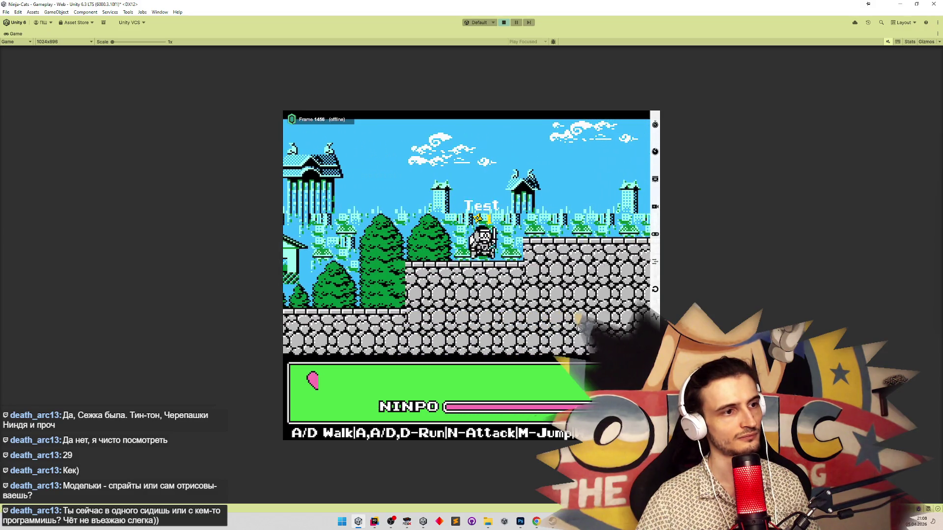
pyautogui.press('d')
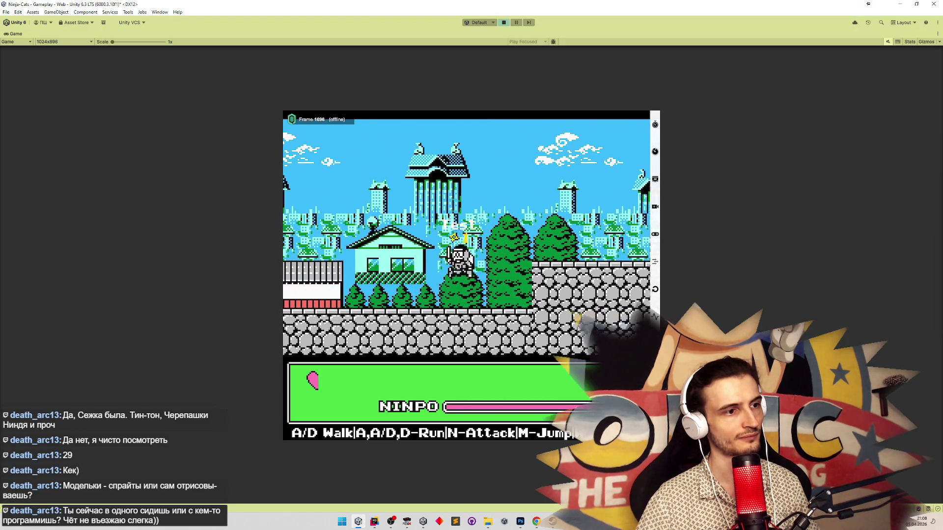
pyautogui.press('a')
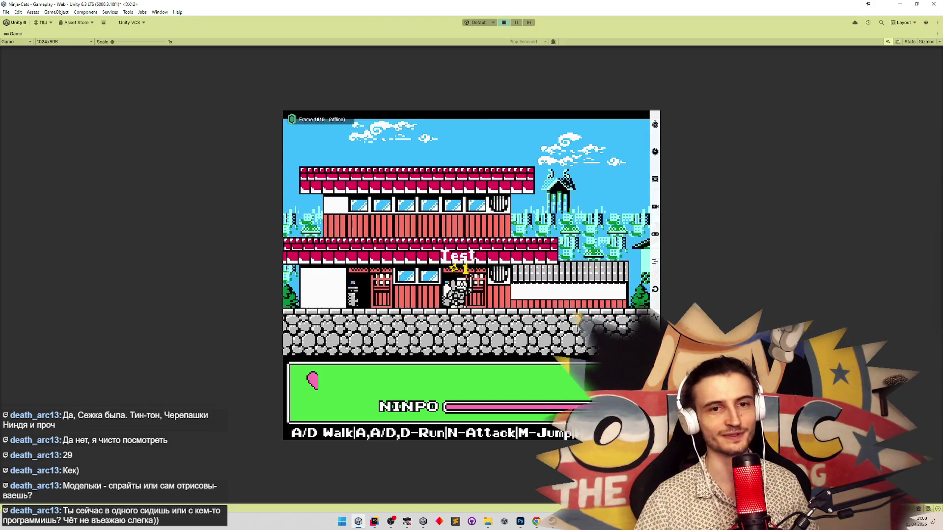
pyautogui.hotkey('ctrl', 'p')
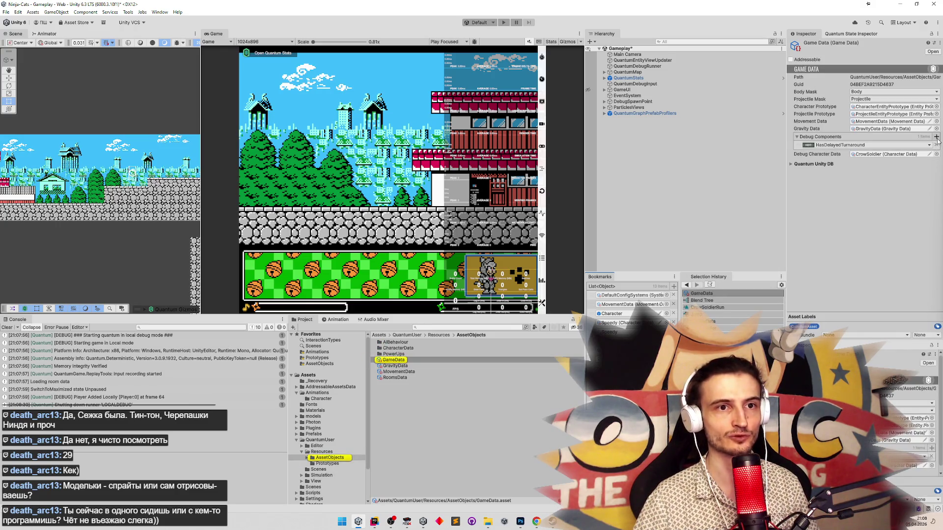
# Add LowGravity as a new entry under GameData's Debug Components.
pyautogui.click(937, 137)
pyautogui.click(926, 154)
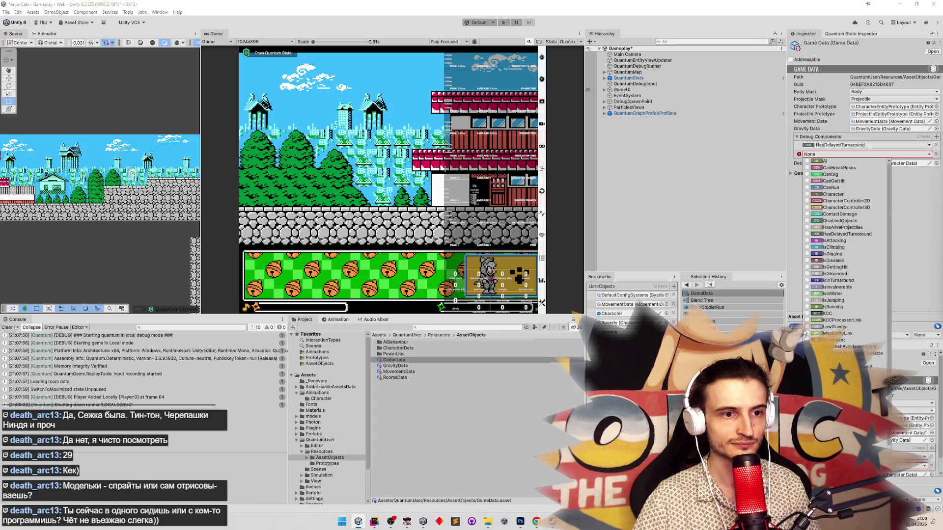
pyautogui.click(807, 328)
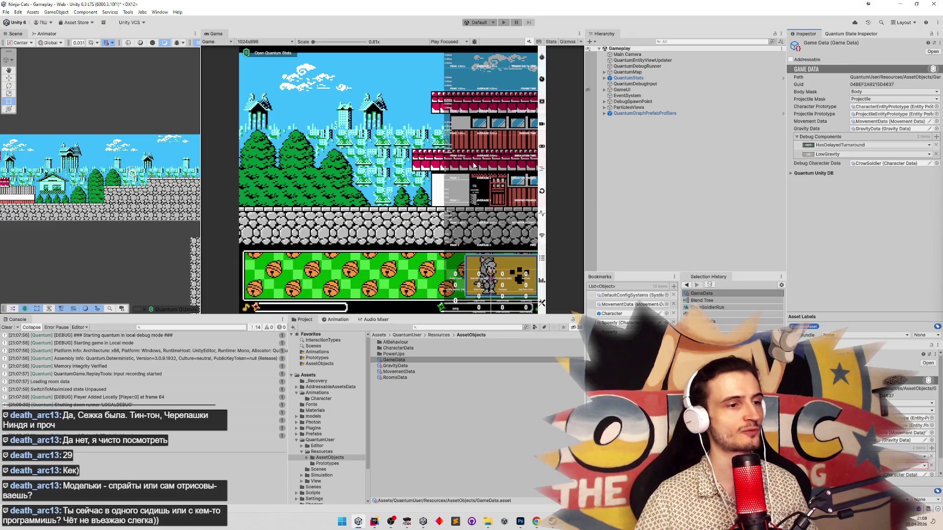
# Briefly test the game, then set Debug Character Data to Speedy.
pyautogui.hotkey('ctrl', 'p')
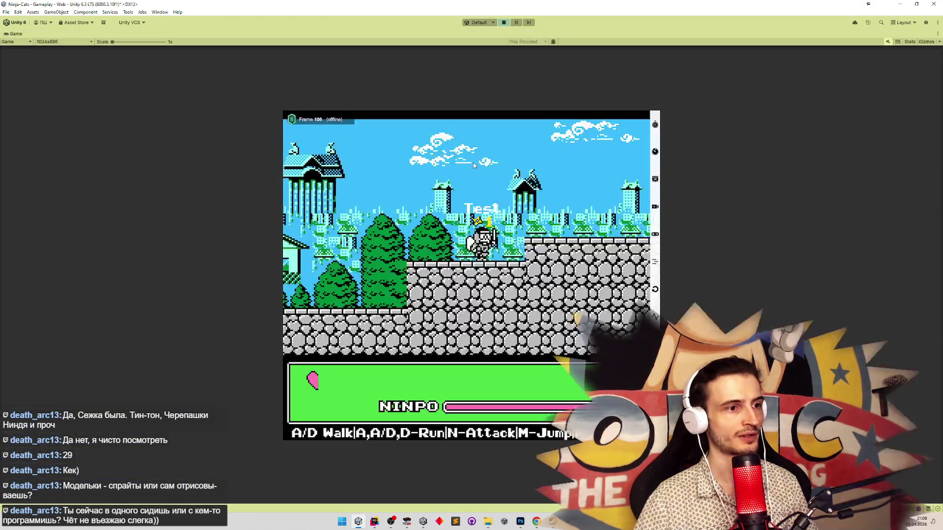
pyautogui.hotkey('ctrl', 'p')
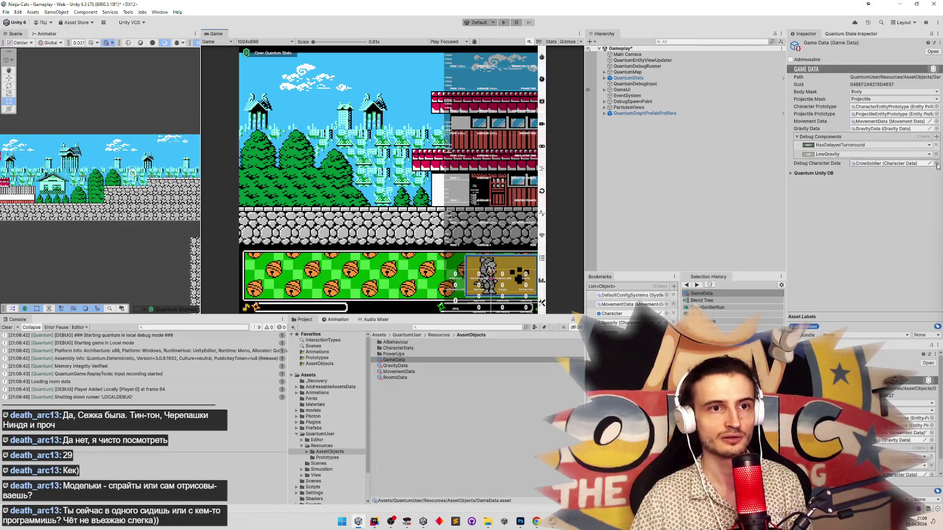
pyautogui.click(937, 164)
pyautogui.doubleClick(686, 194)
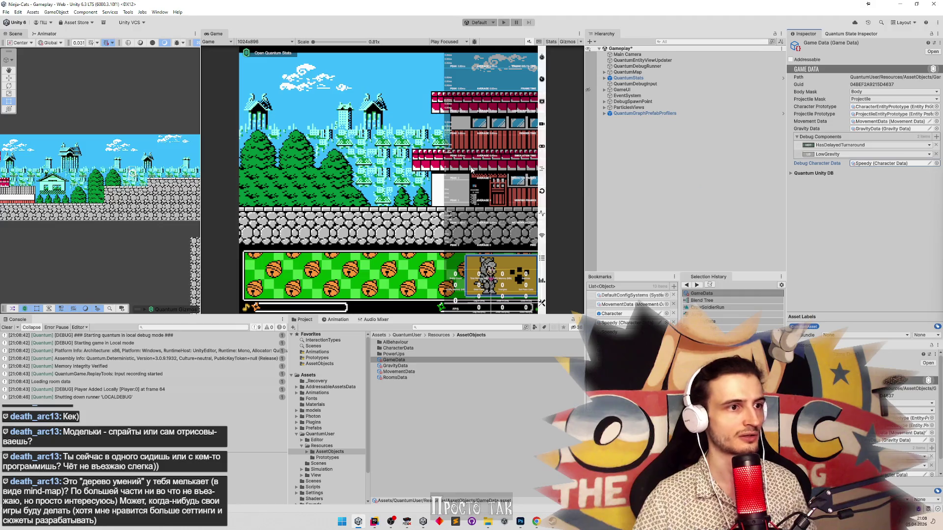
# Save the Gameplay scene, start play as Speedy and jump across the red building rooftops.
pyautogui.hotkey('ctrl', 's')
pyautogui.hotkey('ctrl', 'p')
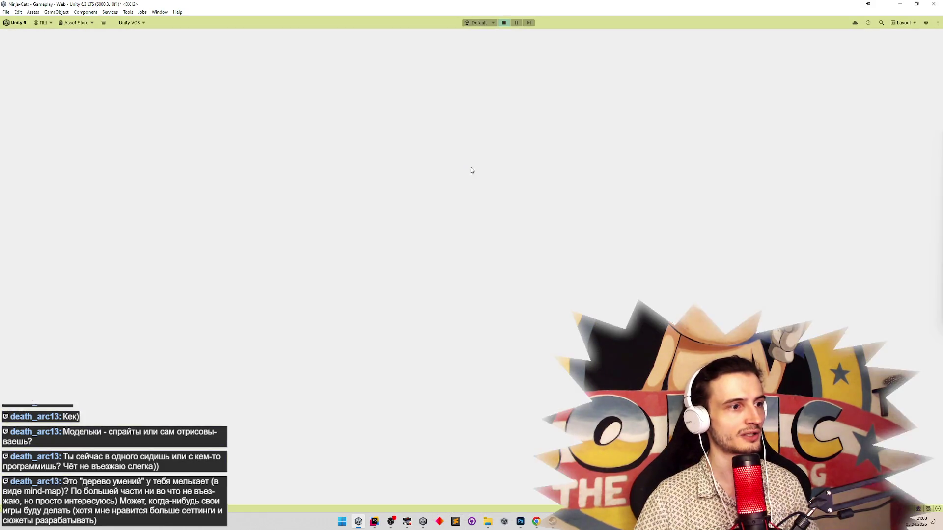
pyautogui.press('d')
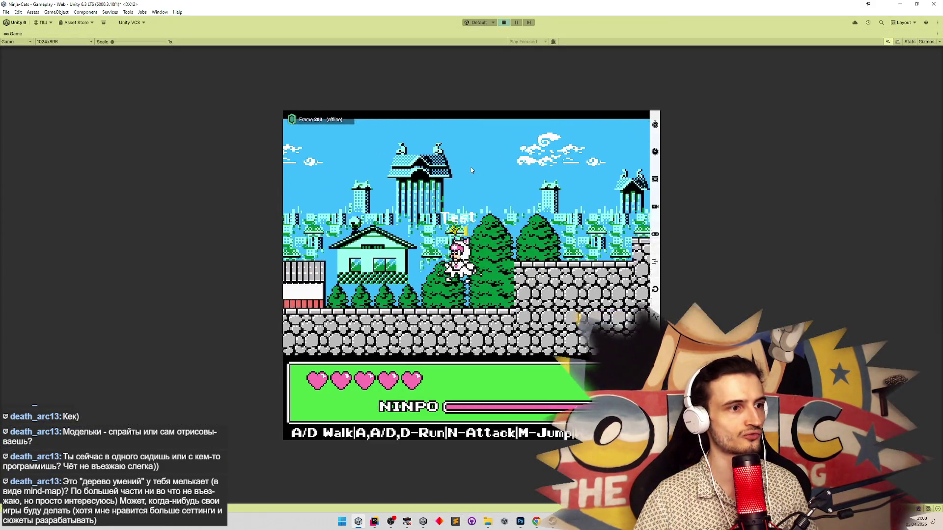
pyautogui.press('m')
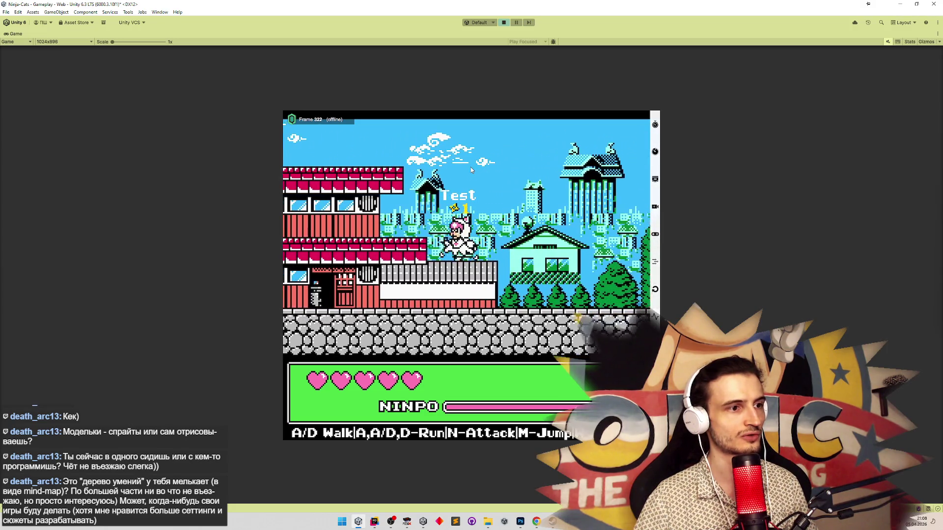
pyautogui.press('d')
pyautogui.press('m')
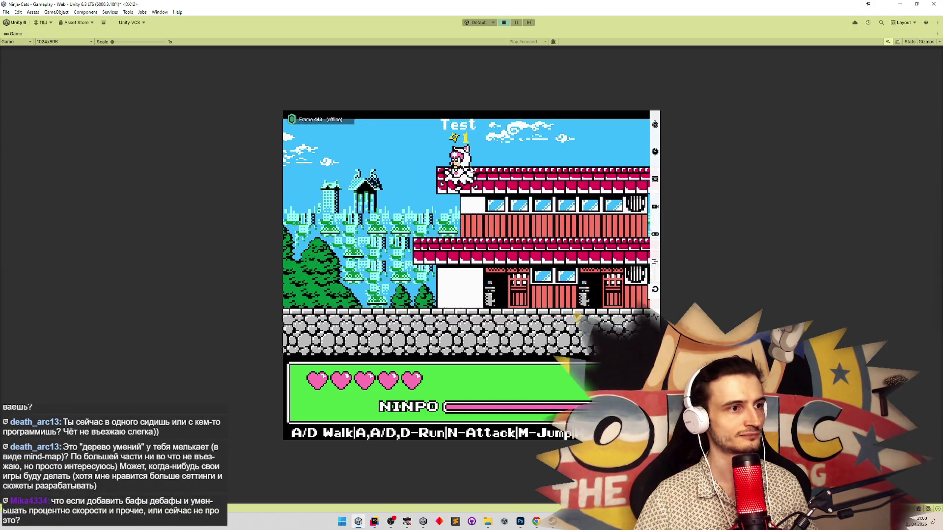
pyautogui.press('d')
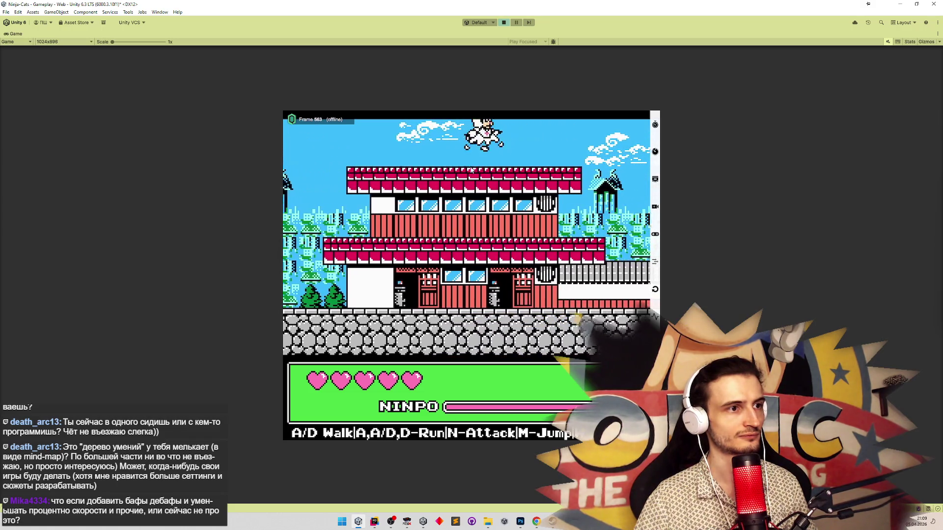
# Turn back, drop to the ground, run right, jump the stone wall and climb the ladder.
pyautogui.press('a')
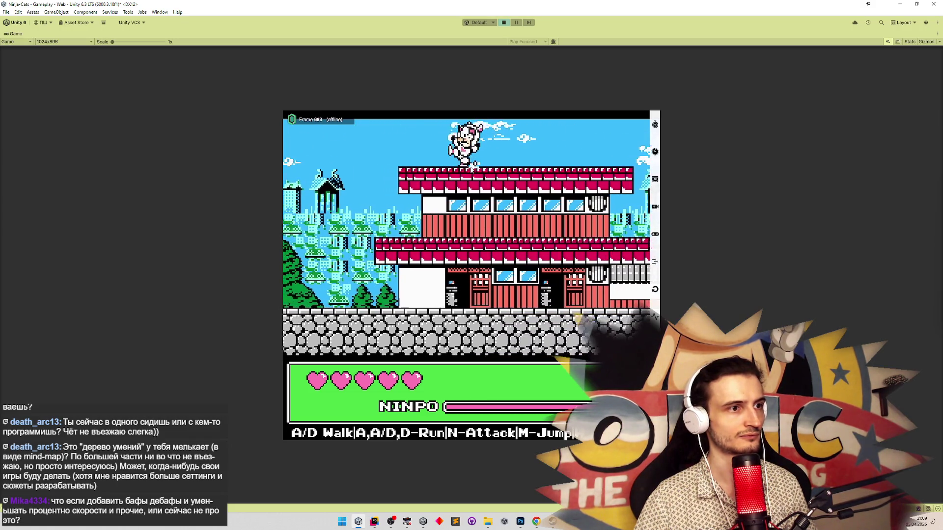
pyautogui.press('d')
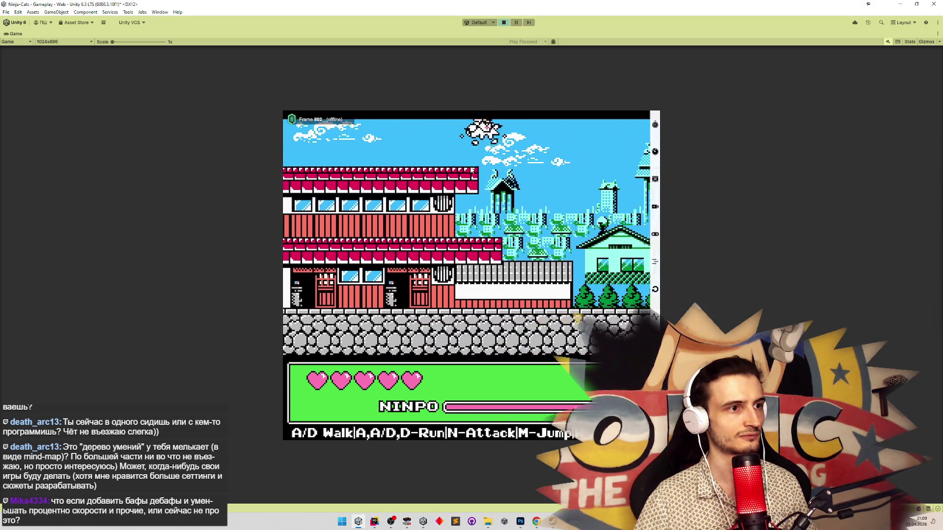
pyautogui.press('d')
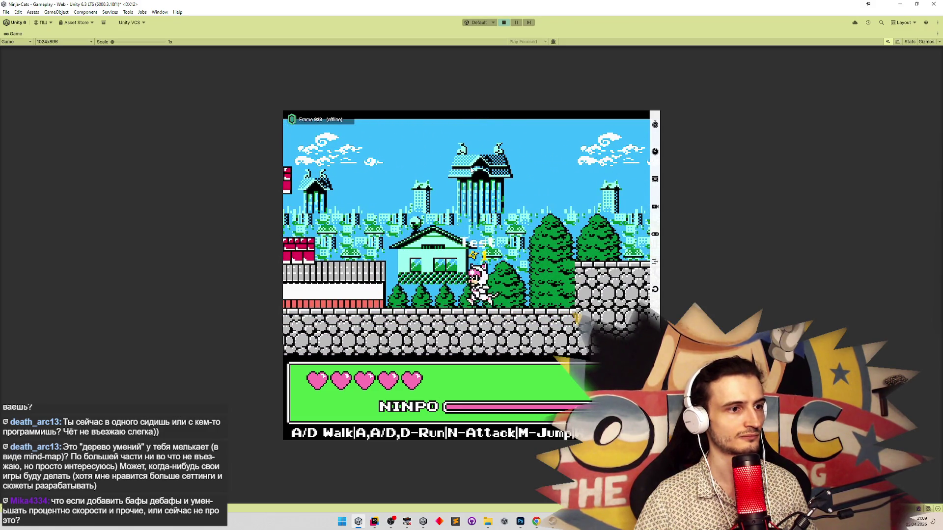
pyautogui.press('d')
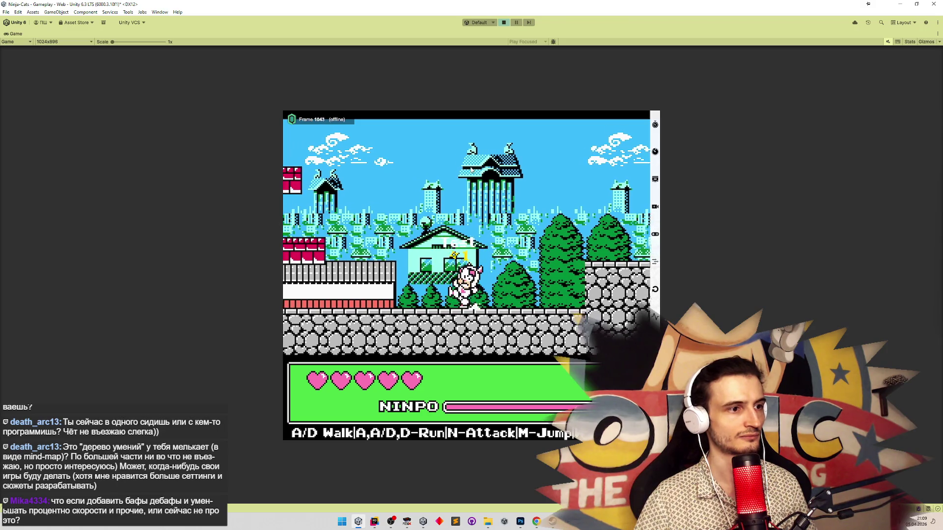
pyautogui.press('d')
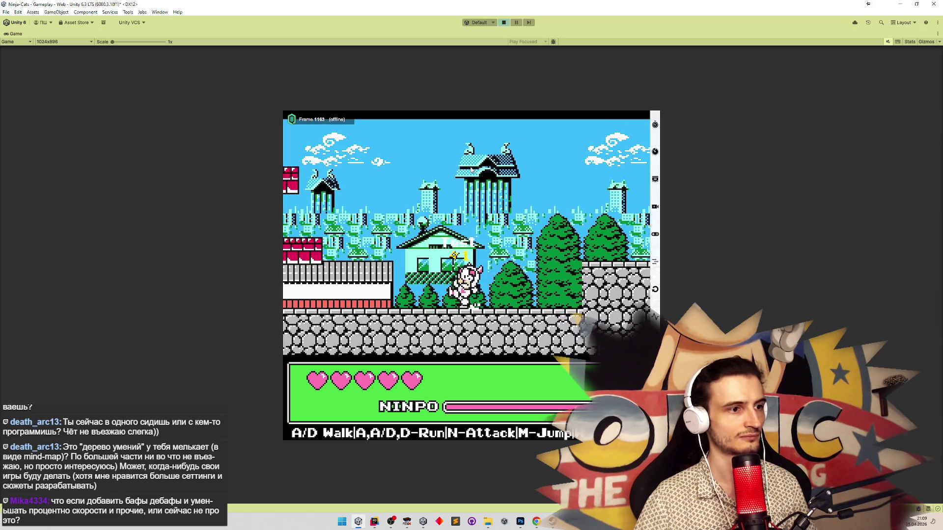
pyautogui.press('d')
pyautogui.press('m')
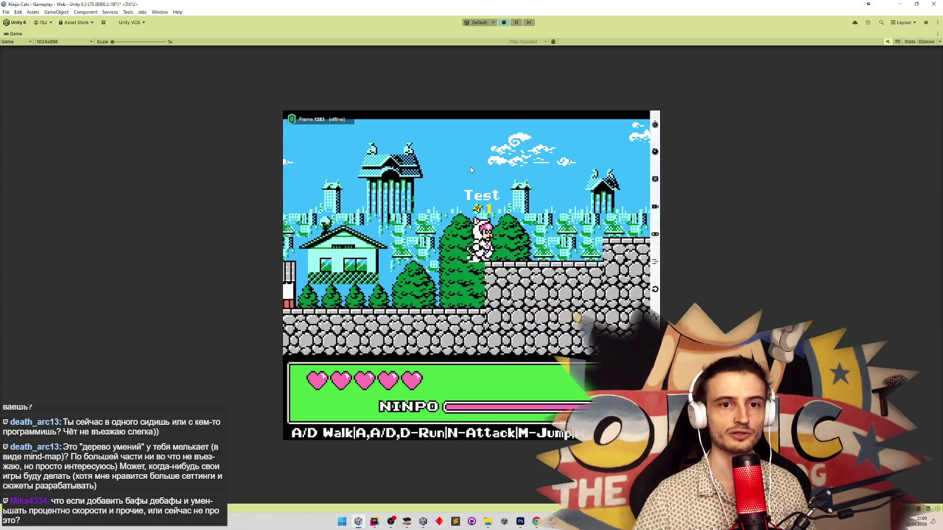
pyautogui.press('d')
pyautogui.press('m')
pyautogui.press('d')
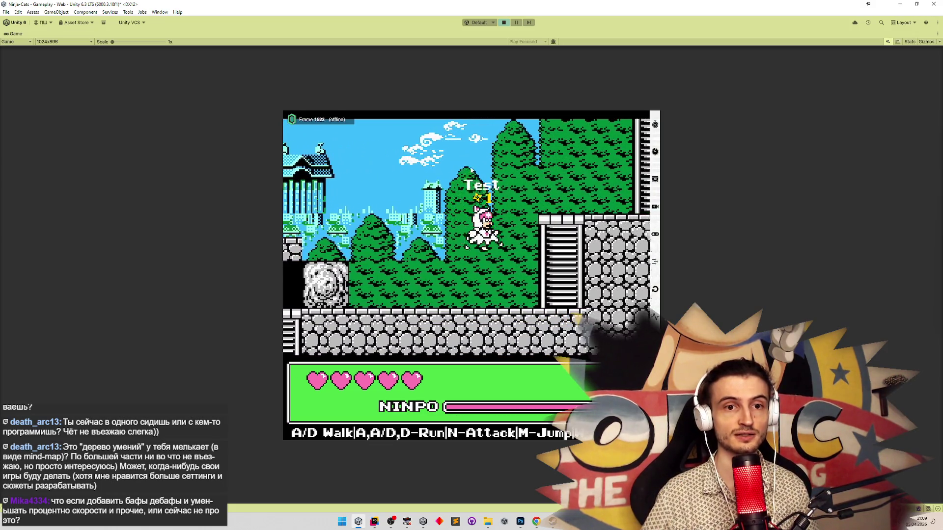
pyautogui.press('w')
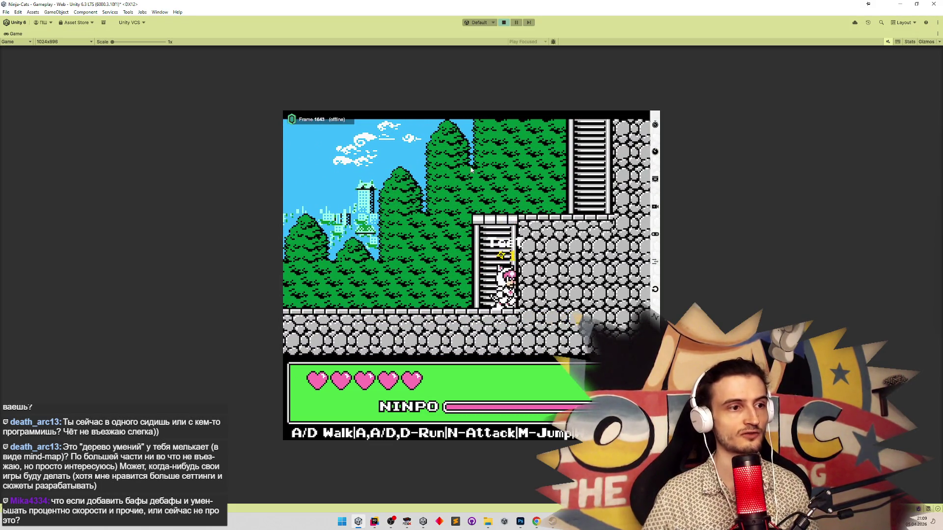
pyautogui.press('w')
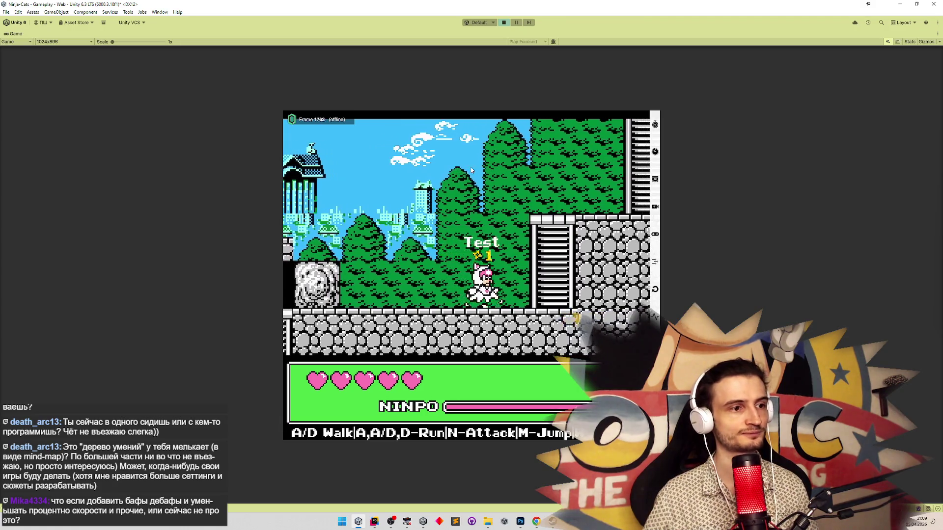
# Jump between ladders, then repeatedly drop down and jump the cat back onto the upper ledge.
pyautogui.press('d')
pyautogui.press('m')
pyautogui.press('a')
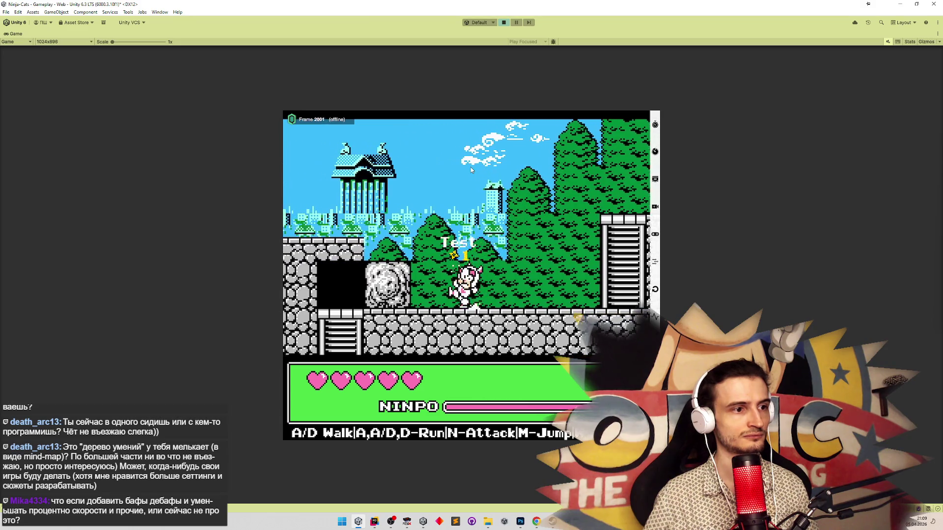
pyautogui.press('d')
pyautogui.press('m')
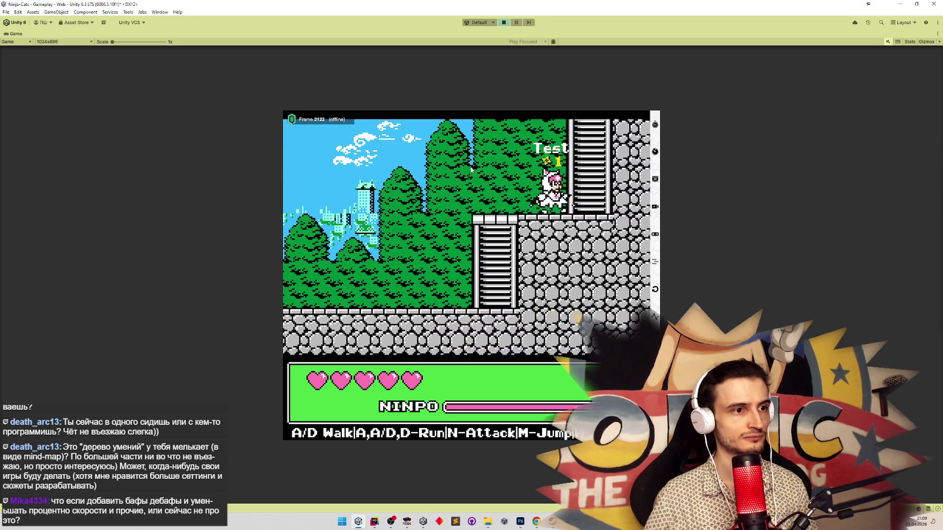
pyautogui.press('a')
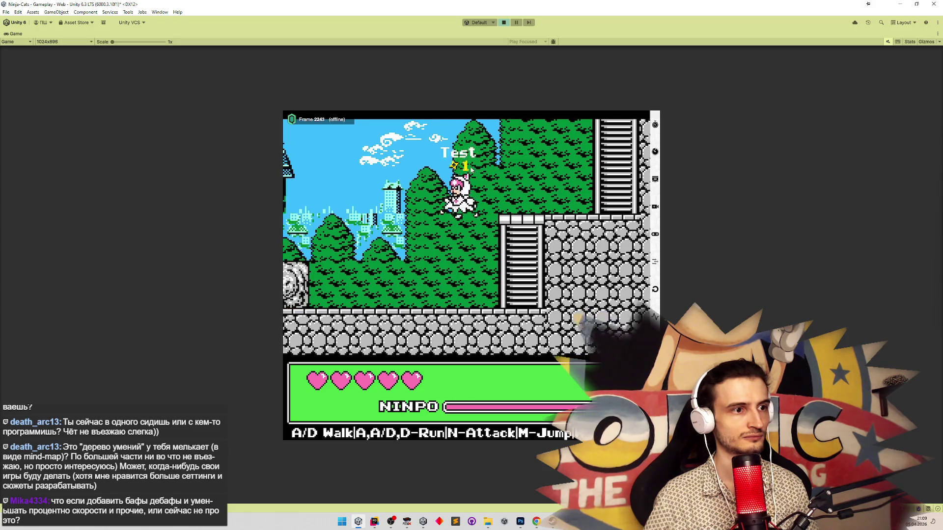
pyautogui.press('d')
pyautogui.press('m')
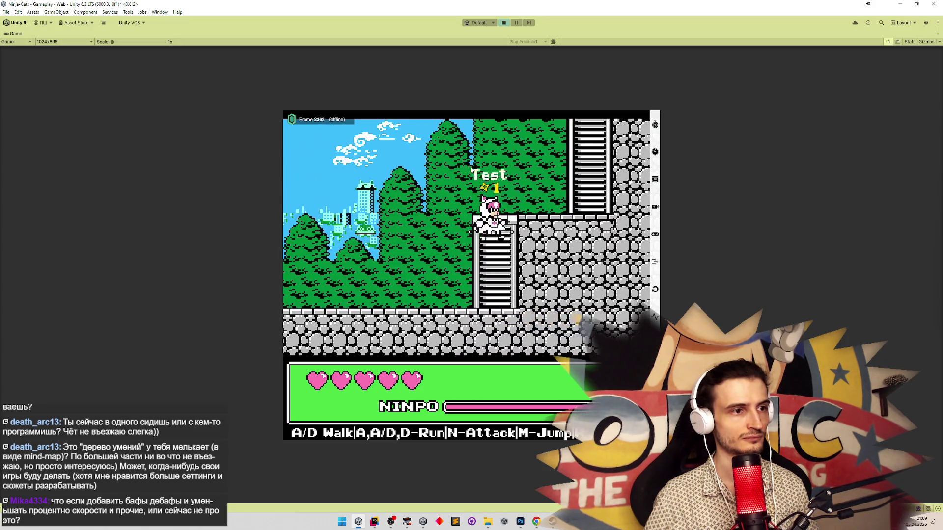
pyautogui.press('a')
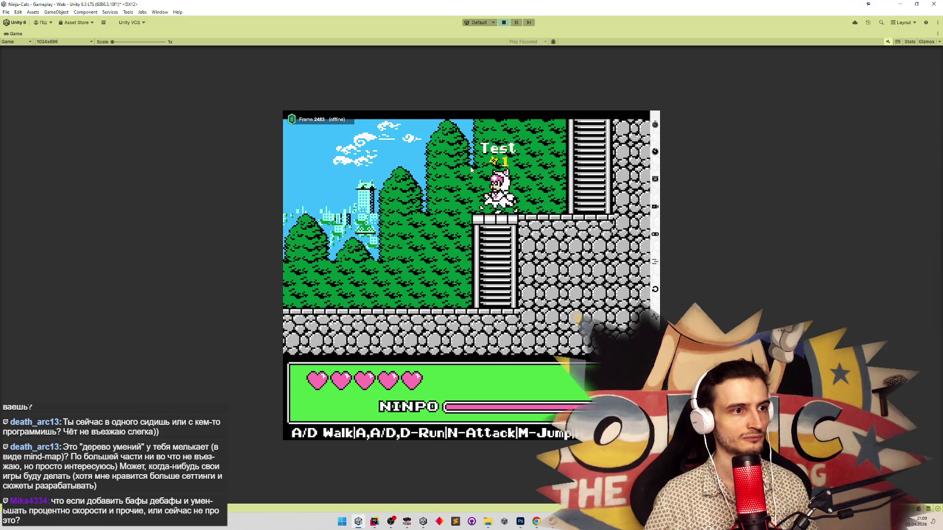
pyautogui.press('d')
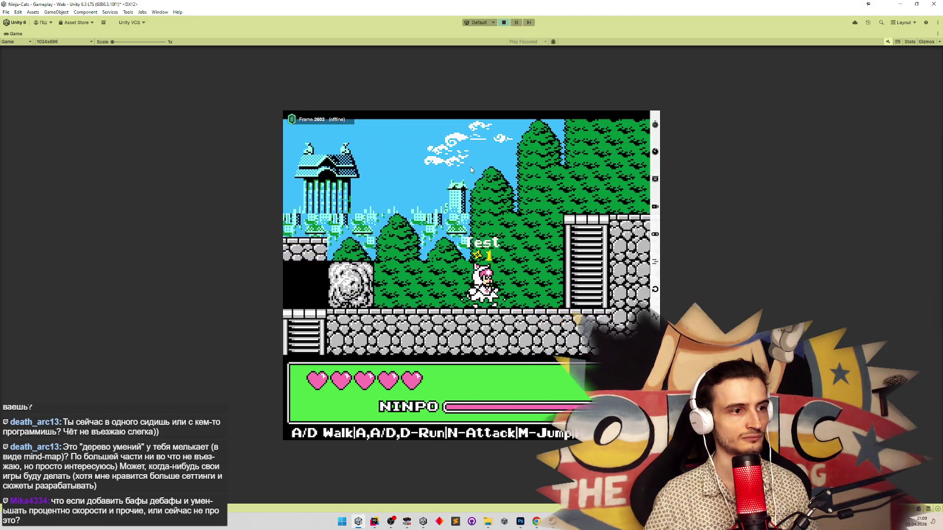
pyautogui.press('m')
# Keep dropping off and re-jumping onto the upper ledge and ladder, then stop play.
pyautogui.press('a')
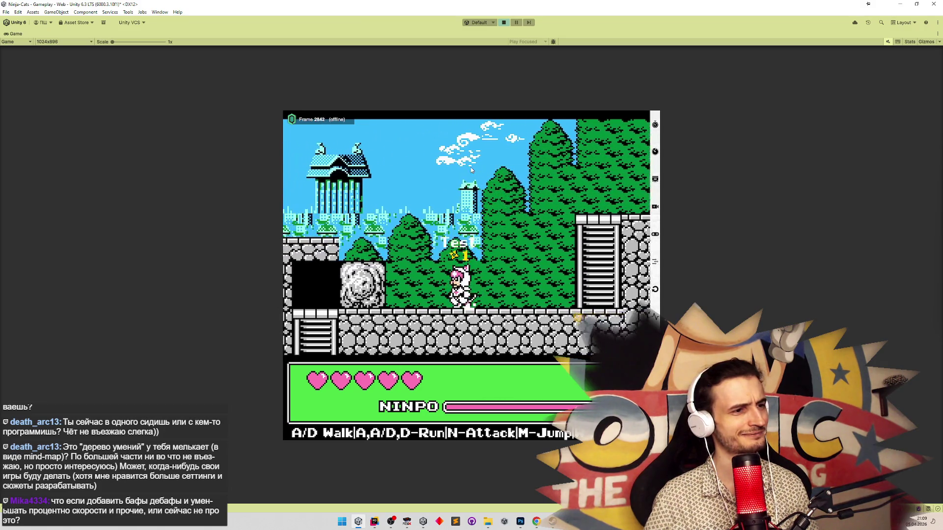
pyautogui.press('d')
pyautogui.press('m')
pyautogui.press('d')
pyautogui.press('a')
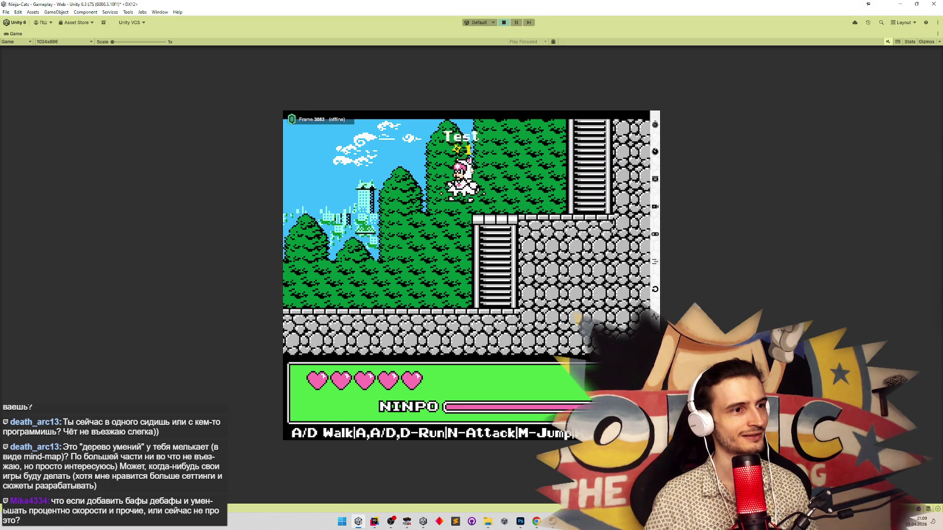
pyautogui.press('d')
pyautogui.press('m')
pyautogui.press('d')
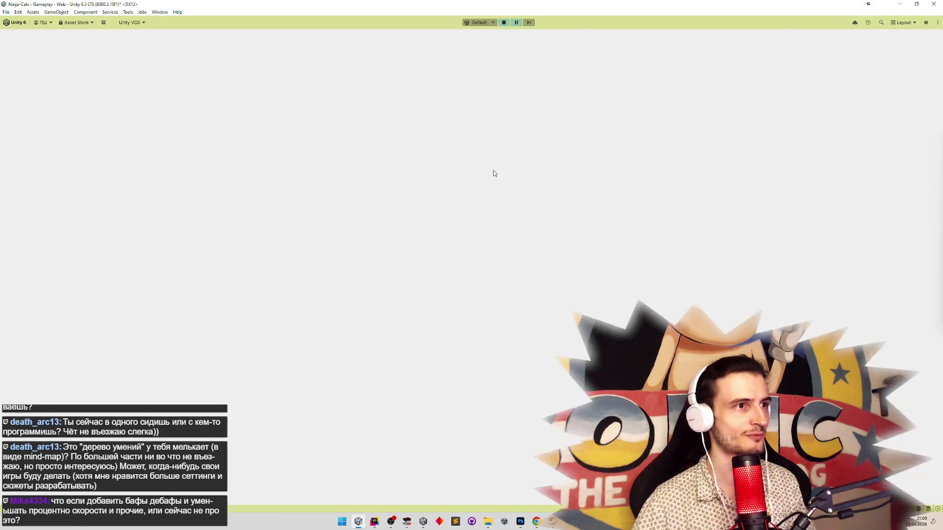
pyautogui.hotkey('ctrl', 'p')
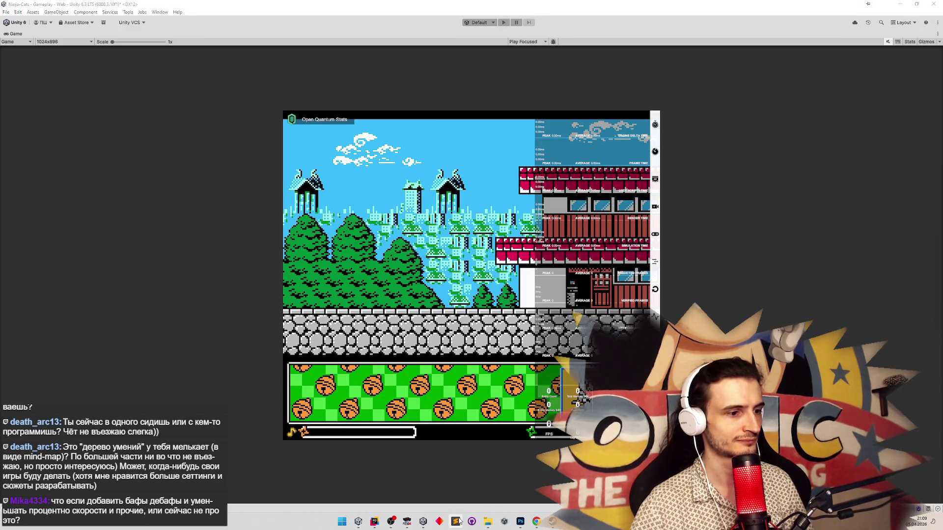
# Bring up Sublime Text, close the untitled document and switch to the tasks.todo list.
pyautogui.click(460, 522)
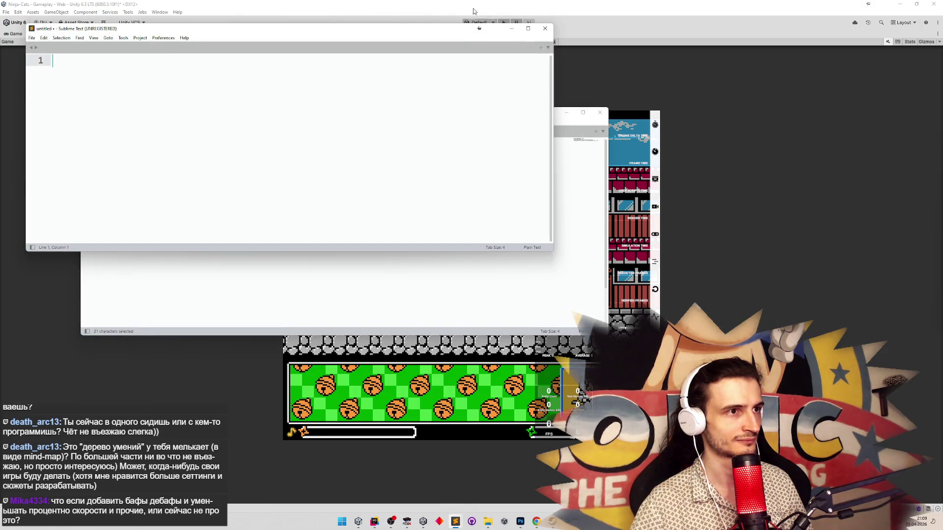
pyautogui.click(545, 31)
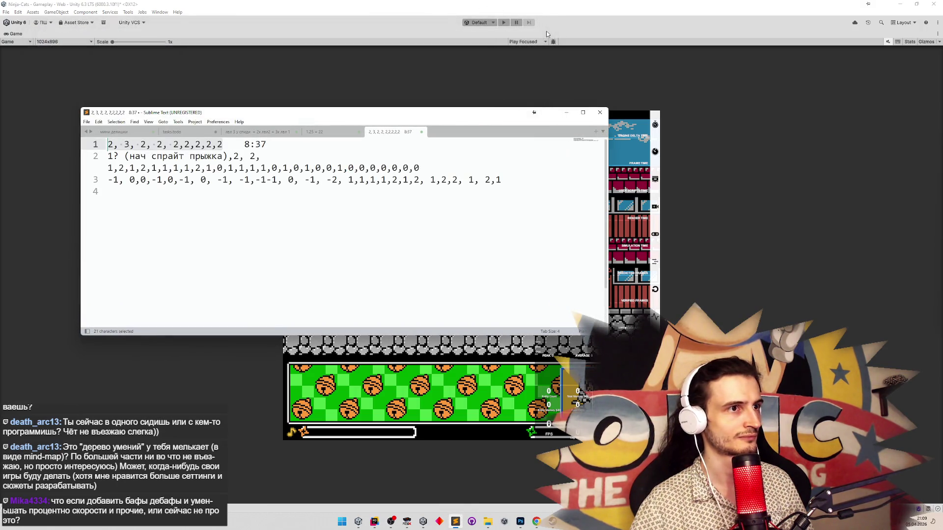
pyautogui.click(441, 187)
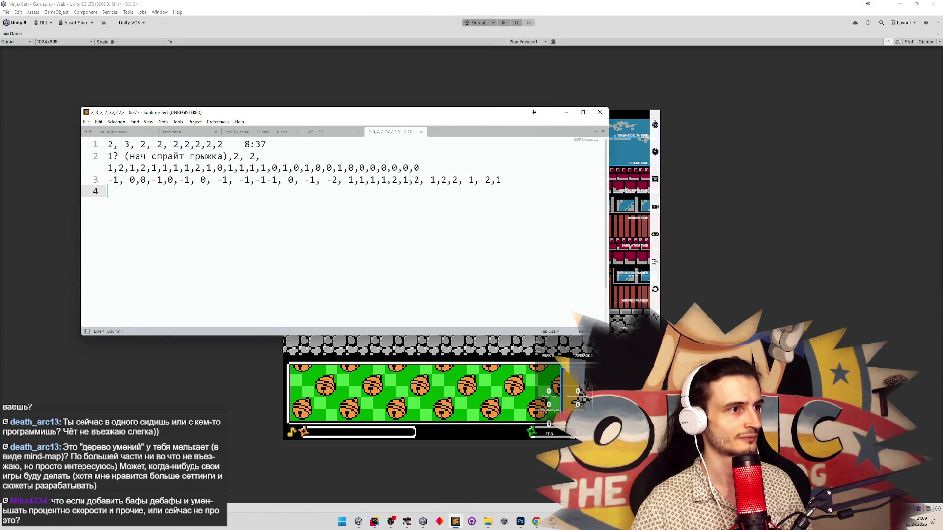
pyautogui.click(257, 131)
pyautogui.click(183, 131)
pyautogui.click(150, 134)
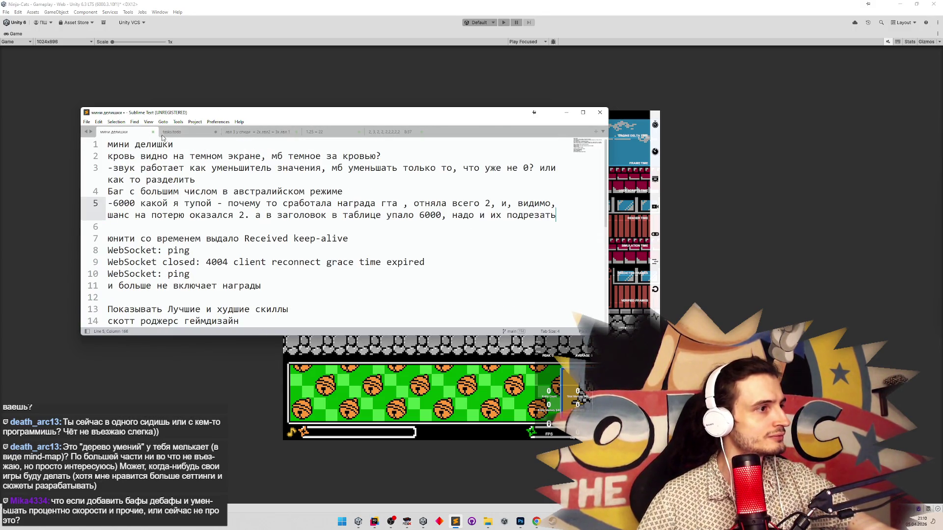
pyautogui.click(203, 131)
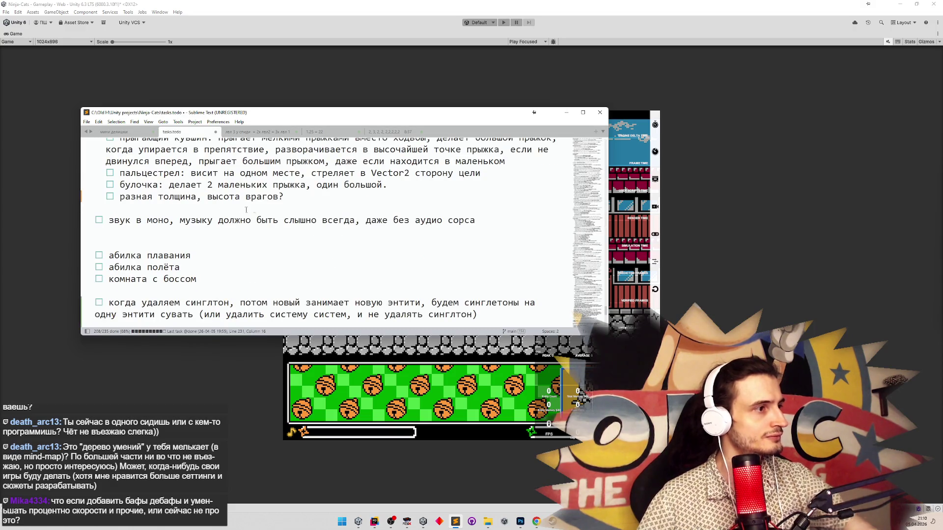
# Add the task 'телепорт на верх лестницы с прыжка плавный а не резкий?' under the damage item.
pyautogui.scroll(-3, 323, 191)
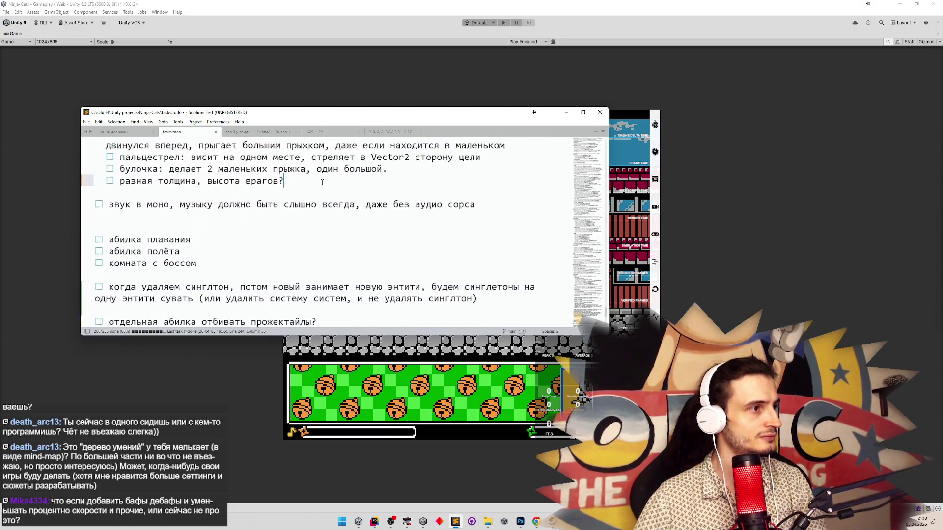
pyautogui.scroll(10, 322, 182)
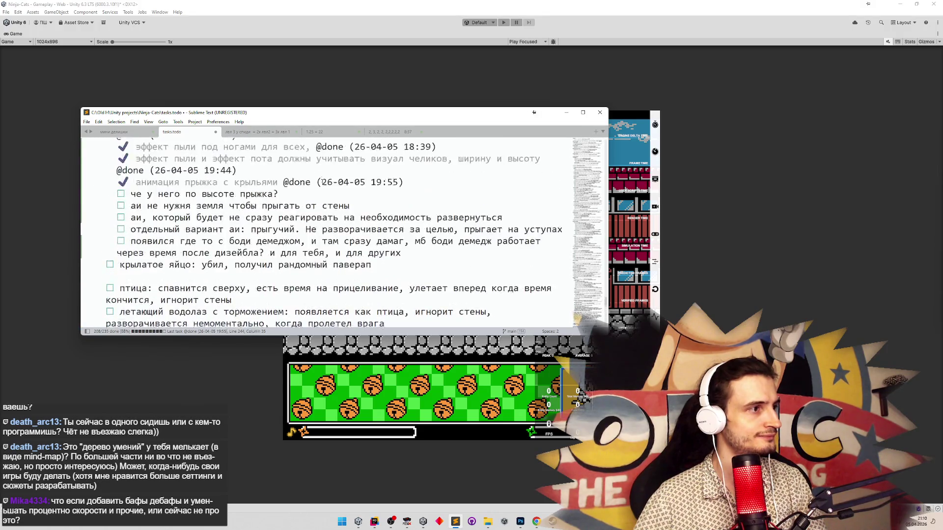
pyautogui.press('Return')
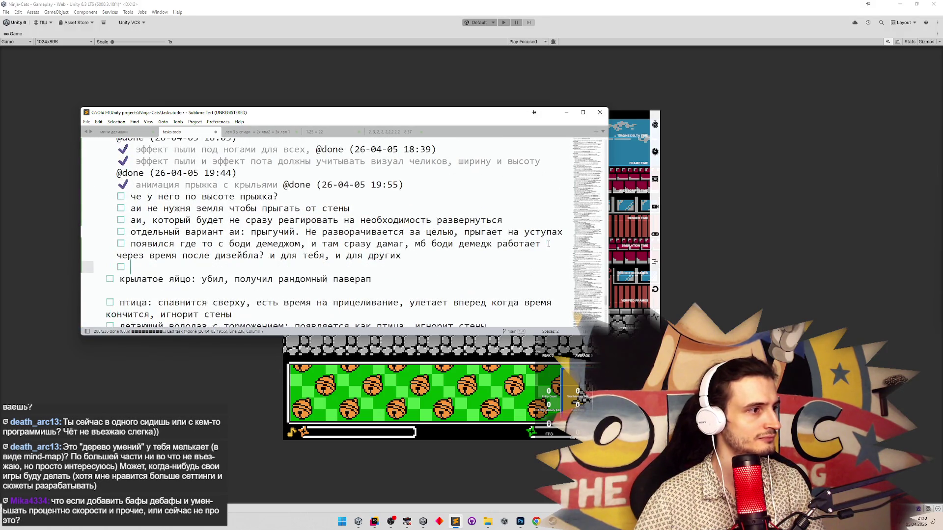
pyautogui.press('BackSpace')
pyautogui.press('BackSpace')
pyautogui.press('BackSpace')
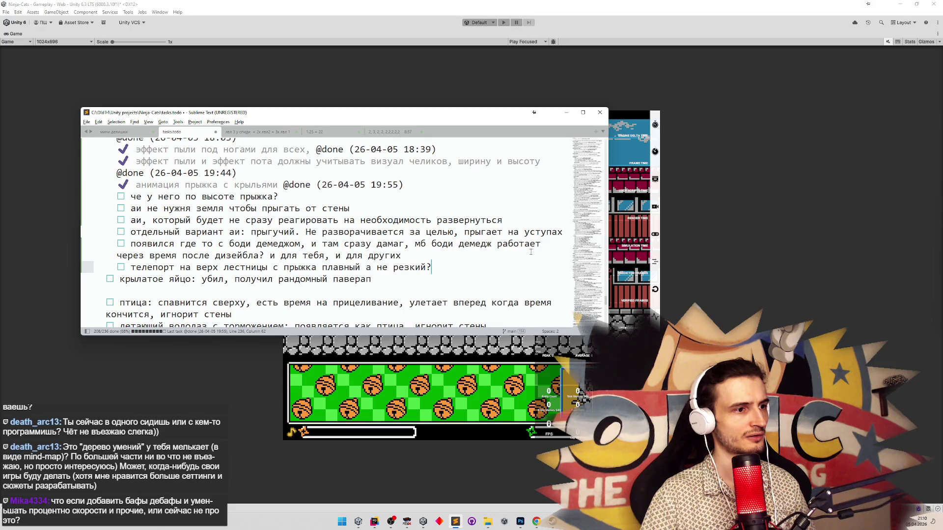
pyautogui.click(566, 112)
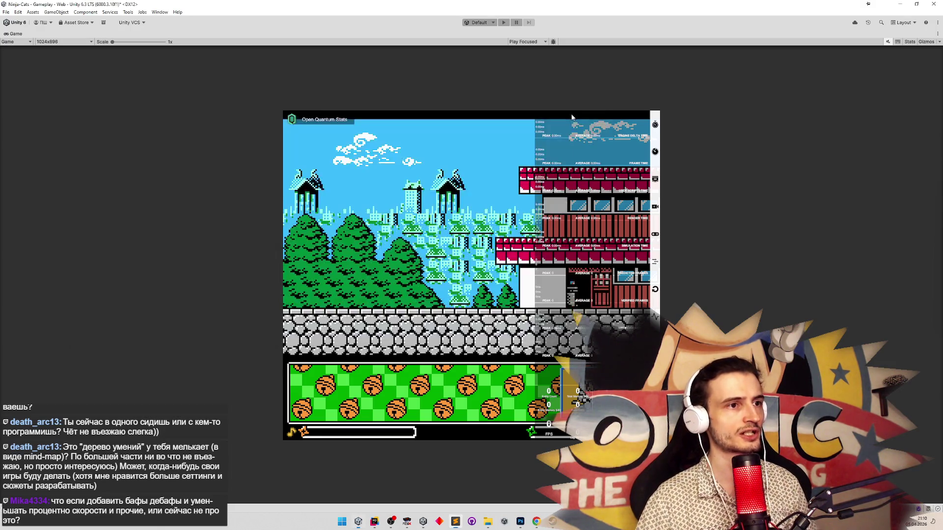
# Open the Character prefab and bring up its GameData settings.
pyautogui.hotkey('shift', 'space')
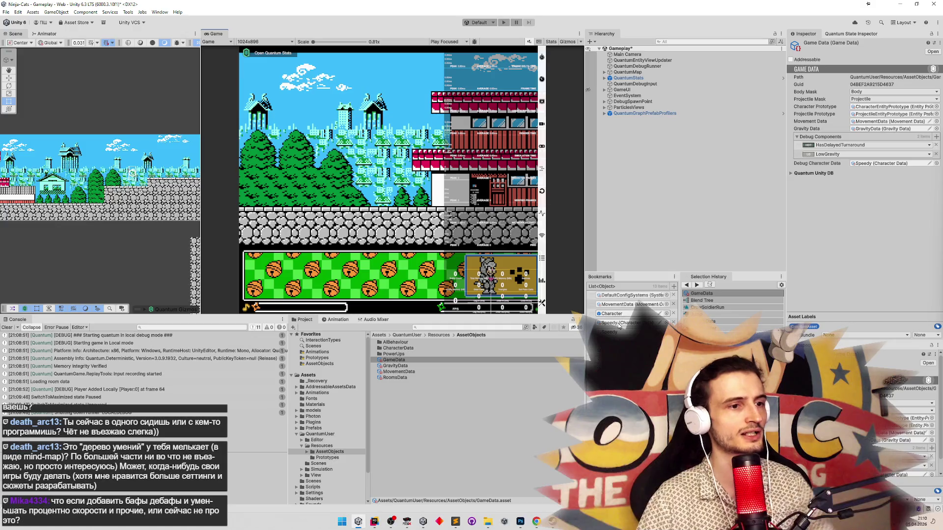
pyautogui.doubleClick(614, 314)
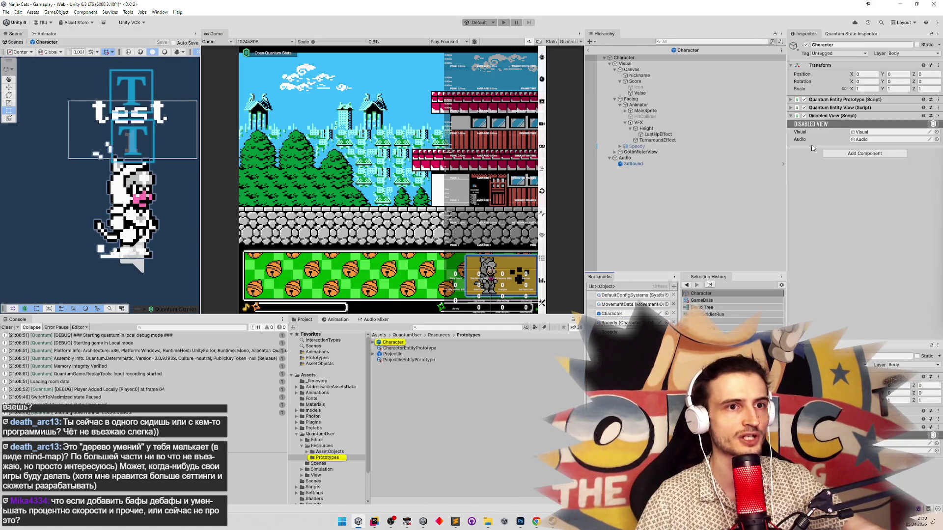
pyautogui.click(638, 63)
pyautogui.click(646, 59)
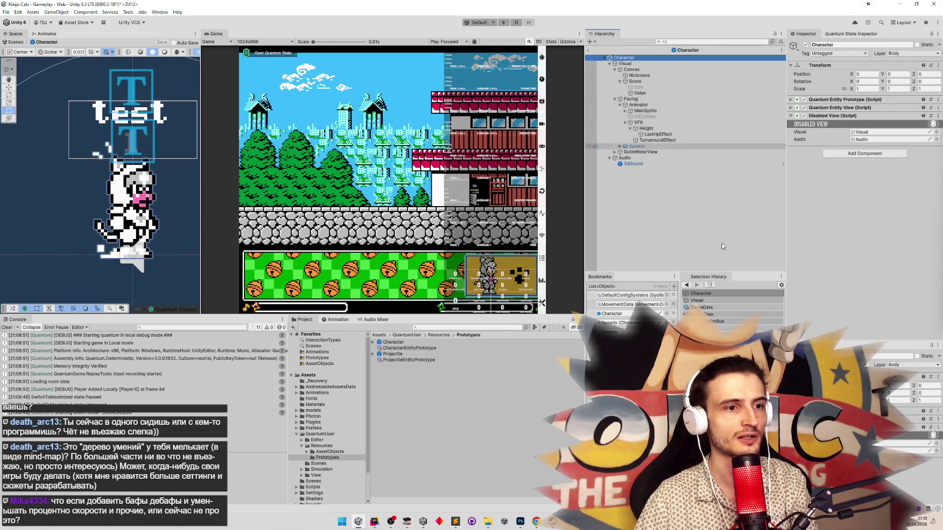
pyautogui.click(697, 307)
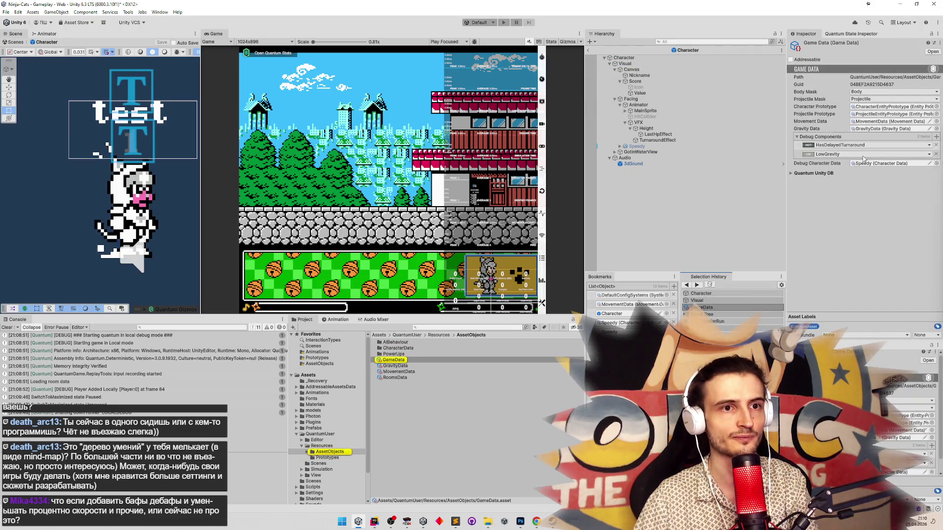
# Remove LowGravity from Debug Components and start play, ignoring the modifications warning.
pyautogui.click(880, 130)
pyautogui.click(936, 155)
pyautogui.hotkey('ctrl', 'p')
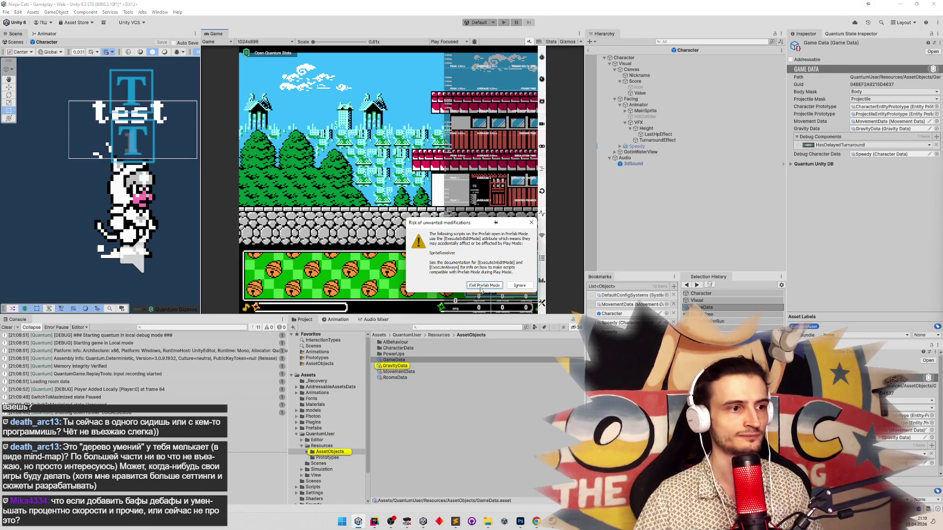
pyautogui.click(480, 287)
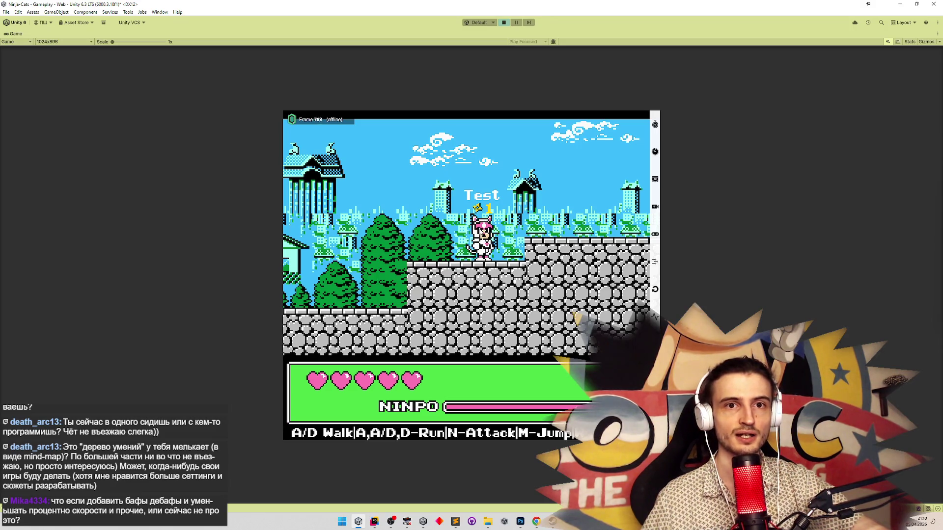
# Return the Animator to the Base Layer graph and widen it, then maximize the game view.
pyautogui.hotkey('shift', 'space')
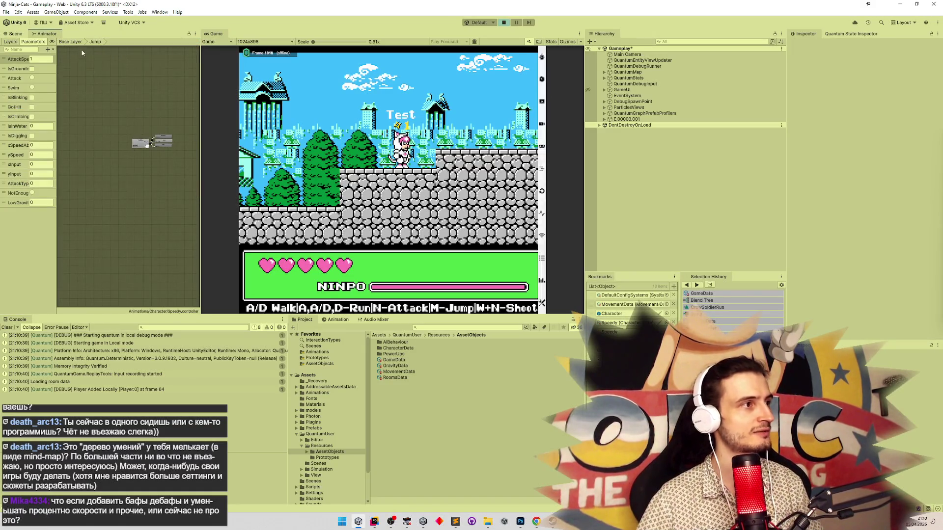
pyautogui.click(70, 41)
pyautogui.scroll(-5, 135, 121)
pyautogui.scroll(3, 123, 123)
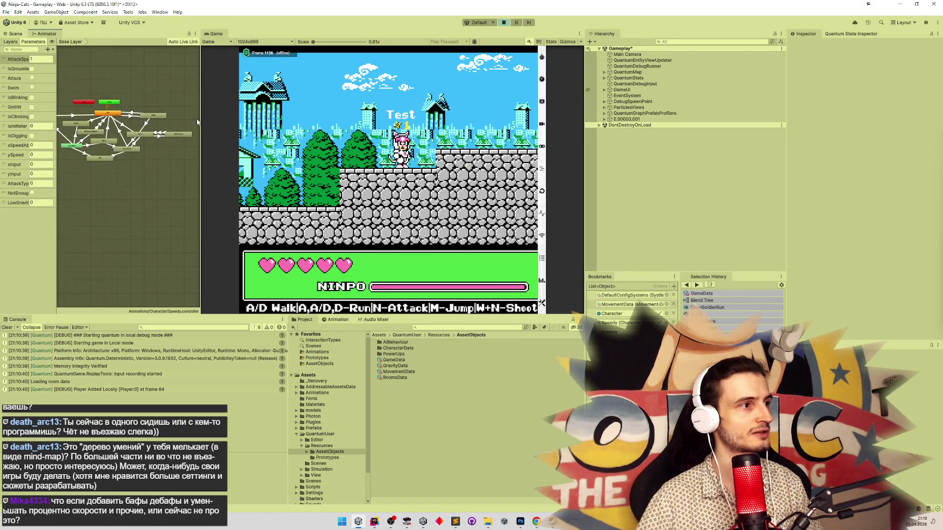
pyautogui.moveTo(200, 122); pyautogui.dragTo(279, 122)
pyautogui.scroll(1, 206, 123)
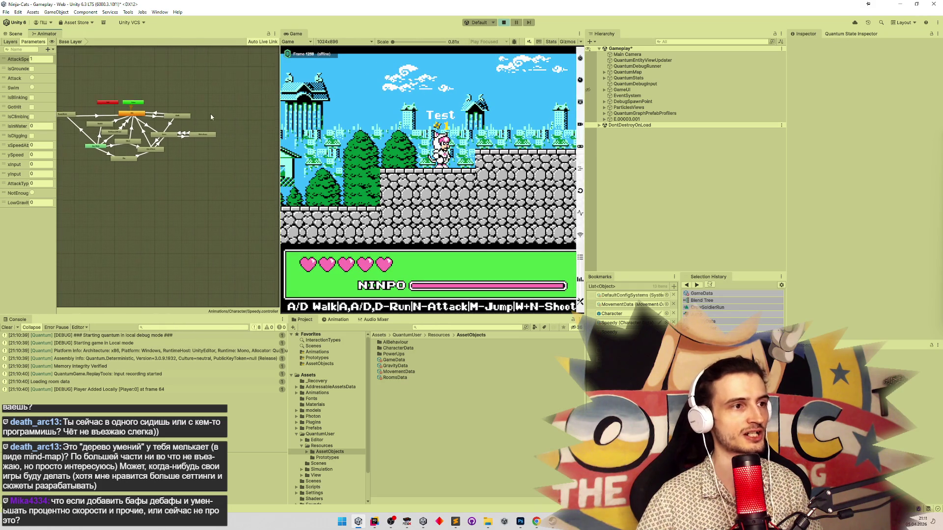
pyautogui.scroll(5, 174, 125)
pyautogui.scroll(-3, 221, 157)
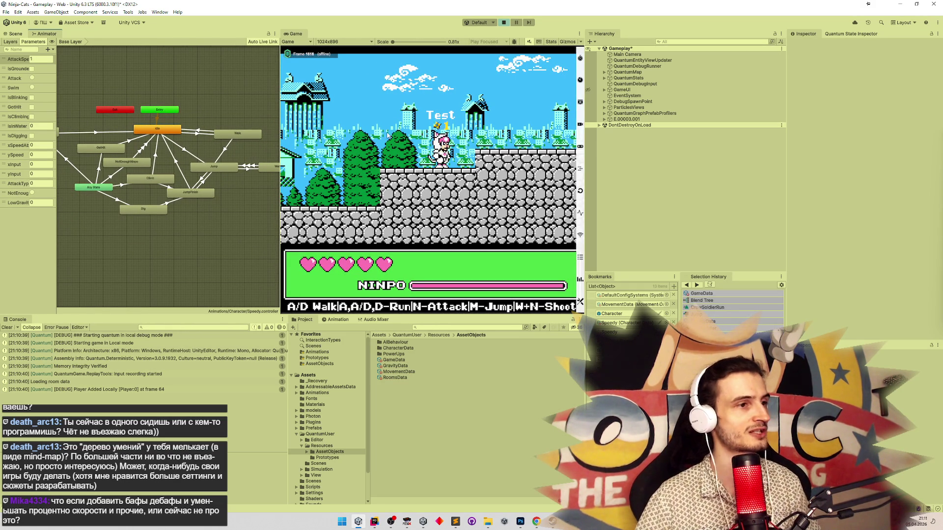
pyautogui.hotkey('shift', 'space')
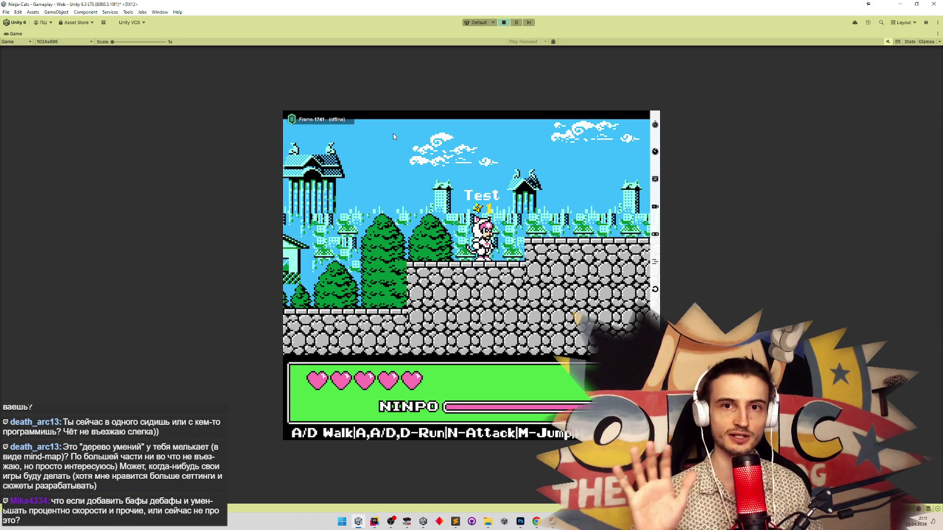
# Run and jump onto the stone wall and ledge, turn mid-jump, then cross the rooftops and street.
pyautogui.press('d')
pyautogui.press('m')
pyautogui.press('d')
pyautogui.press('m')
pyautogui.press('a')
pyautogui.press('d')
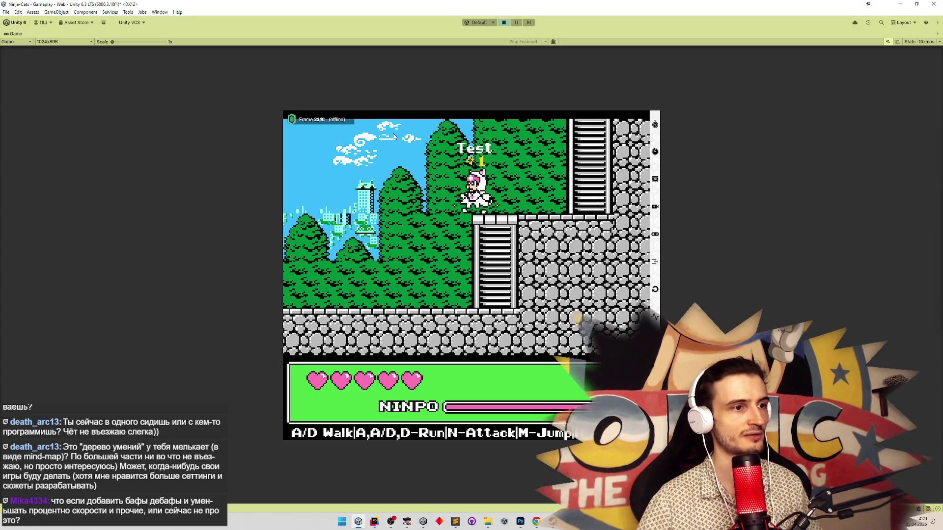
pyautogui.press('a')
pyautogui.press('a')
pyautogui.press('a')
pyautogui.press('m')
pyautogui.press('a')
pyautogui.press('a')
pyautogui.press('d')
pyautogui.press('d')
pyautogui.press('d')
pyautogui.press('m')
pyautogui.press('a')
pyautogui.press('a')
pyautogui.press('d')
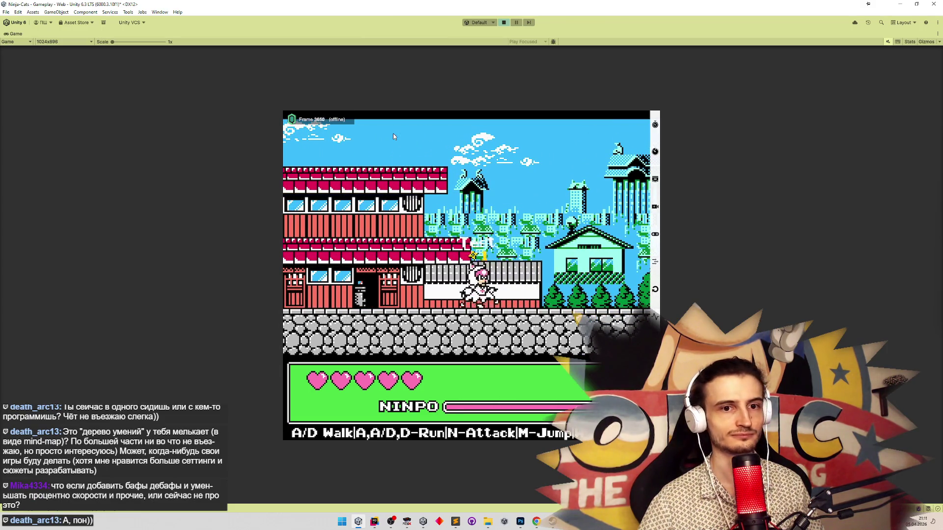
# Walk the cat left and right past the red building, then stop play.
pyautogui.press('a')
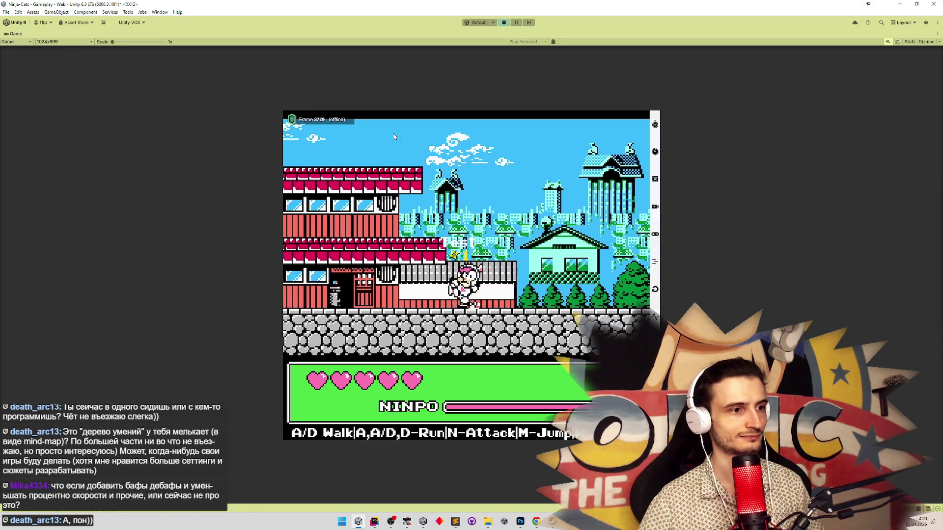
pyautogui.press('a')
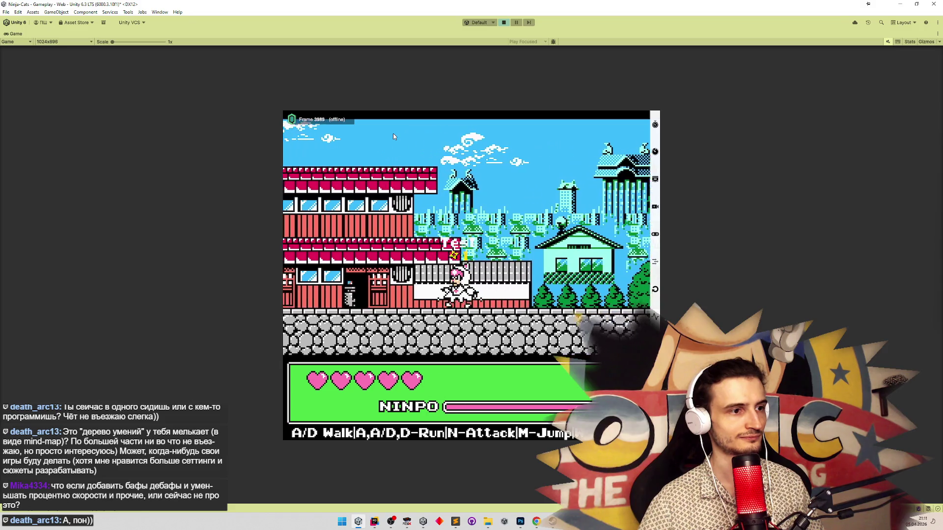
pyautogui.press('a')
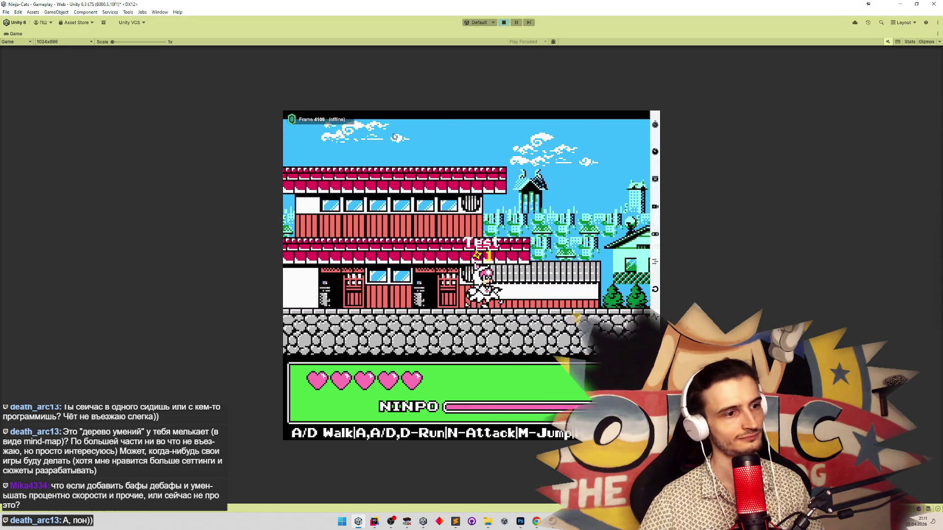
pyautogui.press('d')
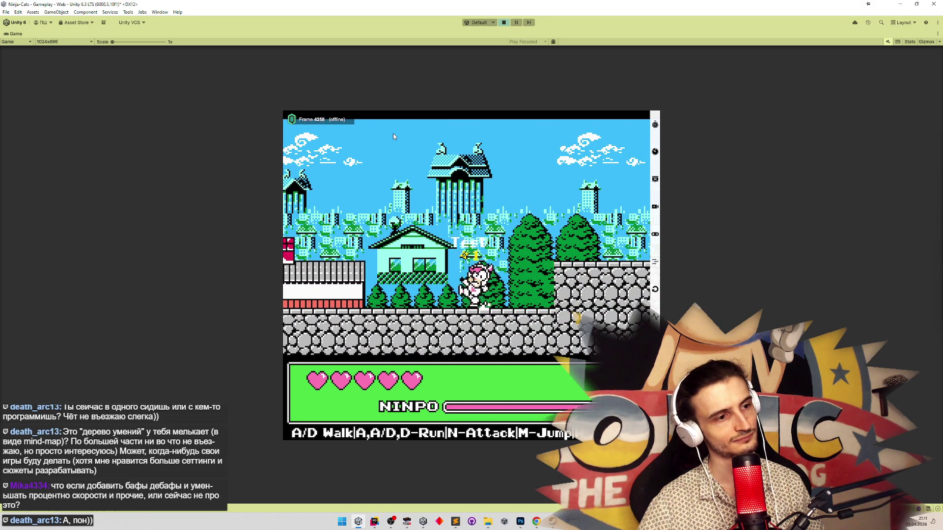
pyautogui.press('a')
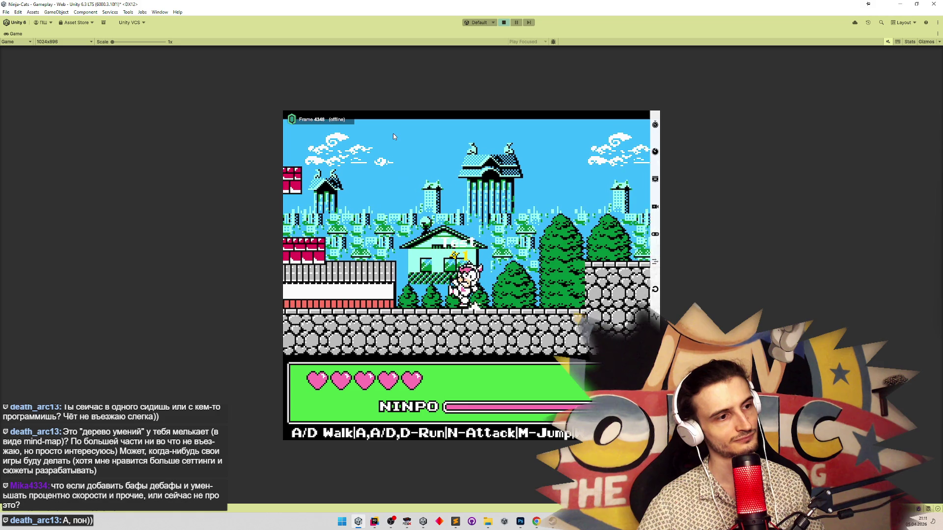
pyautogui.press('a')
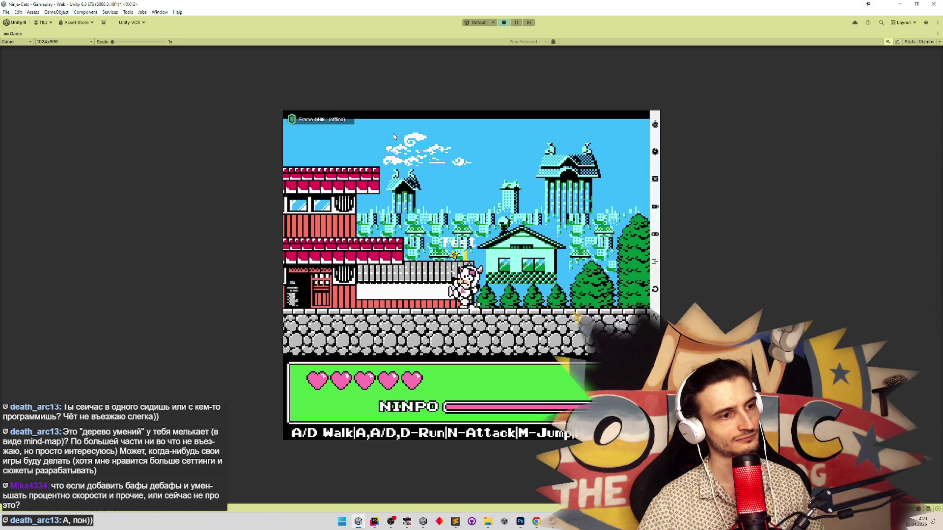
pyautogui.press('a')
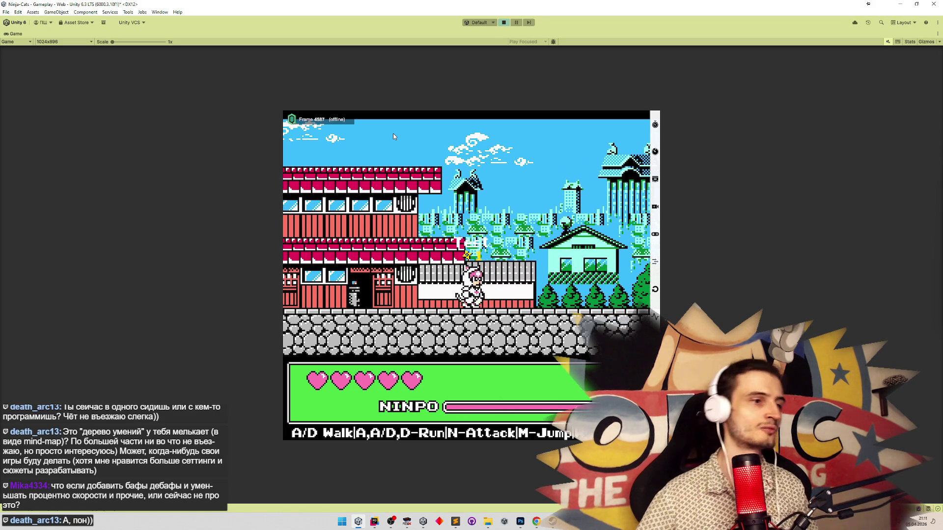
pyautogui.press('d')
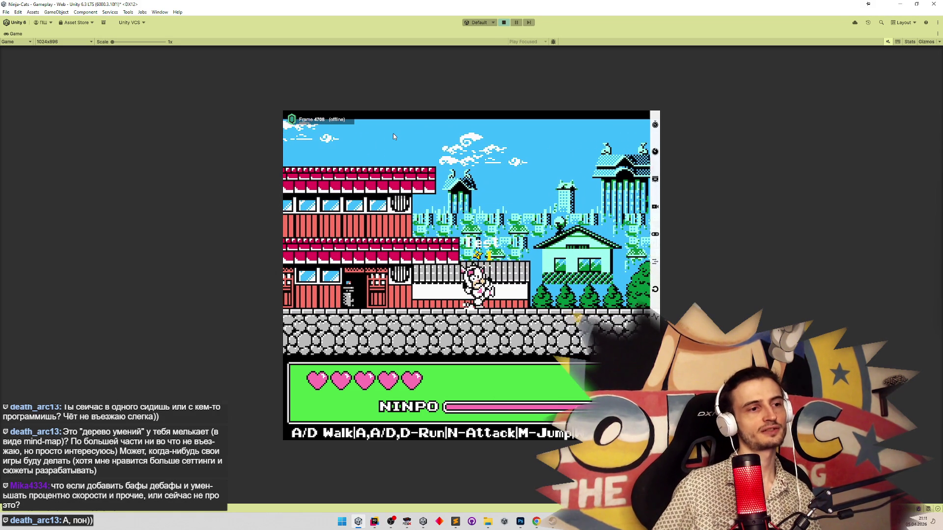
pyautogui.press('d')
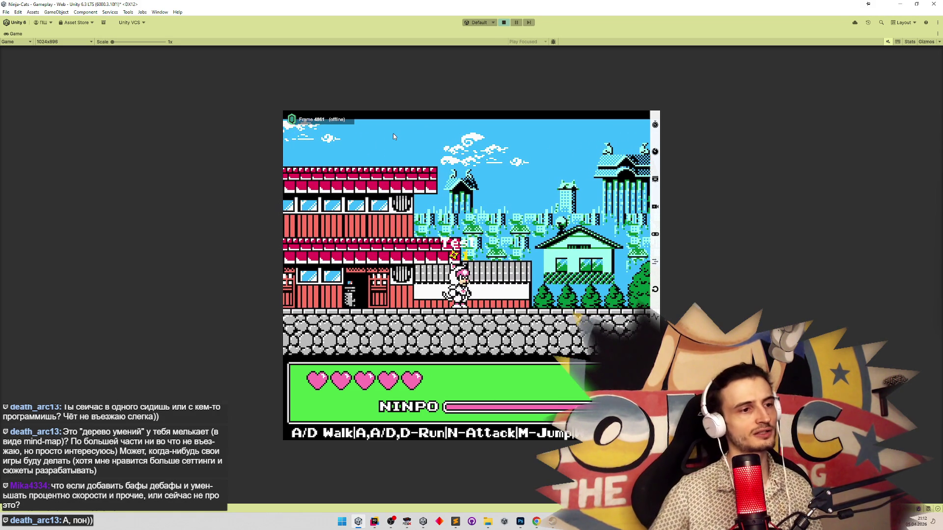
pyautogui.hotkey('ctrl', 'p')
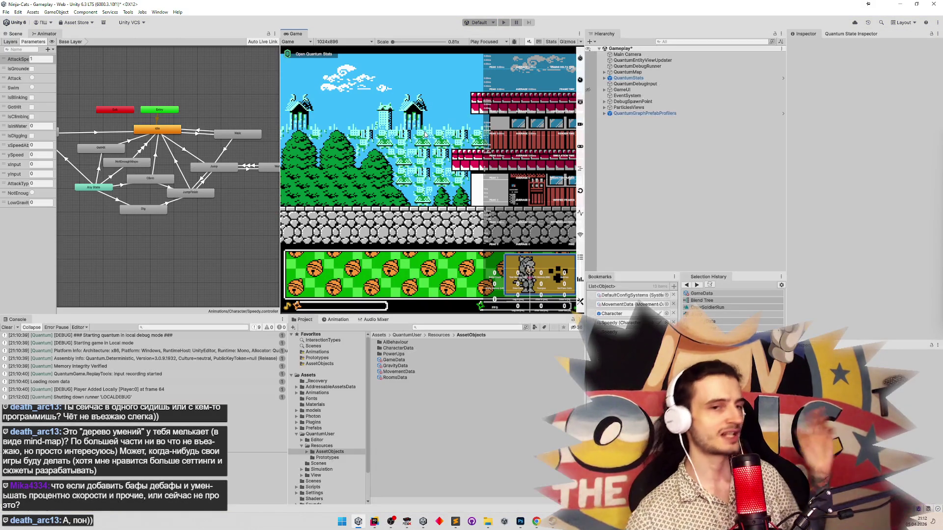
pyautogui.click(7, 327)
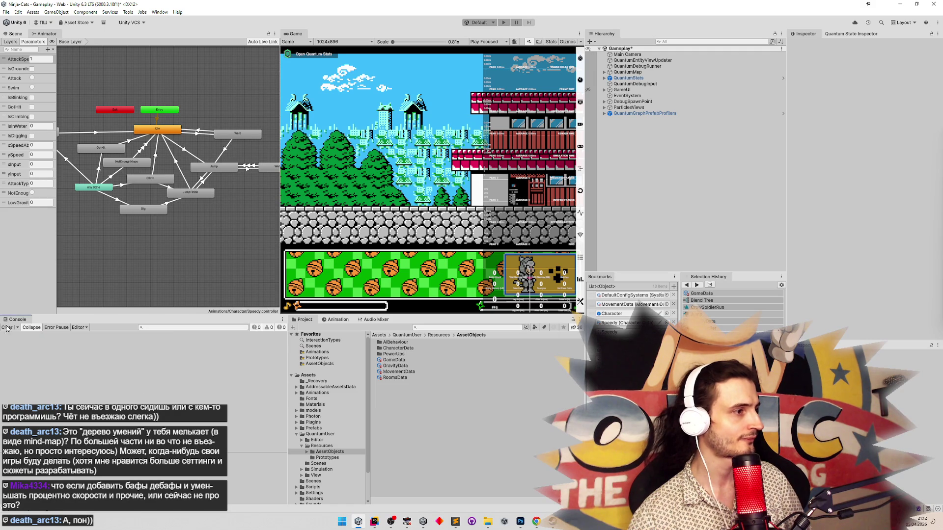
pyautogui.click(460, 521)
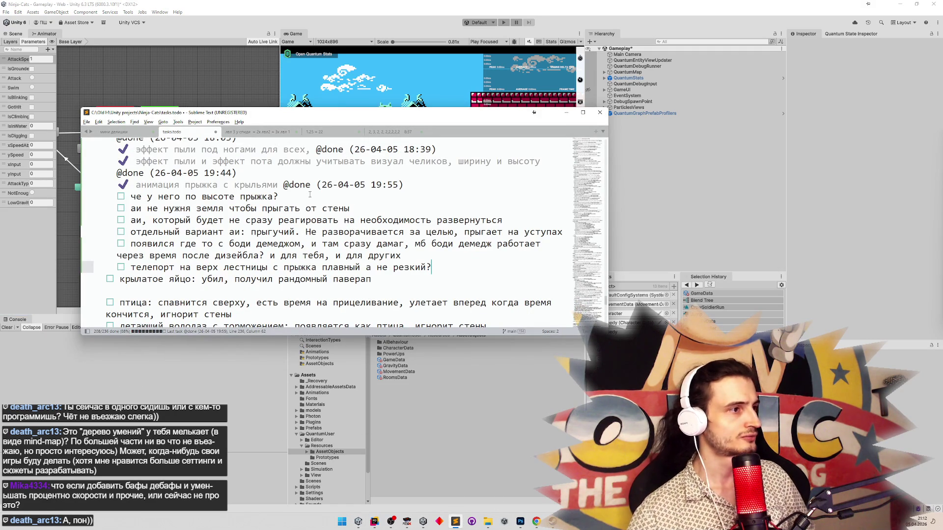
pyautogui.hotkey('ctrl', 'd')
pyautogui.click(395, 206)
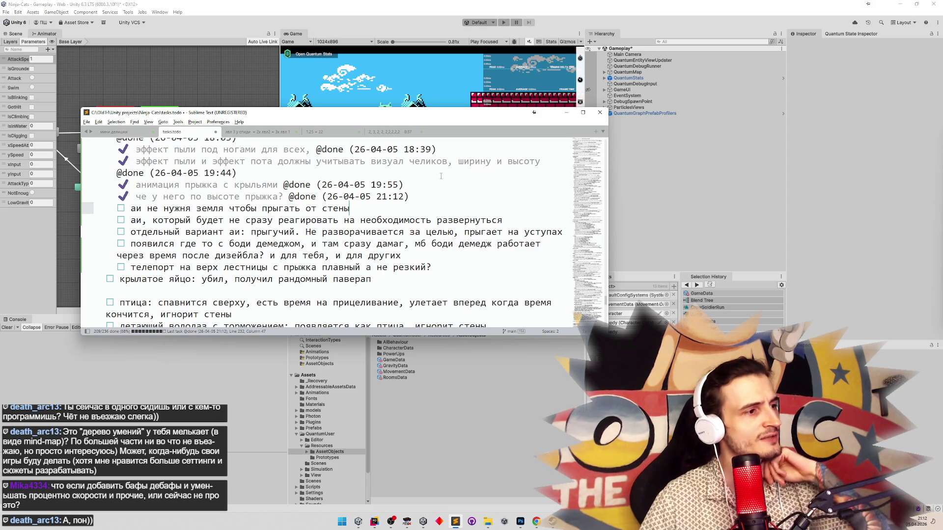
pyautogui.click(567, 112)
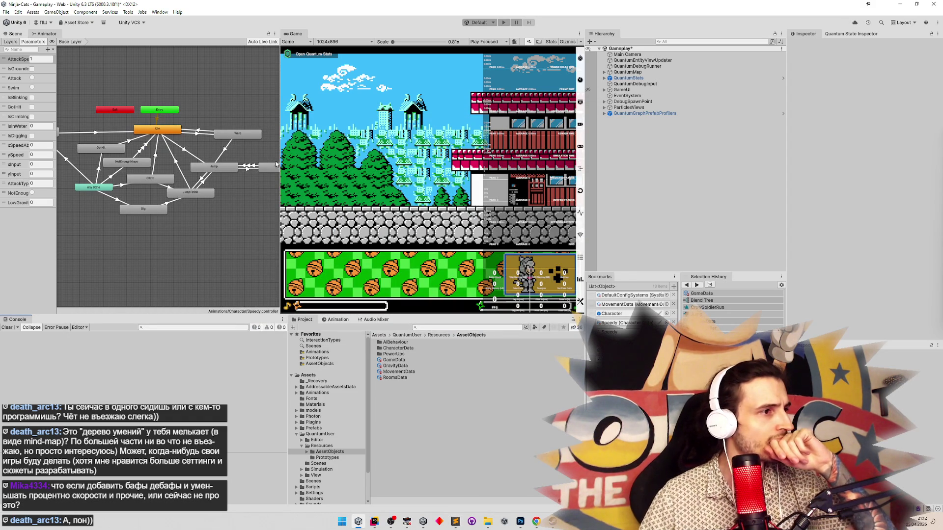
# Widen the Game view, shrink the console area, glance at the todo list, then switch to FCEUX.
pyautogui.moveTo(281, 161)
pyautogui.mouseDown()
pyautogui.moveTo(256, 161)
pyautogui.moveTo(276, 161)
pyautogui.mouseUp()
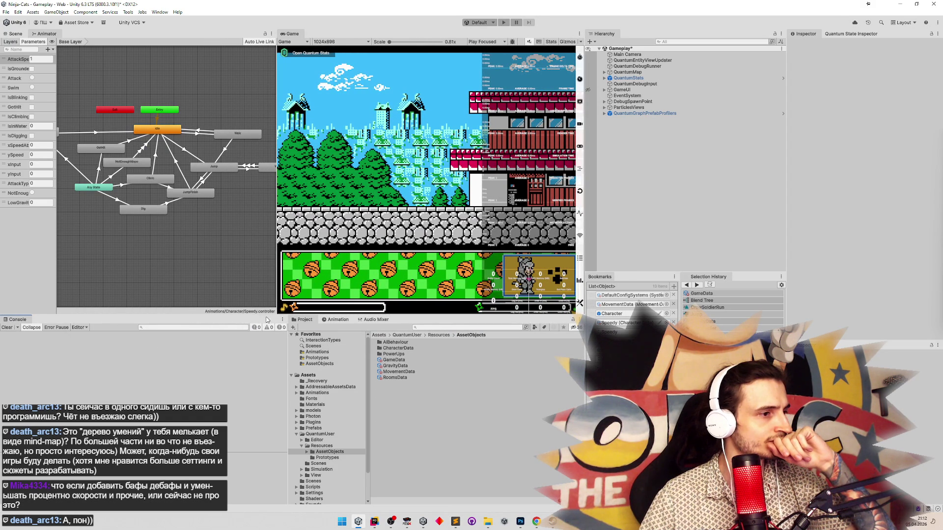
pyautogui.moveTo(270, 314); pyautogui.dragTo(269, 316)
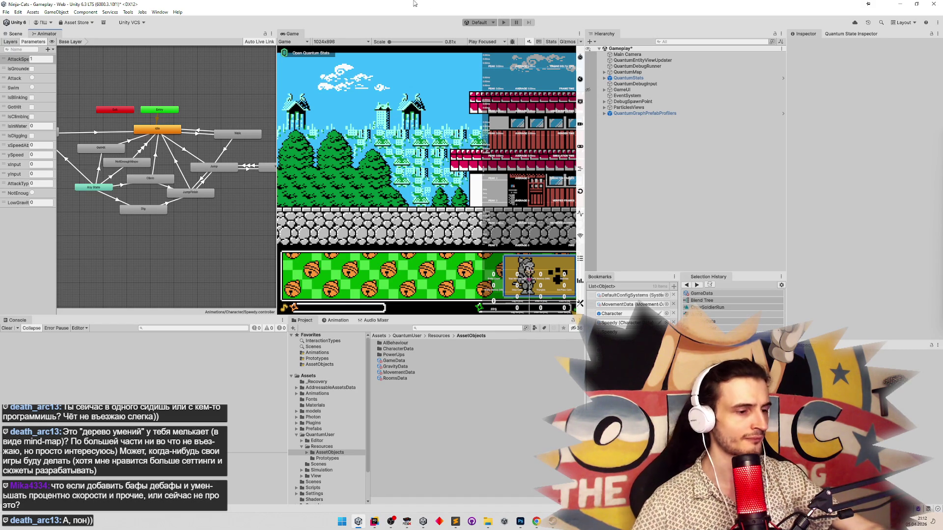
pyautogui.click(460, 520)
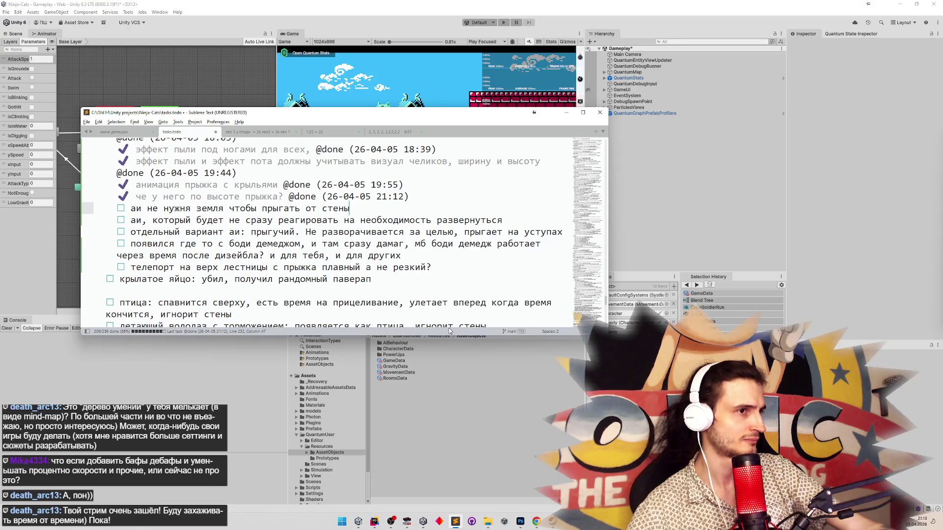
pyautogui.click(566, 112)
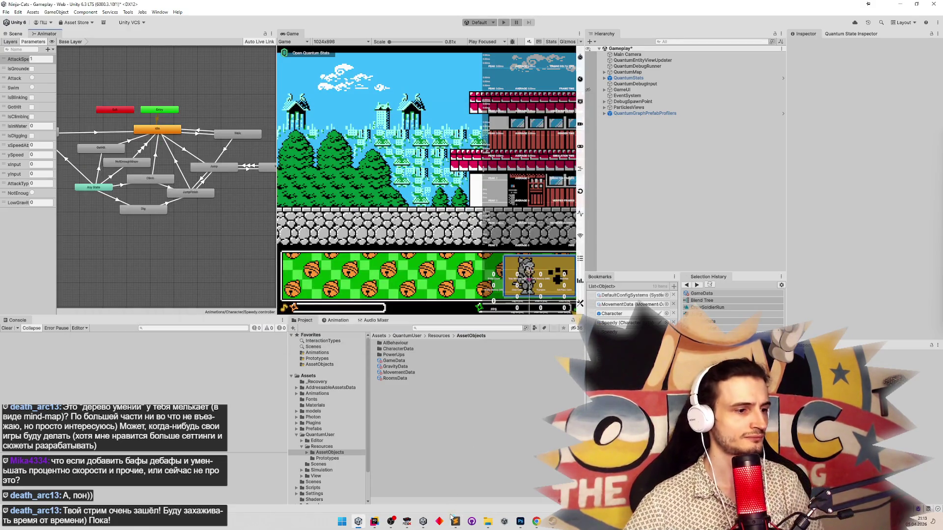
pyautogui.click(406, 521)
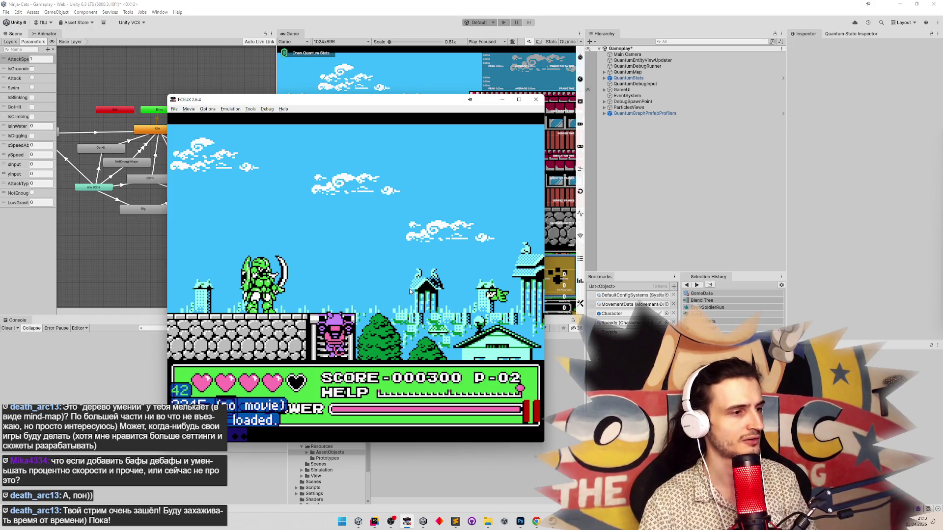
# Load the saved state and run the cat right past enemies onto the stone ledge.
pyautogui.press('F1')
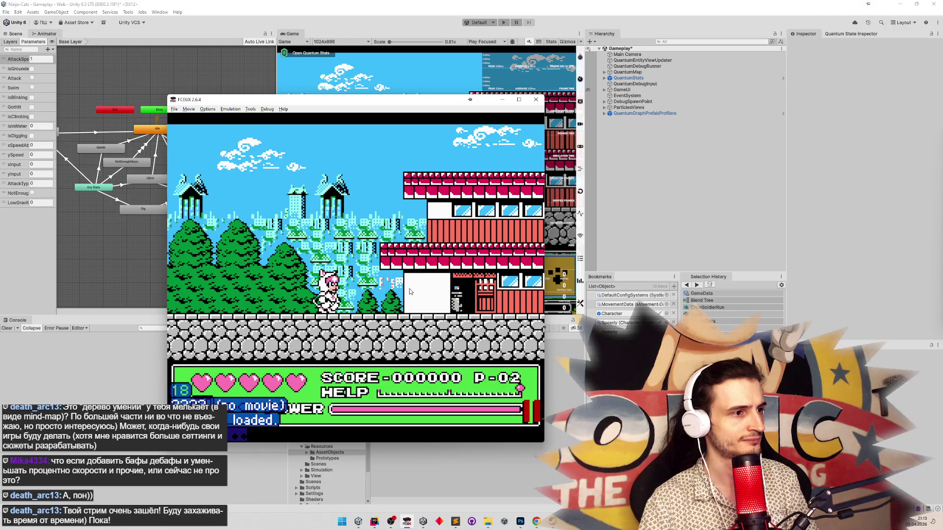
pyautogui.press('Right')
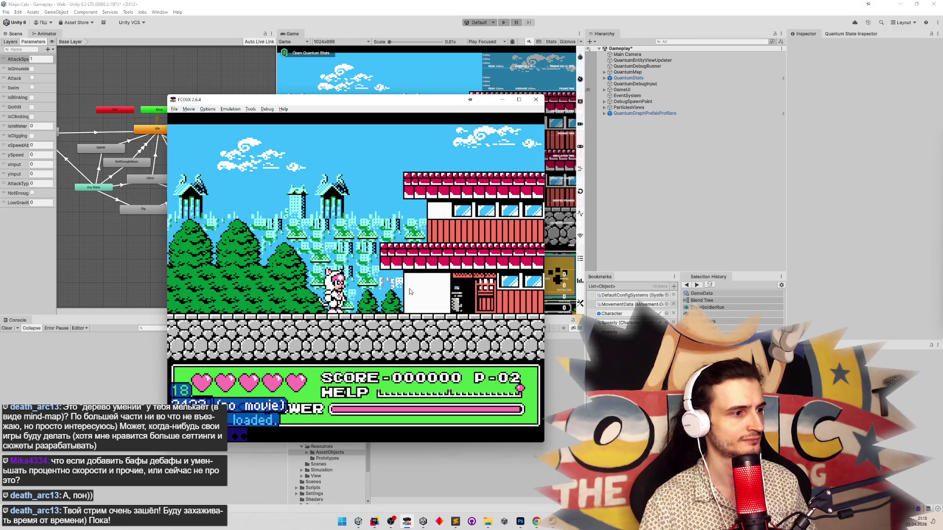
pyautogui.press('Right')
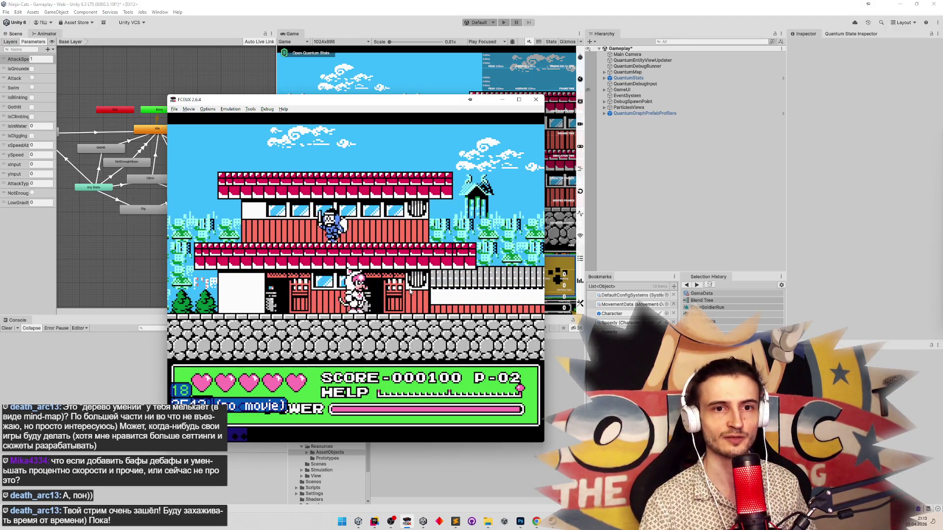
pyautogui.press('Right')
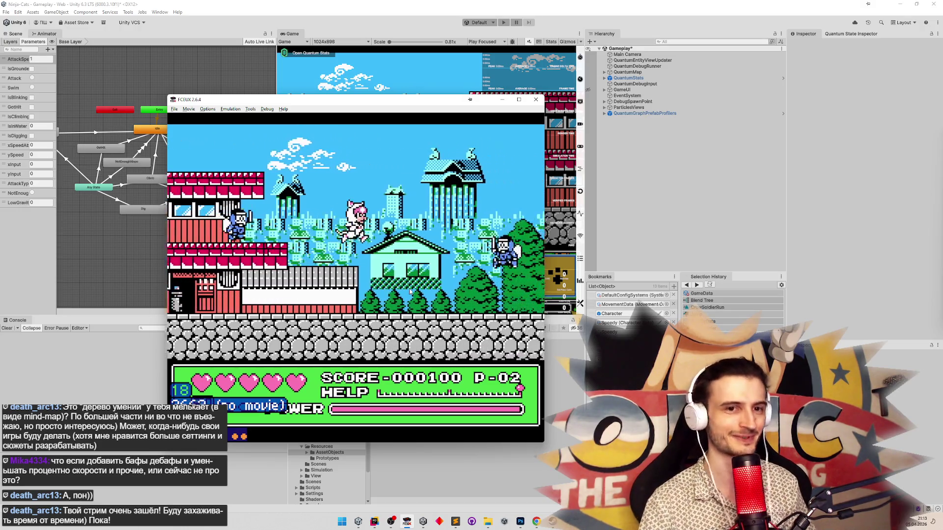
pyautogui.press('Right')
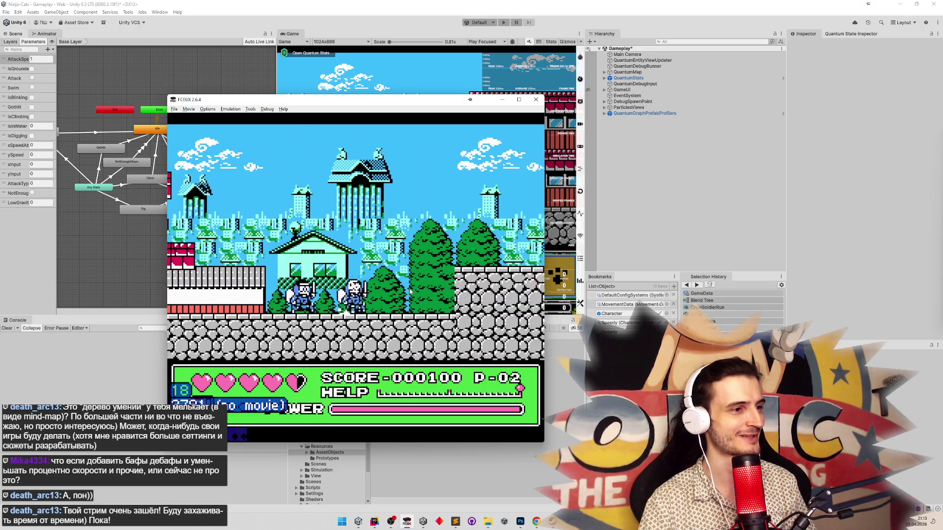
pyautogui.press('Right')
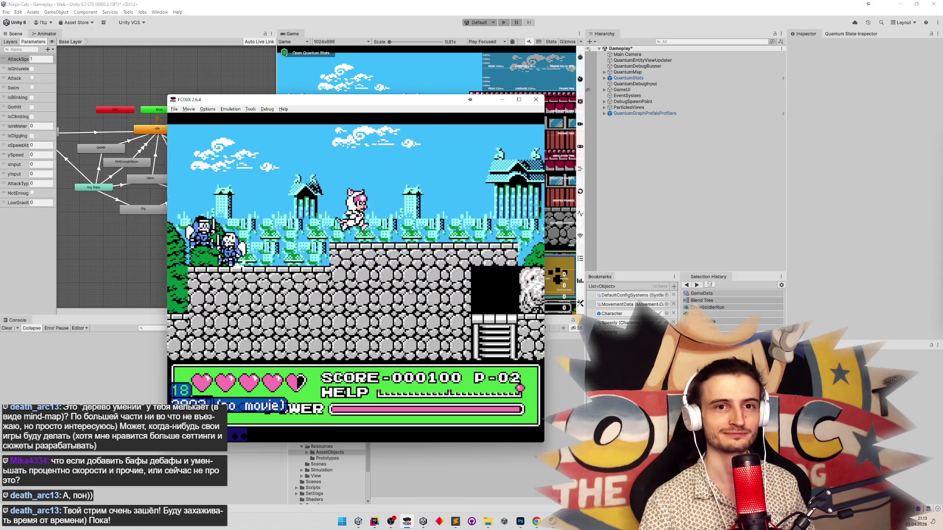
pyautogui.press('Right')
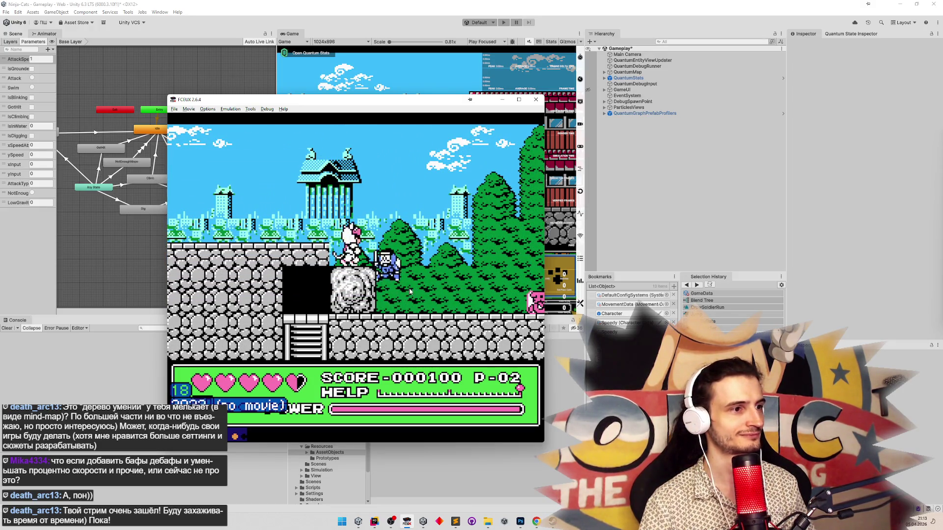
pyautogui.press('Right')
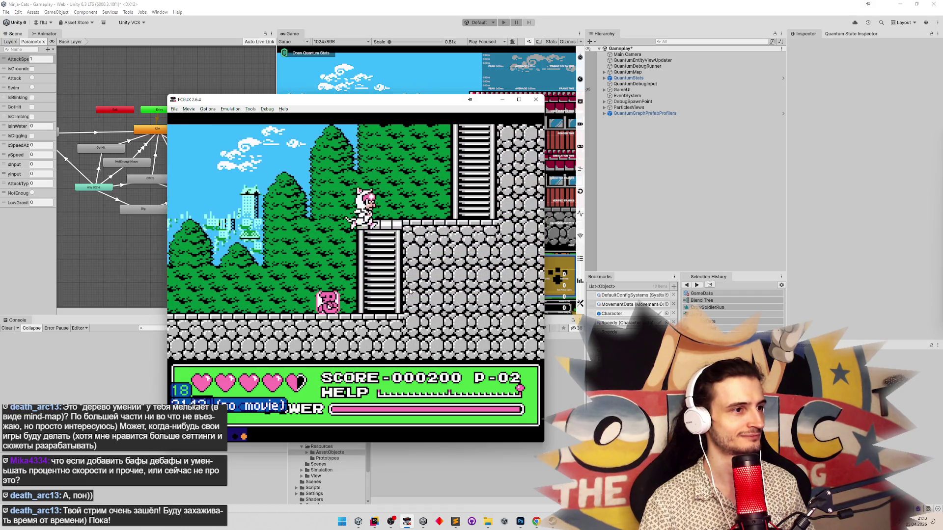
# Drop off the ledge, try the stairs, then jump the cat onto the upper ledge.
pyautogui.press('Left')
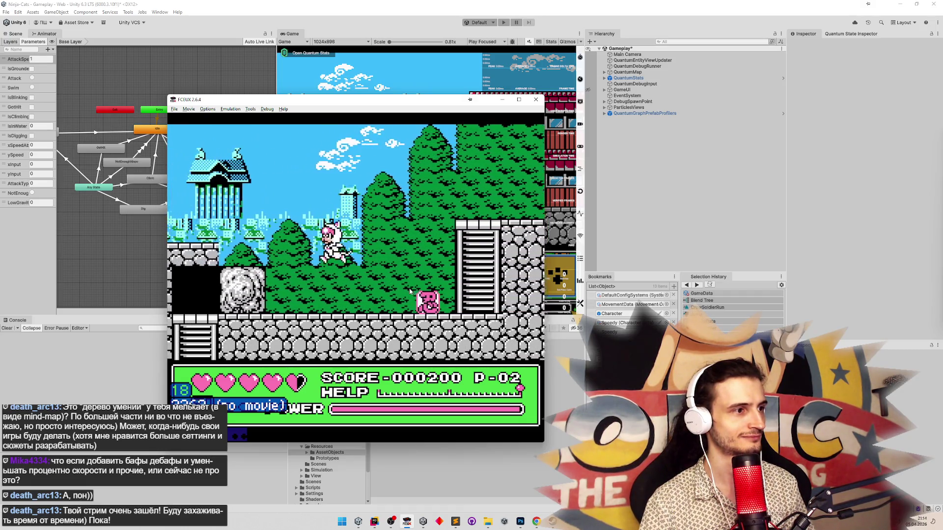
pyautogui.press('Right')
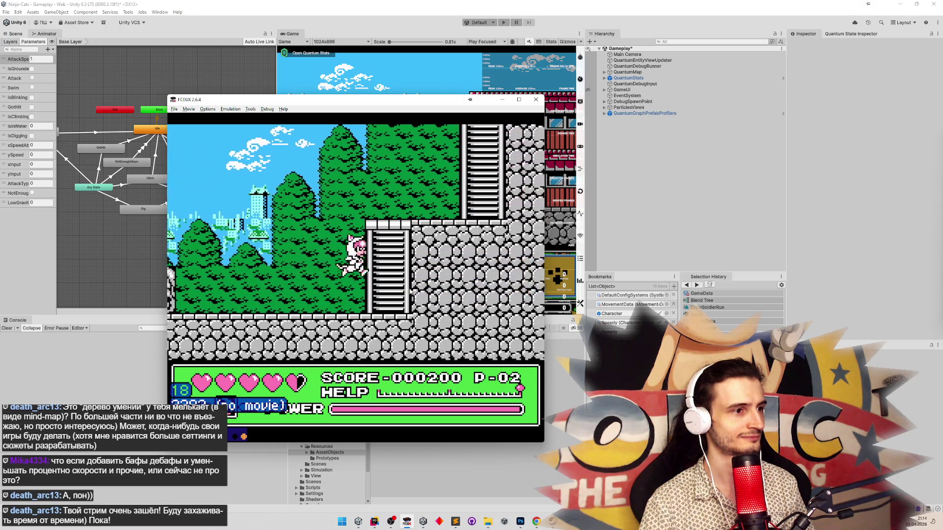
pyautogui.press('Up')
pyautogui.press('Down')
pyautogui.press('Left')
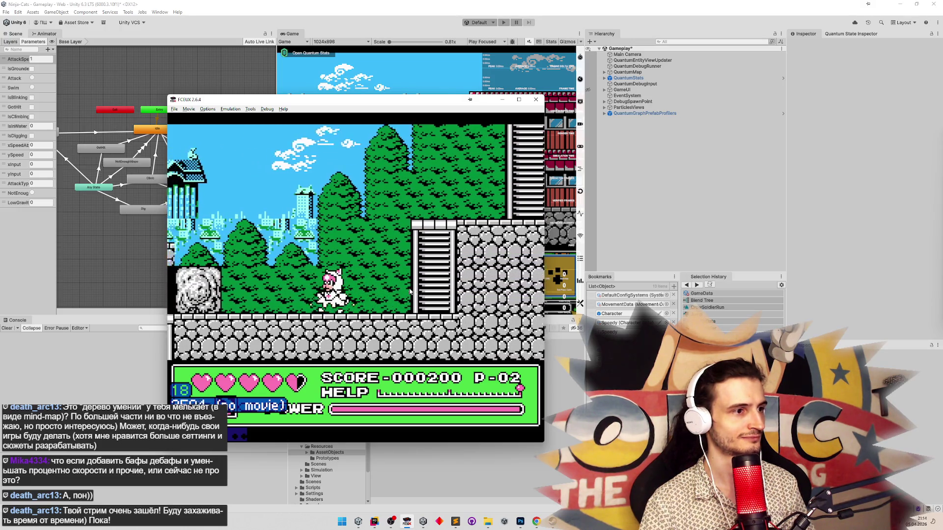
pyautogui.press('Left')
pyautogui.press('f')
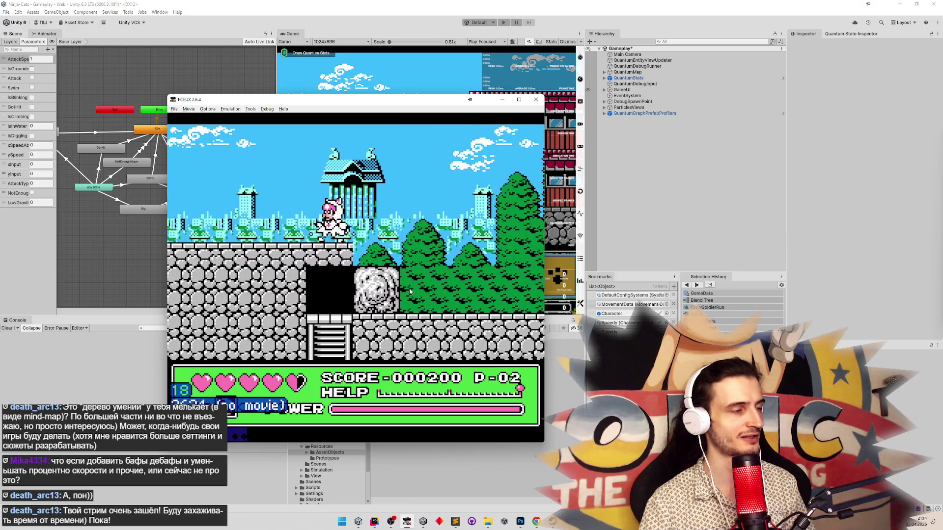
pyautogui.press('Right')
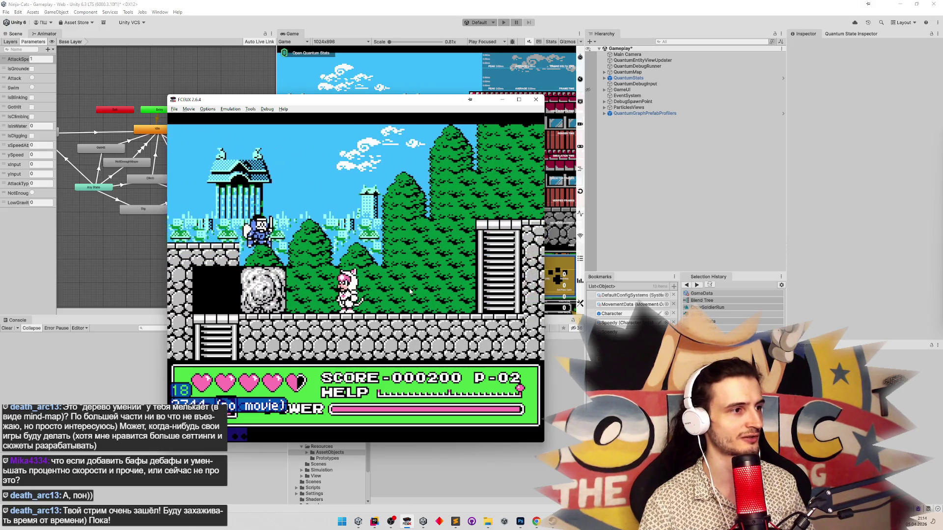
pyautogui.press('Right')
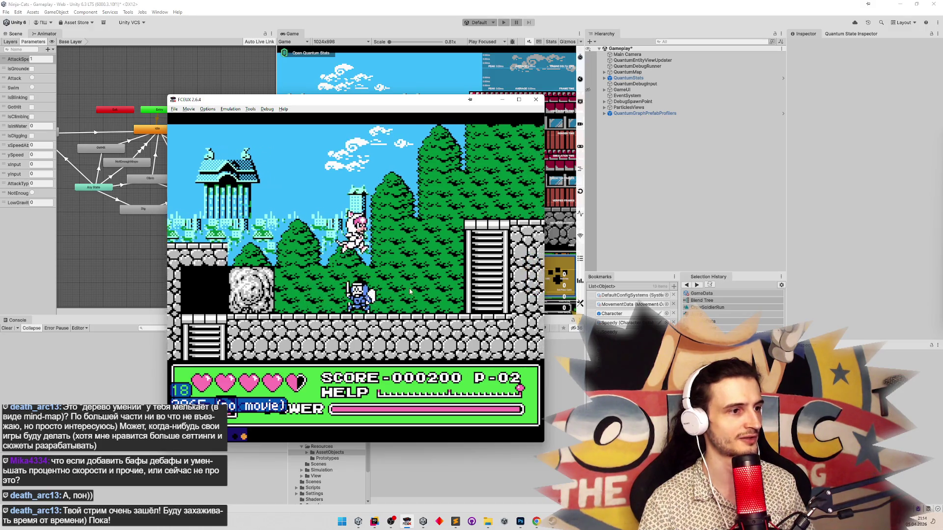
pyautogui.press('Right')
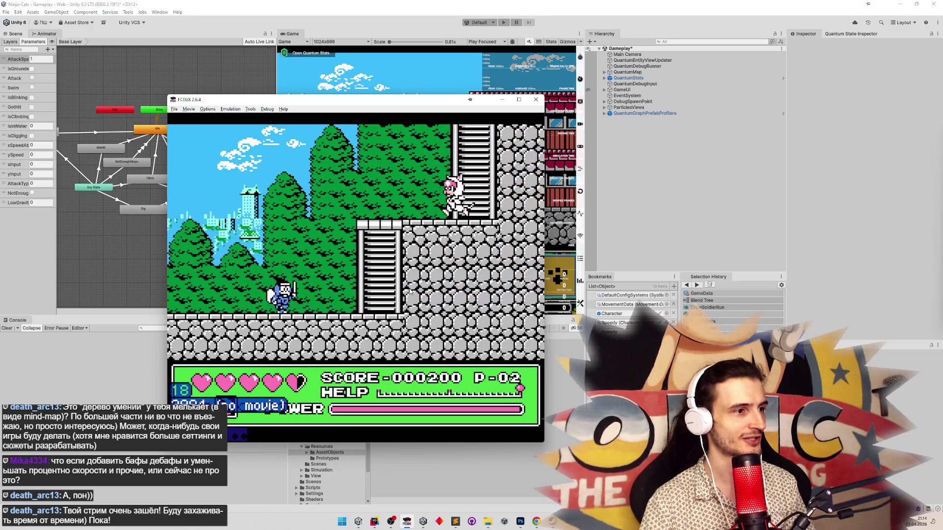
# Climb the blue ninja partway up the ladder, testing getting on and off.
pyautogui.press('Up')
pyautogui.press('Down')
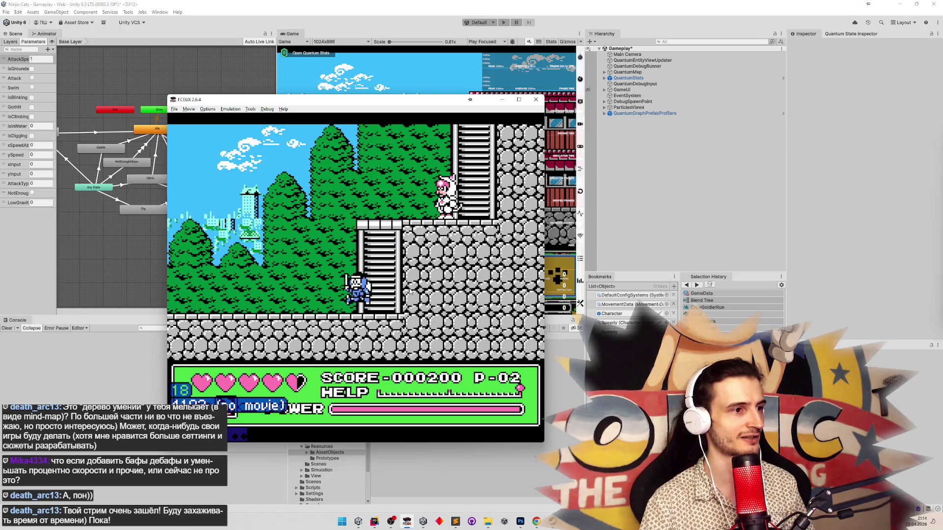
pyautogui.press('Up')
pyautogui.press('Down')
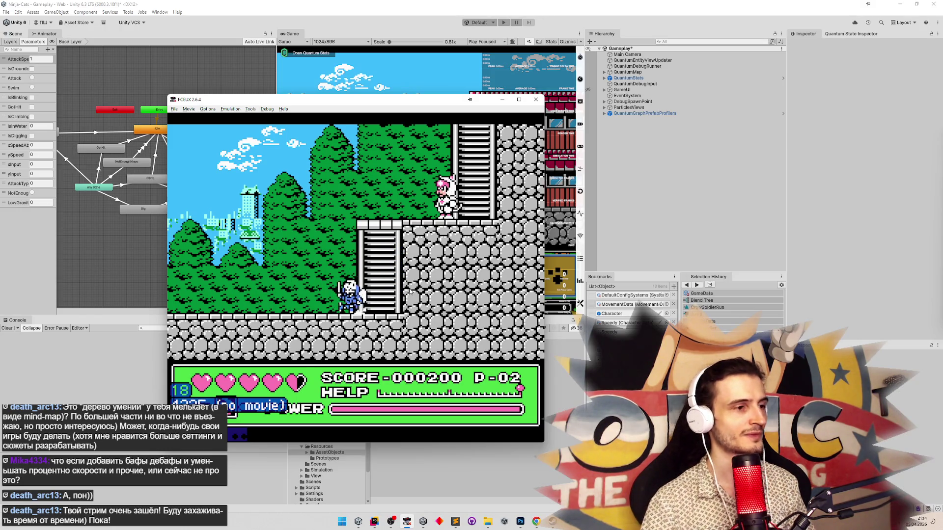
pyautogui.press('Left')
pyautogui.press('Right')
pyautogui.press('Up')
pyautogui.press('Left')
pyautogui.press('Right')
pyautogui.press('Up')
# Step the ninja off the ladder to its foot and climb it again, higher.
pyautogui.press('Left')
pyautogui.press('Right')
pyautogui.press('Up')
pyautogui.press('Left')
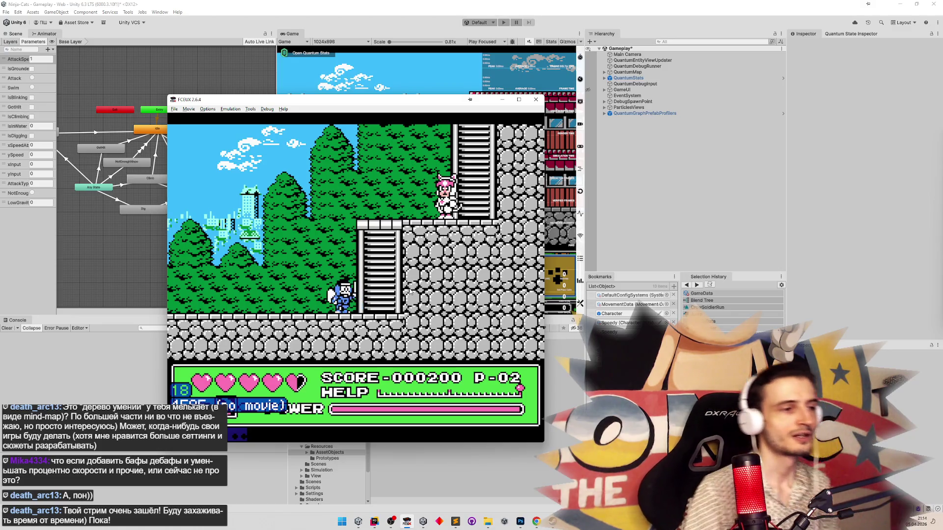
pyautogui.press('Right')
pyautogui.press('Right')
pyautogui.press('Up')
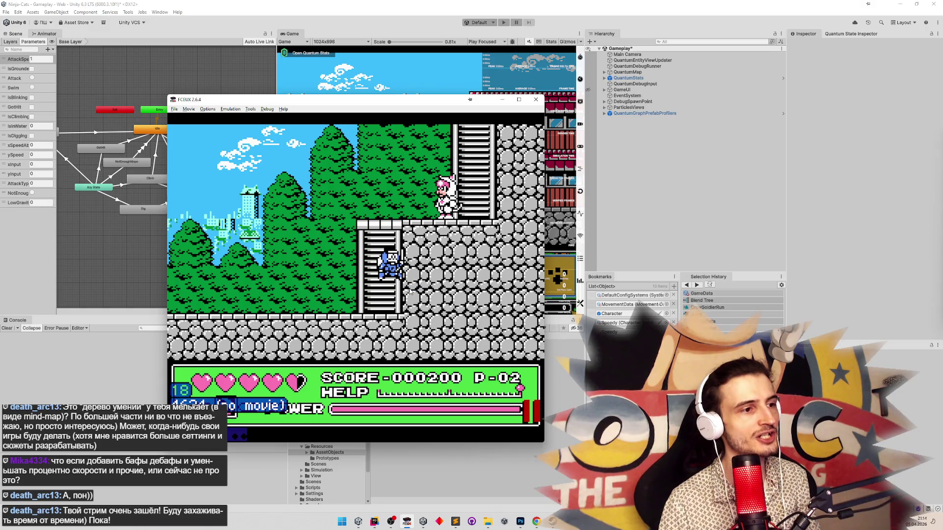
pyautogui.press('Up')
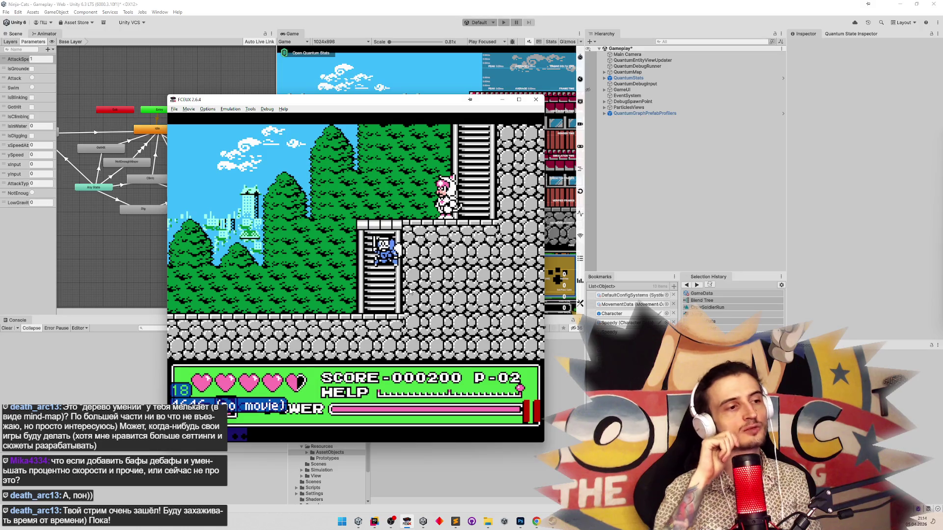
pyautogui.press('Left')
pyautogui.press('Right')
pyautogui.press('Up')
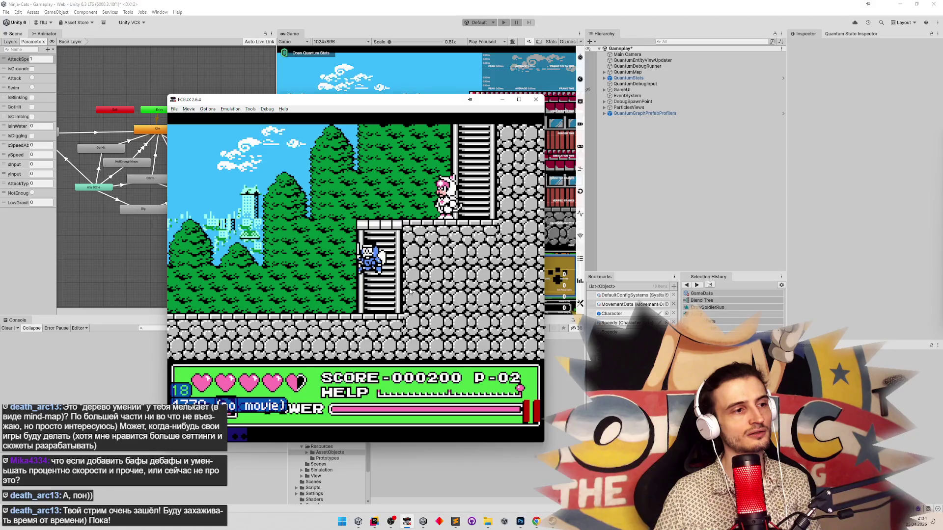
# Drop the ninja to the ladder base, climb back up and turn to face right.
pyautogui.press('Left')
pyautogui.press('Right')
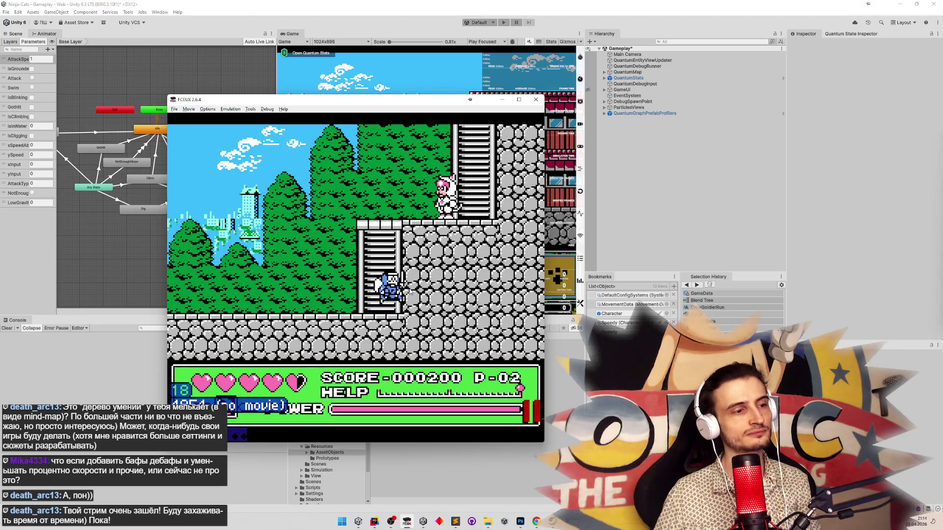
pyautogui.press('Up')
pyautogui.press('Left')
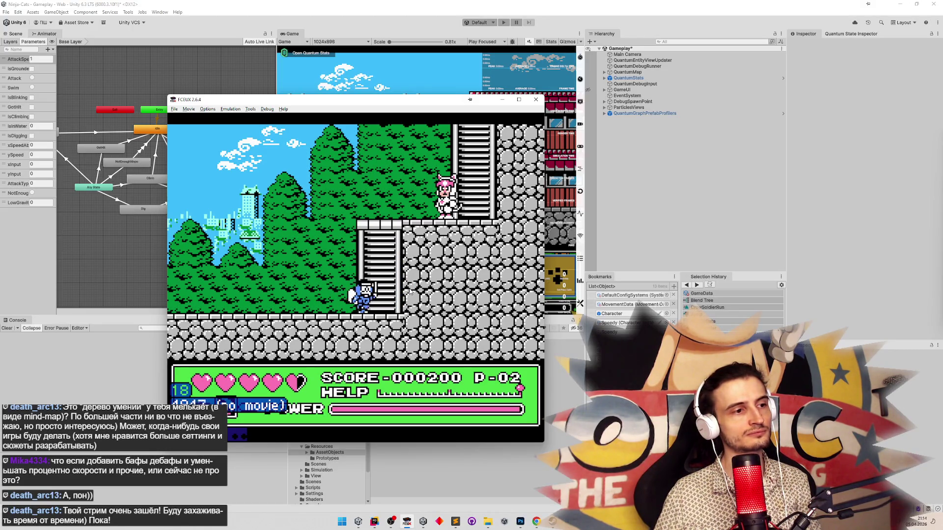
pyautogui.press('Right')
pyautogui.press('Up')
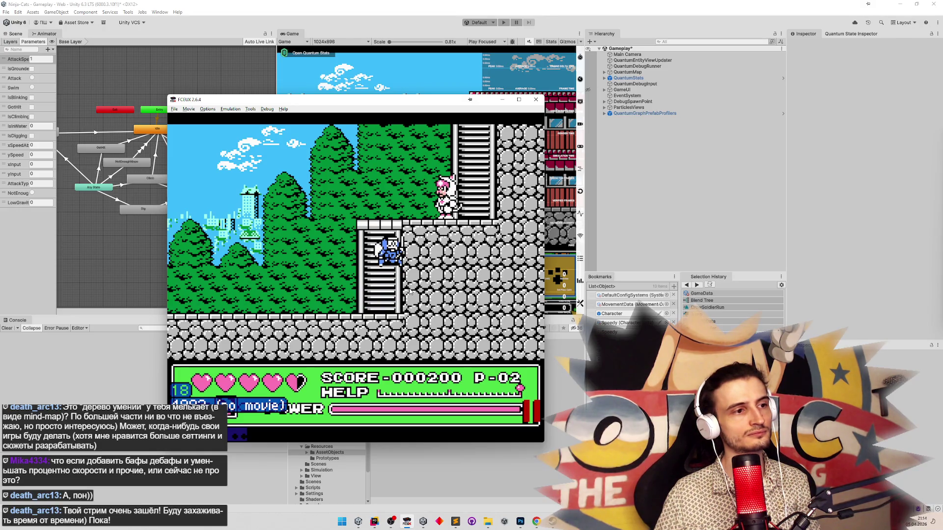
pyautogui.press('Right')
pyautogui.press('Down')
# Repeatedly move the blue ninja down, off, and back up the lower ladder.
pyautogui.press('Left')
pyautogui.press('Right')
pyautogui.press('Up')
pyautogui.press('Down')
pyautogui.press('Left')
pyautogui.press('Right')
pyautogui.press('Up')
pyautogui.press('Down')
pyautogui.press('Left')
pyautogui.press('Right')
pyautogui.press('Up')
pyautogui.press('Up')
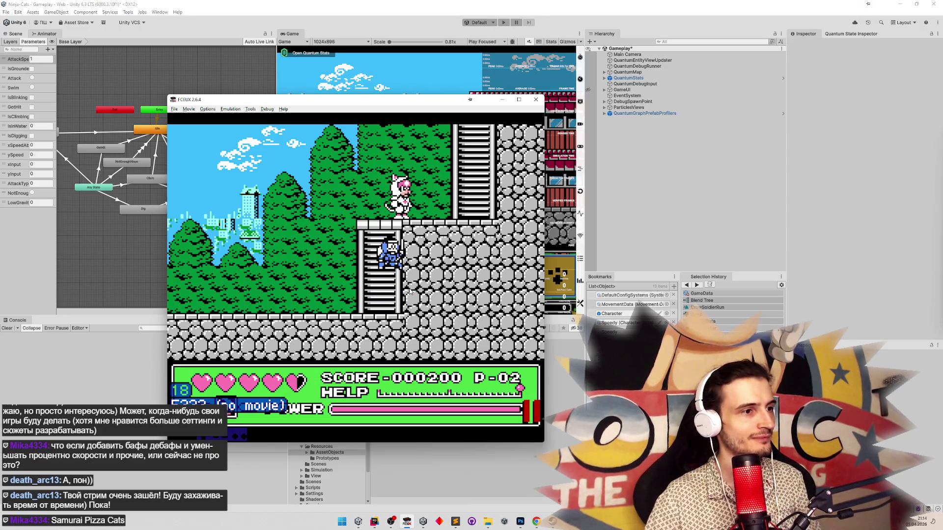
# Walk the pink cat off the ledge, jump onto the shrine roof and move right.
pyautogui.press('Left')
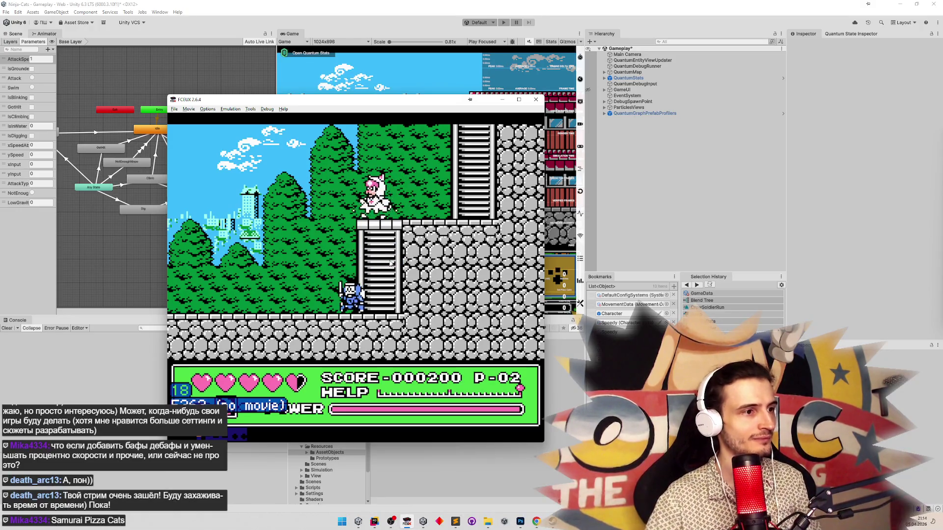
pyautogui.press('f')
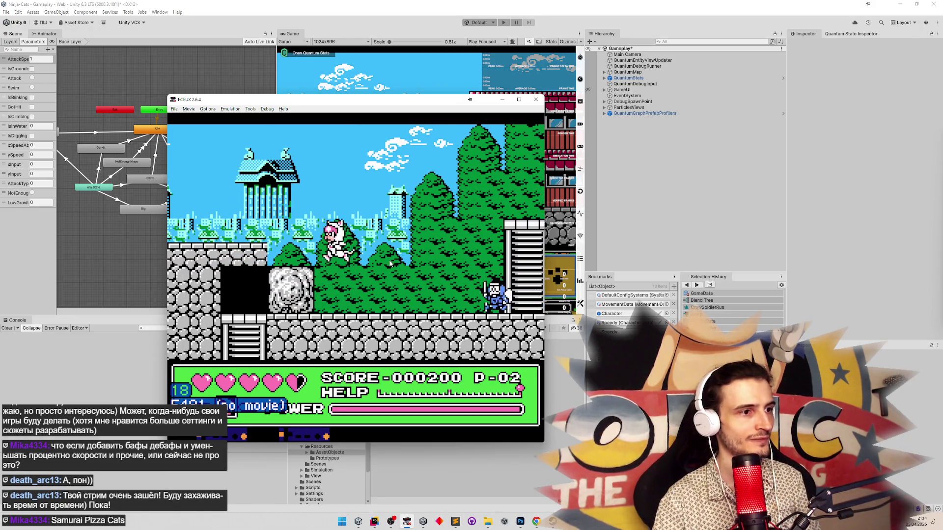
pyautogui.press('Left')
pyautogui.press('Right')
# Climb the pink cat up the upper ladder, stepping off and back on.
pyautogui.press('Right')
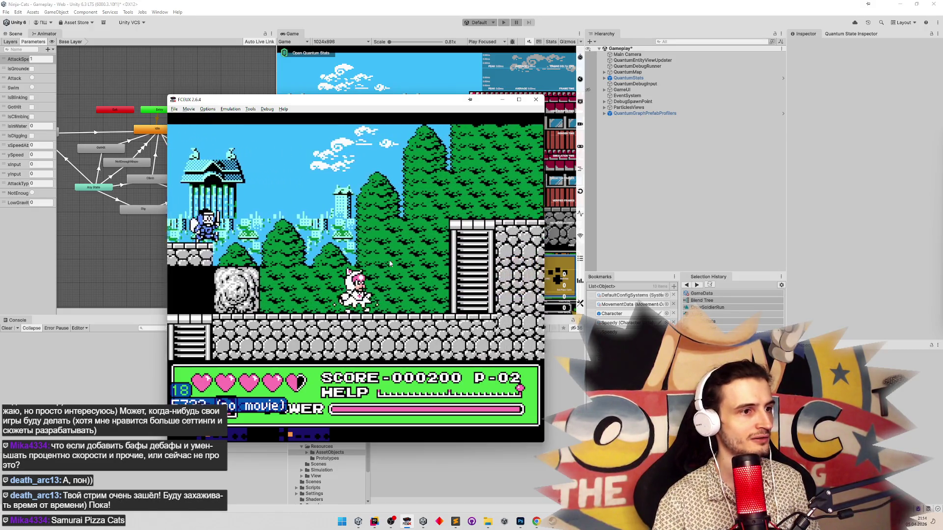
pyautogui.press('Up')
pyautogui.press('Right')
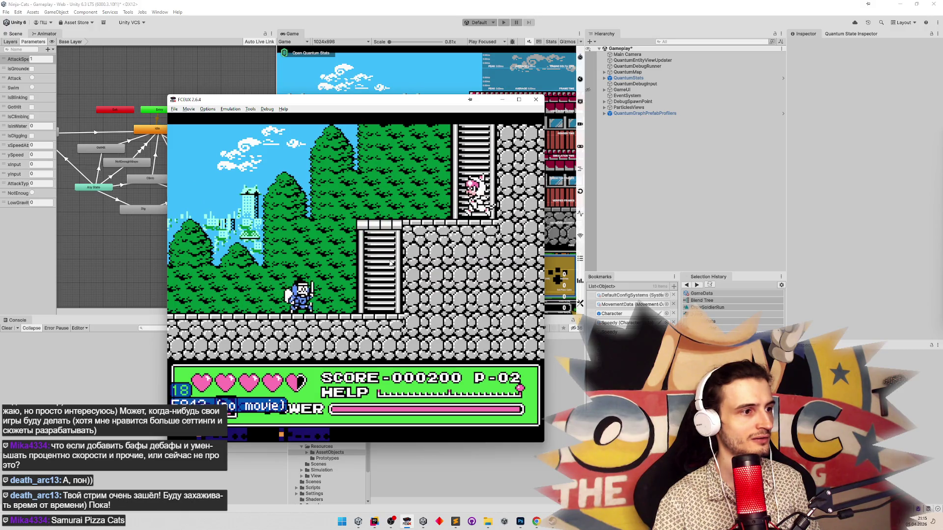
pyautogui.press('Up')
pyautogui.press('Down')
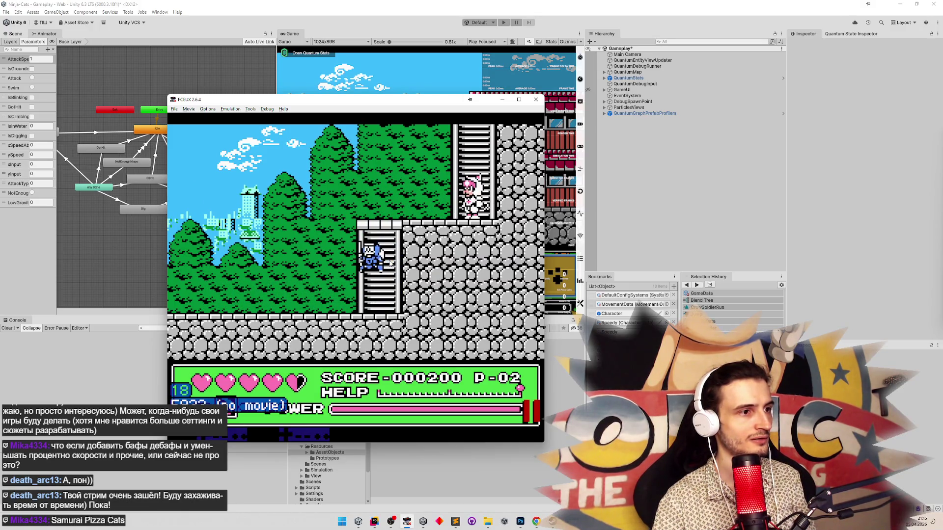
pyautogui.press('Left')
pyautogui.press('Right')
pyautogui.press('Up')
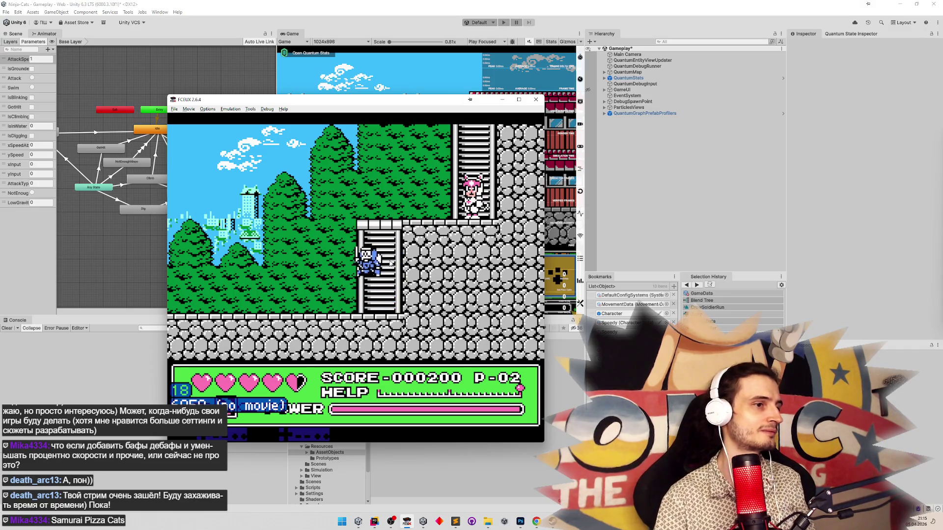
pyautogui.press('Left')
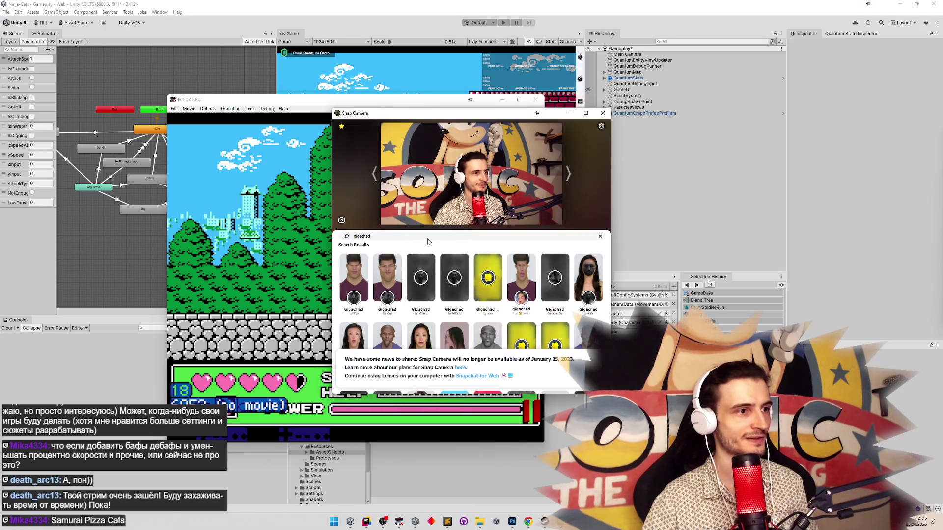
# Search Snap Camera's lens library for 'samurai pizza'.
pyautogui.press('BackSpace')
pyautogui.press('BackSpace')
pyautogui.write('sa')
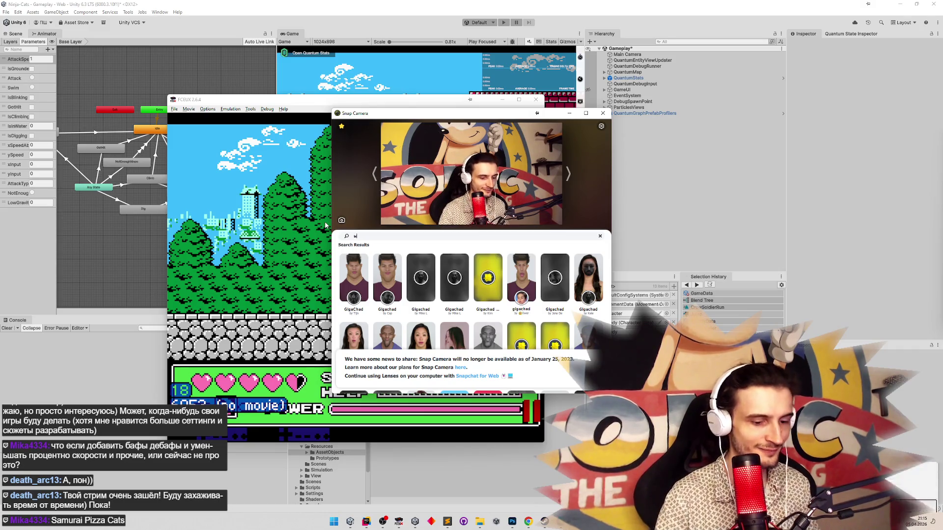
pyautogui.write('muri')
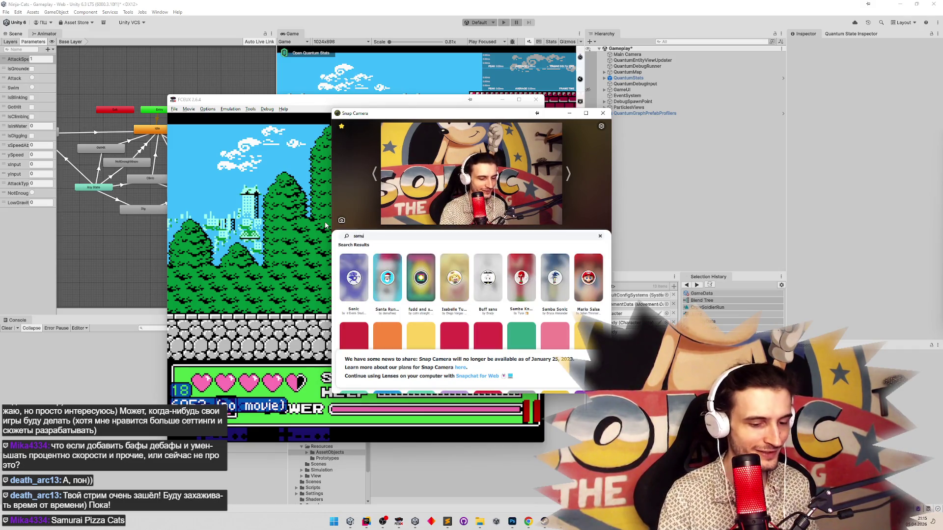
pyautogui.press('BackSpace')
pyautogui.press('BackSpace')
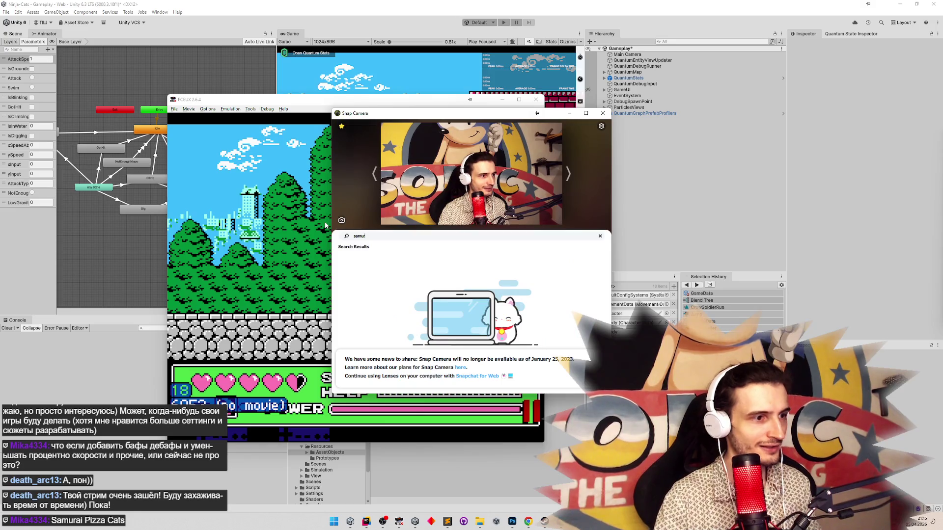
pyautogui.write('ai pizza cat')
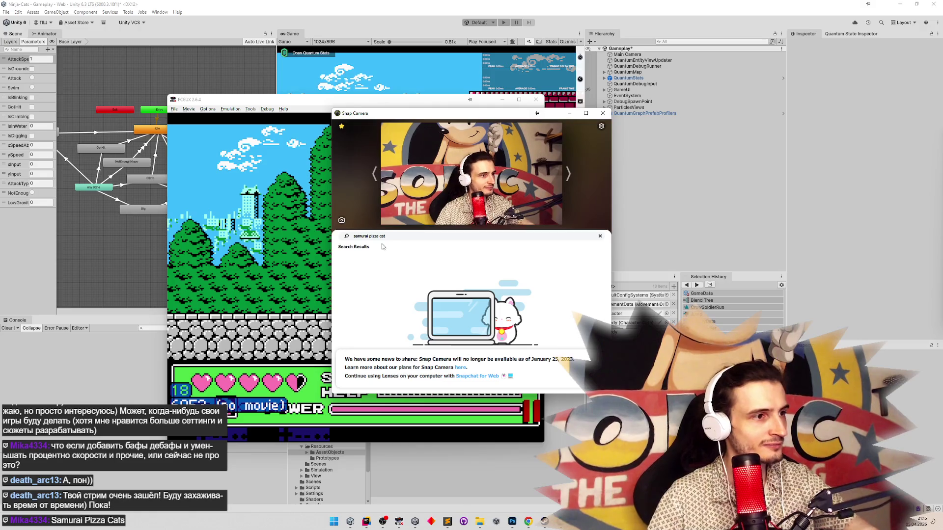
# Replace the lens search with new terms to browse cat-themed lenses.
pyautogui.tripleClick(343, 235)
pyautogui.write('suka')
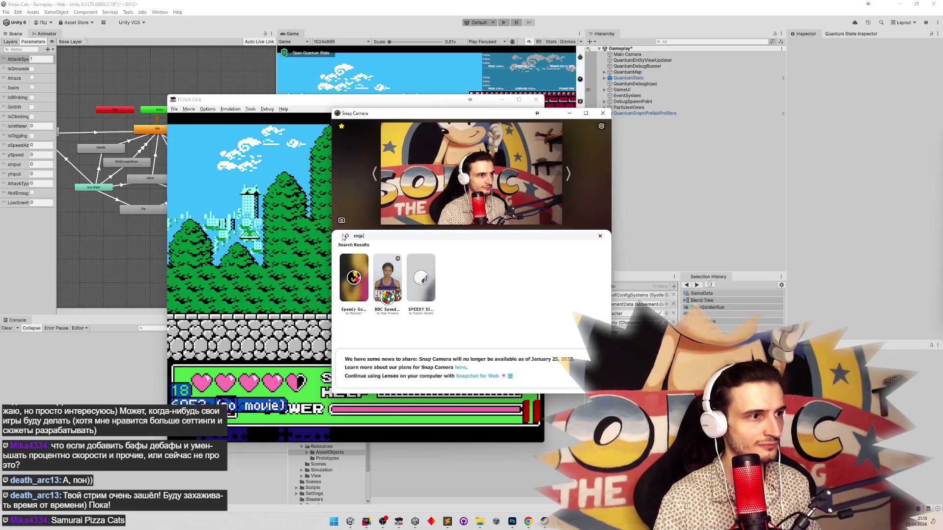
pyautogui.write('t')
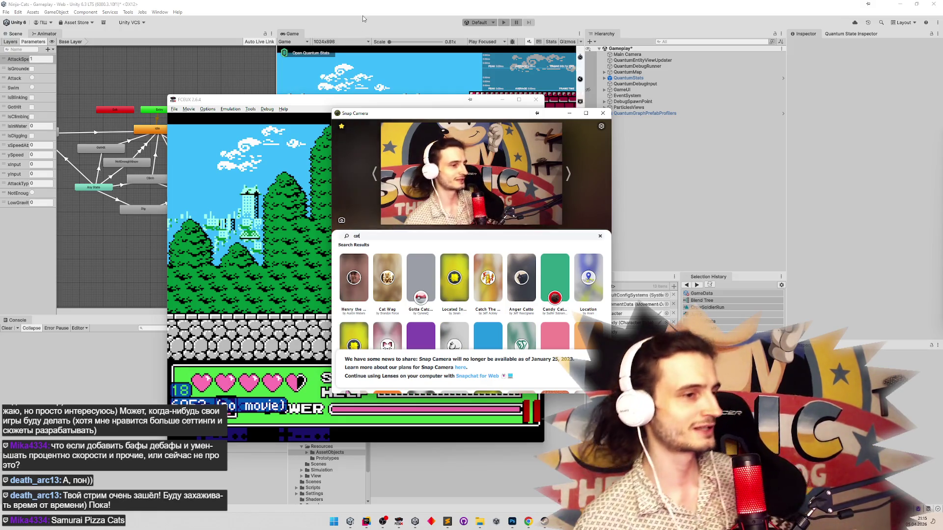
pyautogui.write('sa')
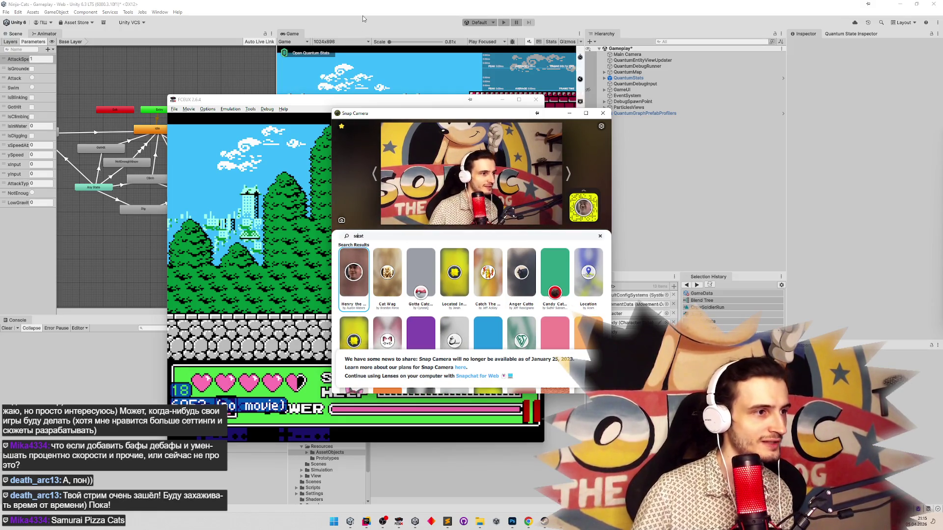
pyautogui.write('m')
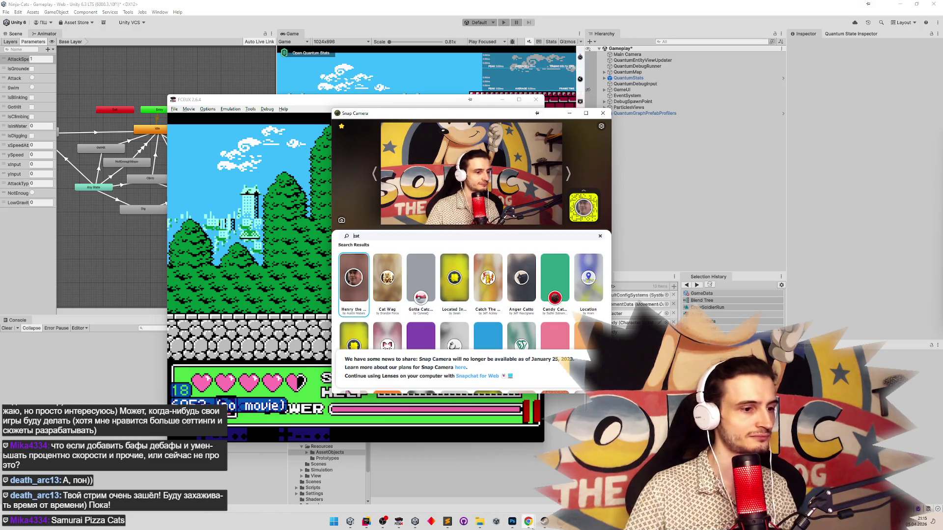
# Search lenses for 'guido' and apply the Luigi-themed lens to the webcam.
pyautogui.click(529, 521)
pyautogui.click(350, 238)
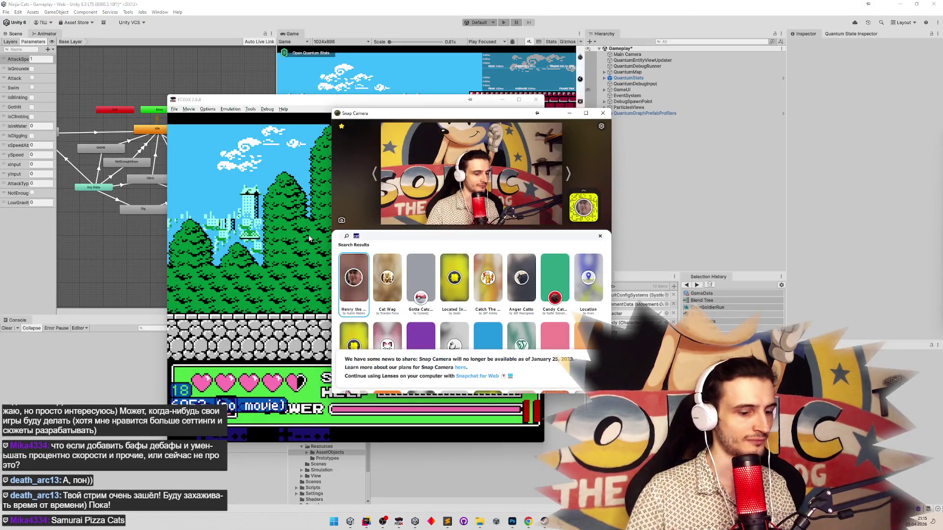
pyautogui.write('guido')
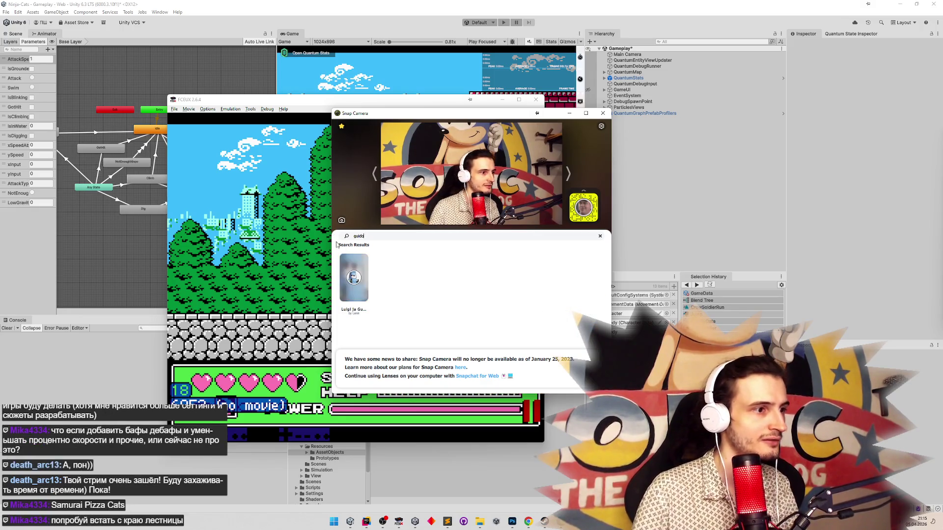
pyautogui.click(359, 292)
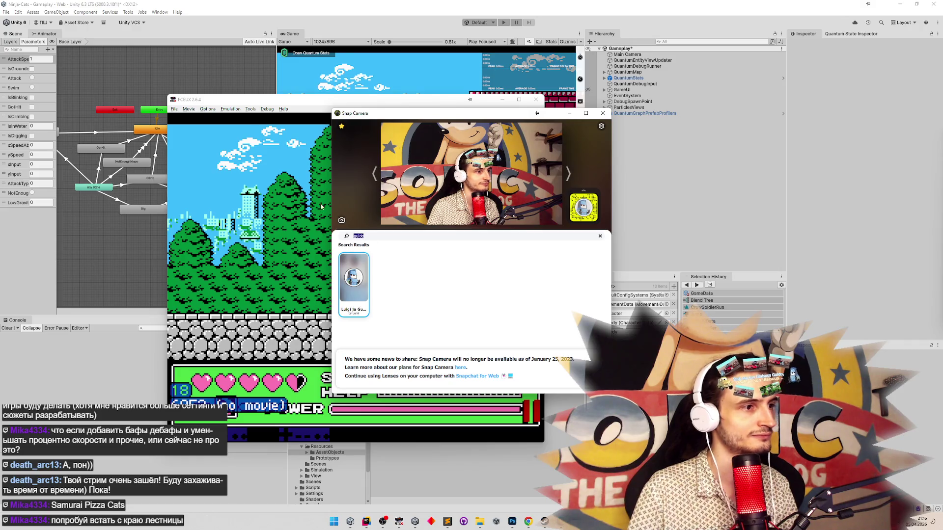
# Search lenses for 'cat' and try the first results, including Cat Wag and Pokéball.
pyautogui.press('BackSpace')
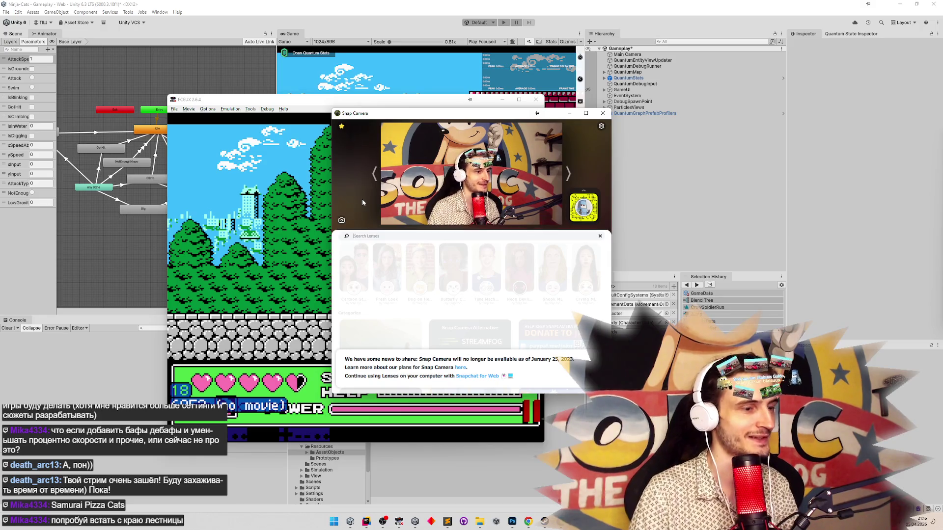
pyautogui.write('ca')
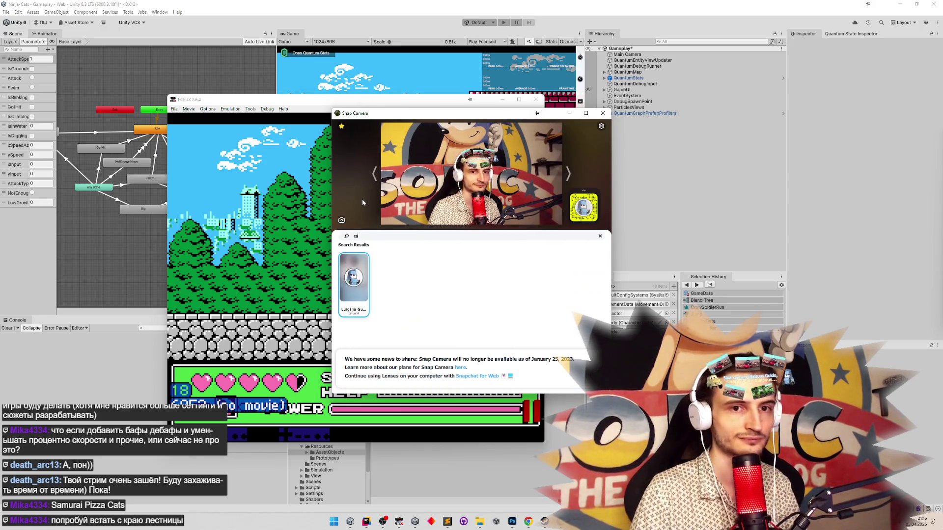
pyautogui.write('t')
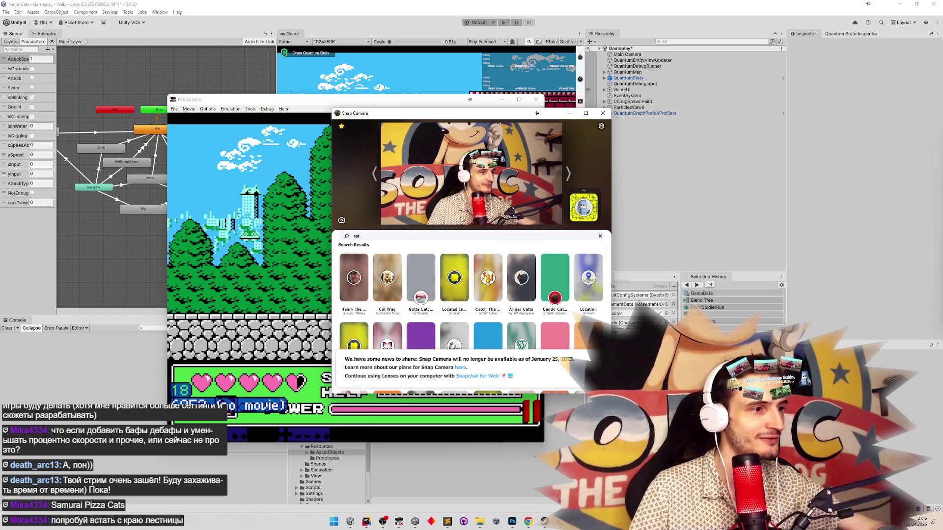
pyautogui.click(353, 277)
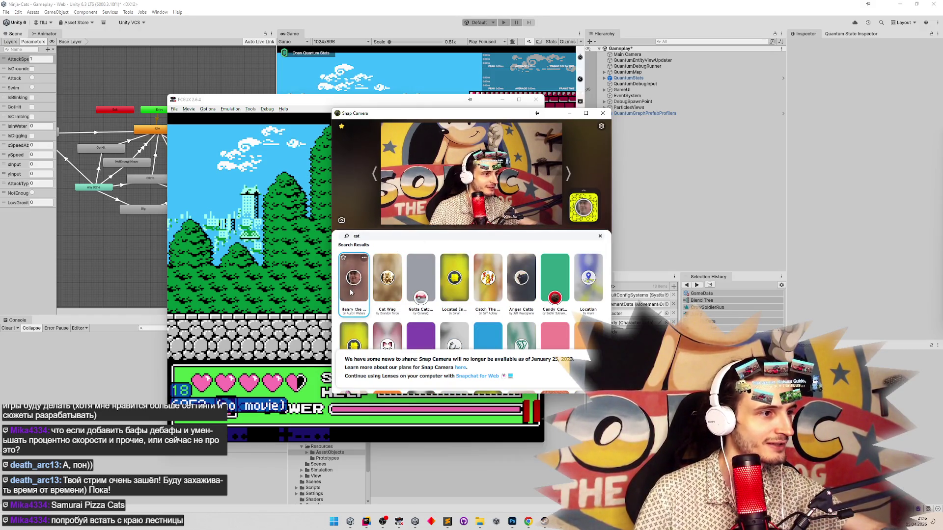
pyautogui.click(390, 285)
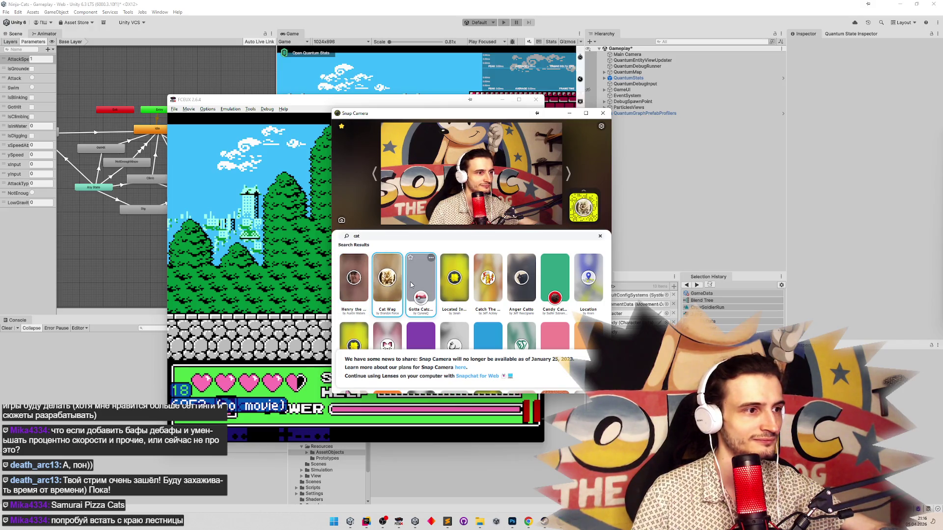
pyautogui.click(435, 284)
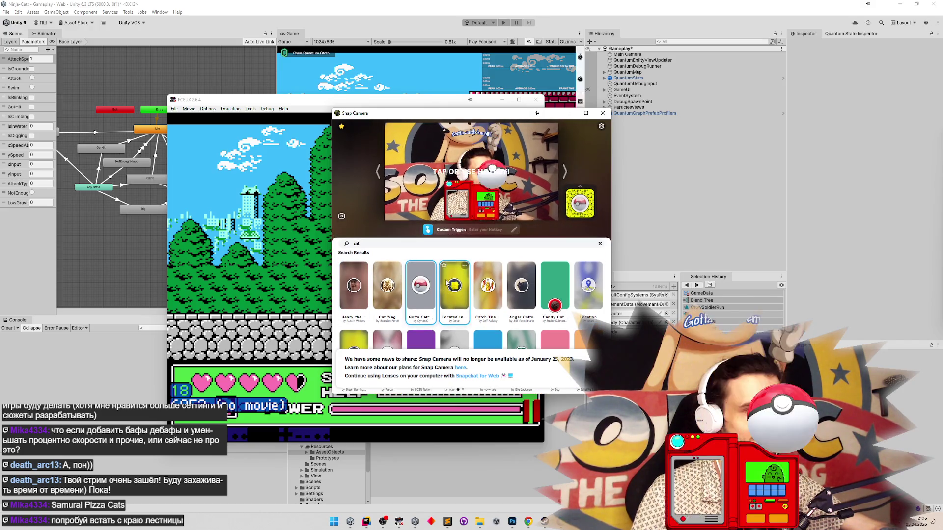
pyautogui.click(452, 284)
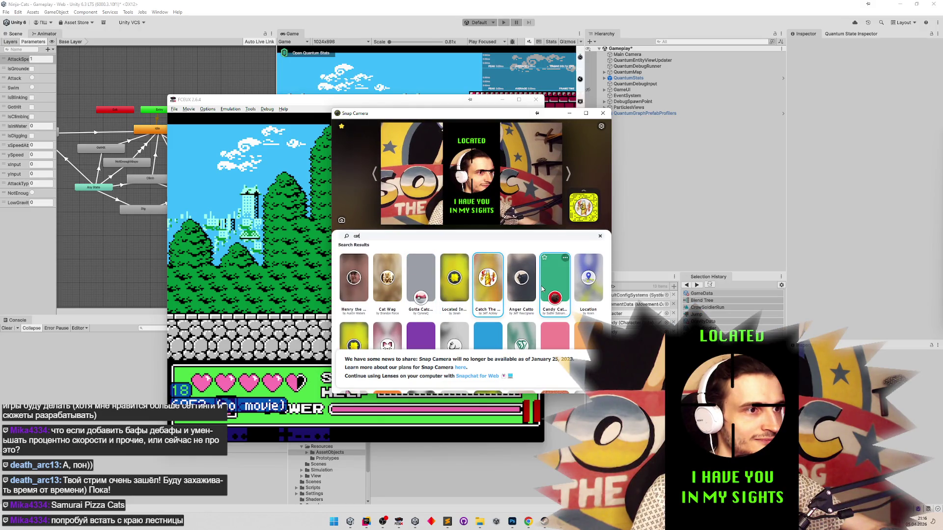
pyautogui.click(488, 283)
# Try the Anger Catto, green candy cat and Location lenses, then apply the cat-ears lens.
pyautogui.click(523, 291)
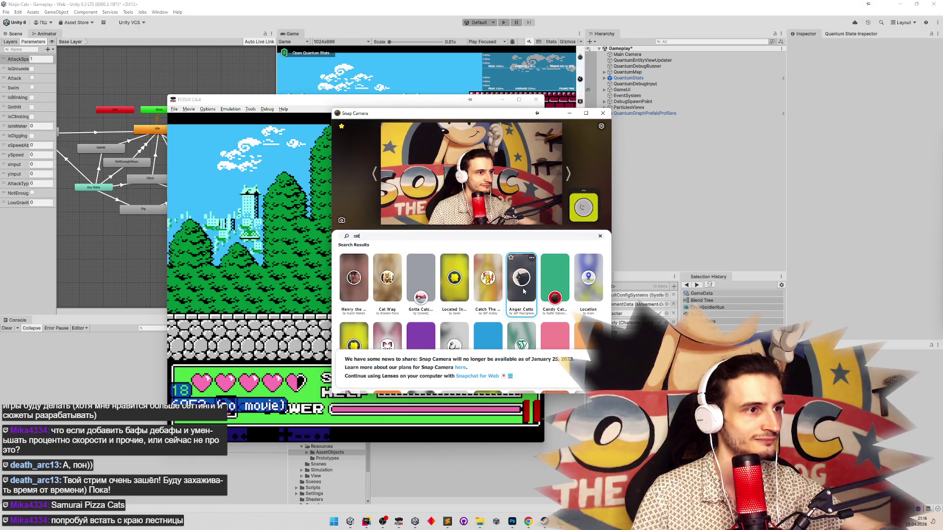
pyautogui.click(557, 290)
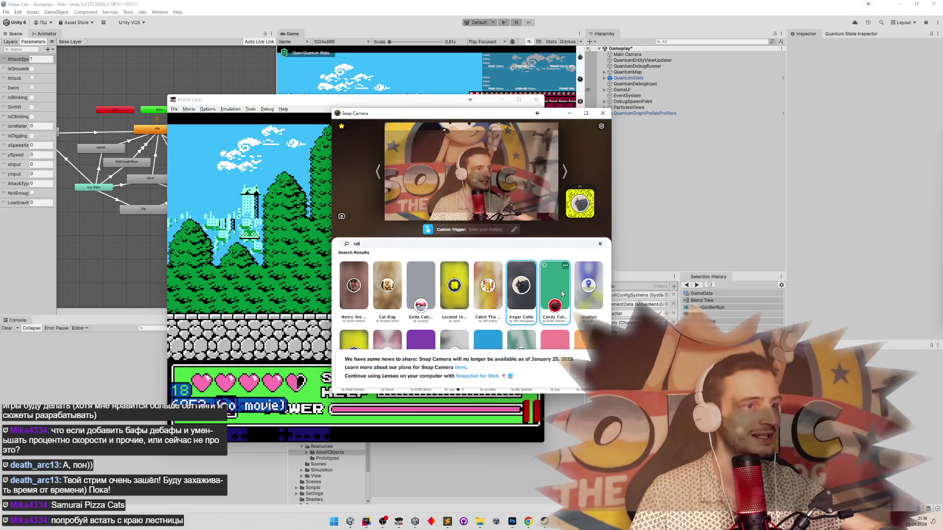
pyautogui.click(580, 296)
pyautogui.scroll(-1, 584, 305)
pyautogui.click(584, 305)
pyautogui.click(558, 302)
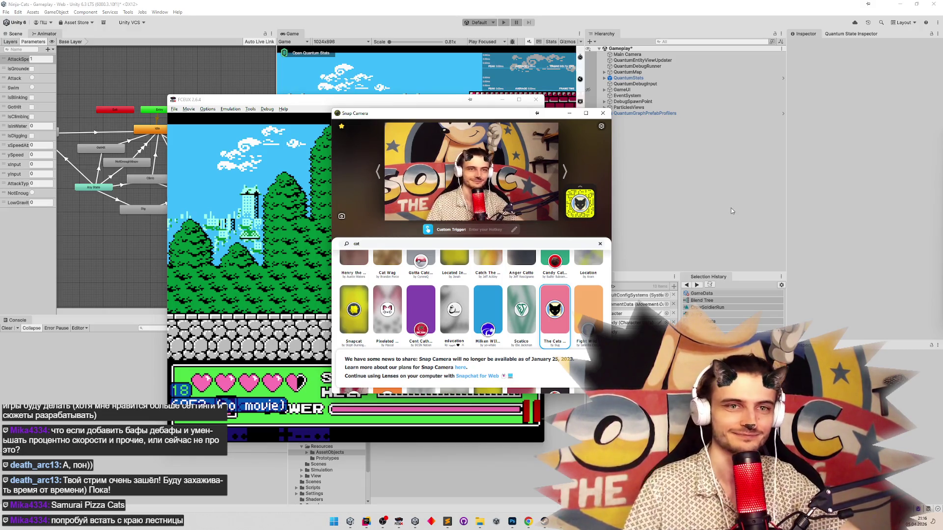
# Hide Snap Camera, climb the ninja cat down and walk it back and forth at the ladder.
pyautogui.click(570, 114)
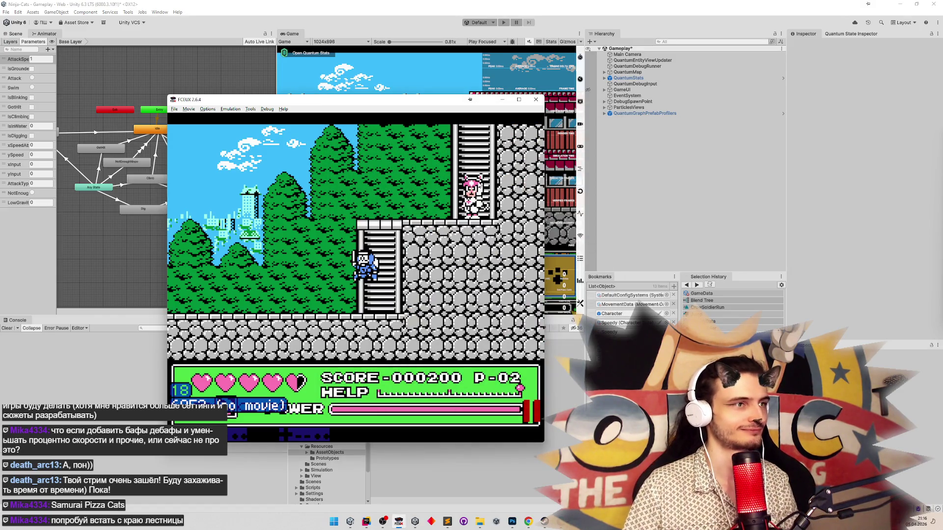
pyautogui.press('Down')
pyautogui.press('Right')
pyautogui.press('Left')
pyautogui.press('Right')
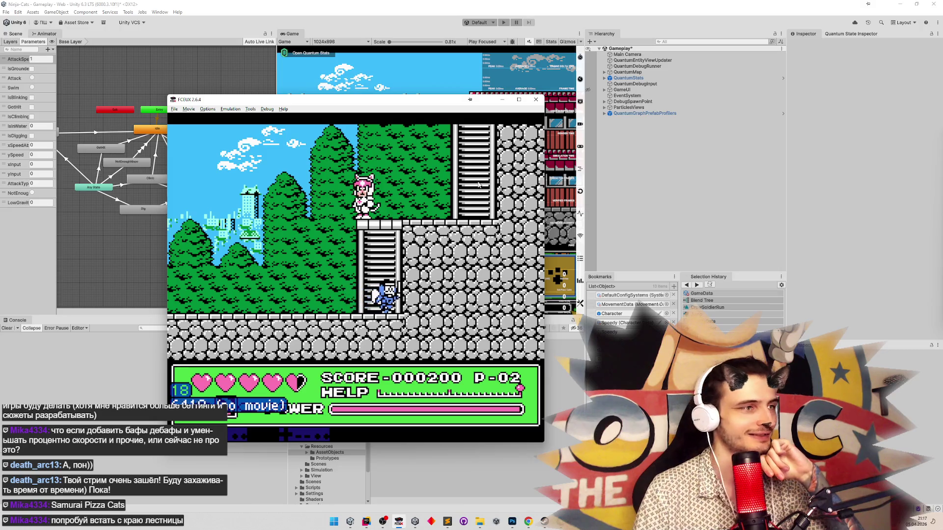
pyautogui.press('Left')
pyautogui.press('Right')
pyautogui.press('Up')
# Turn the ninja cat around at the ladder base, face right and climb partway up.
pyautogui.press('Left')
pyautogui.press('Right')
pyautogui.press('Left')
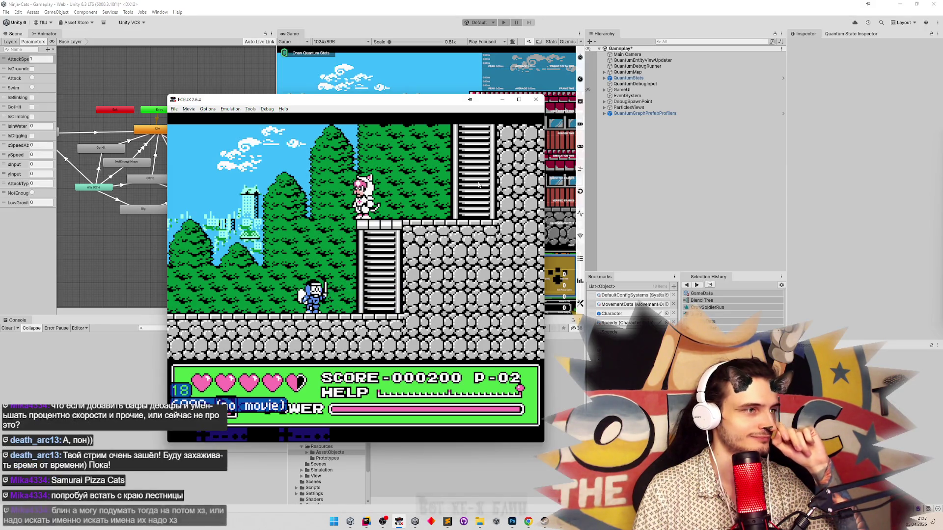
pyautogui.press('Right')
pyautogui.press('Left')
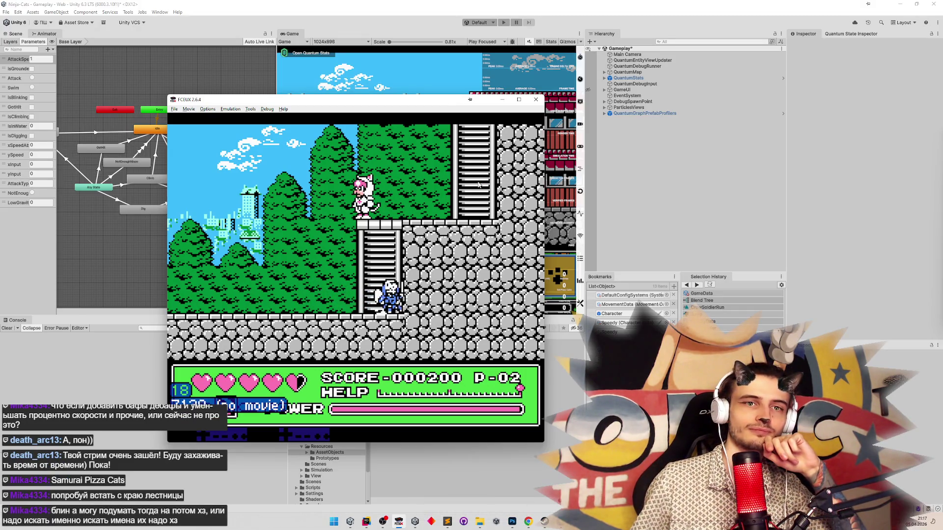
pyautogui.press('Right')
pyautogui.press('Right')
pyautogui.press('Up')
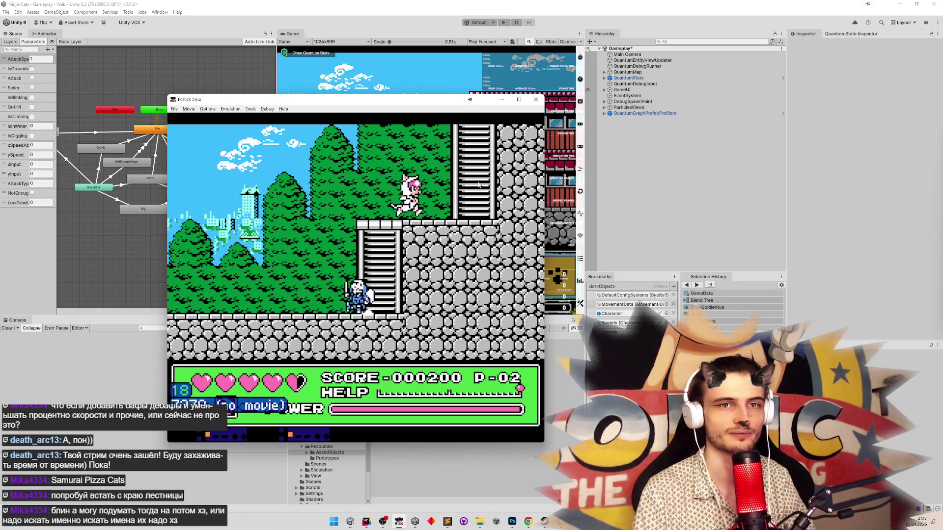
# Step the ninja cat off the ladder, climb back on, and descend to the base.
pyautogui.press('Left')
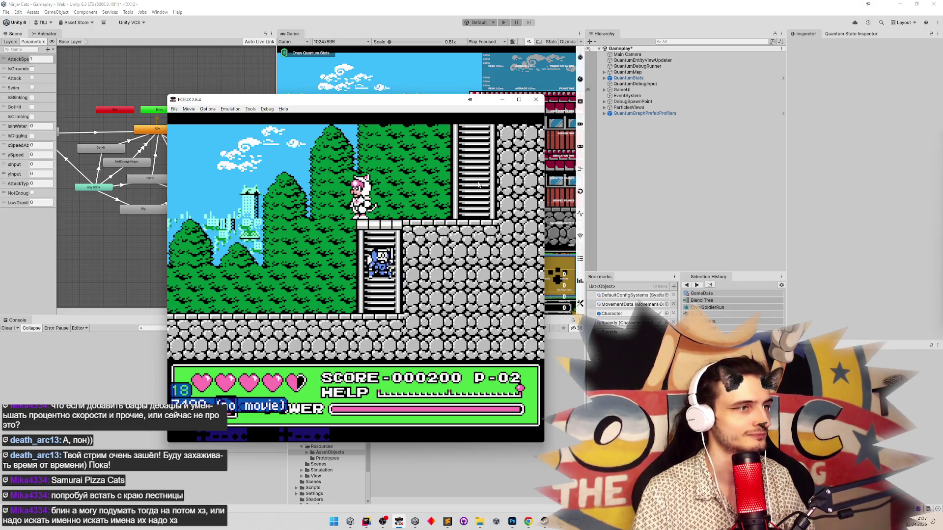
pyautogui.press('Up')
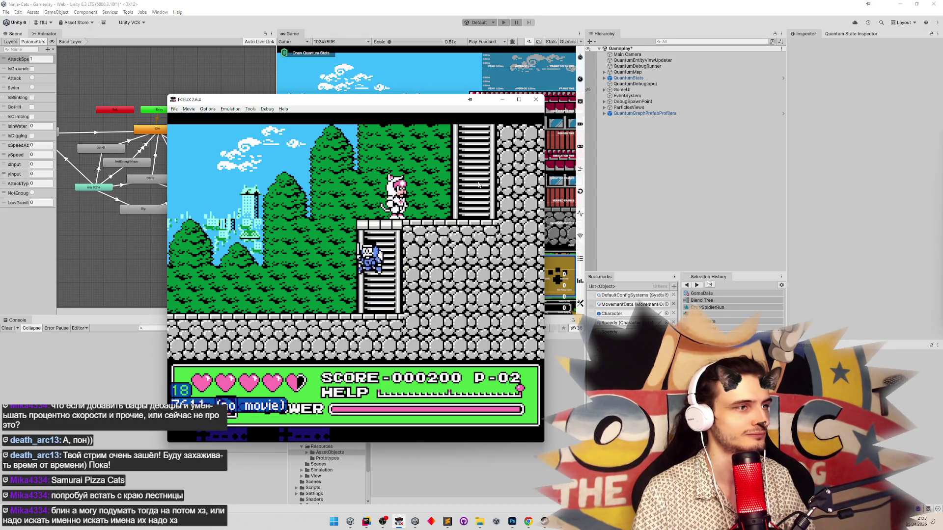
pyautogui.press('Left')
pyautogui.press('Right')
pyautogui.press('Up')
pyautogui.press('Down')
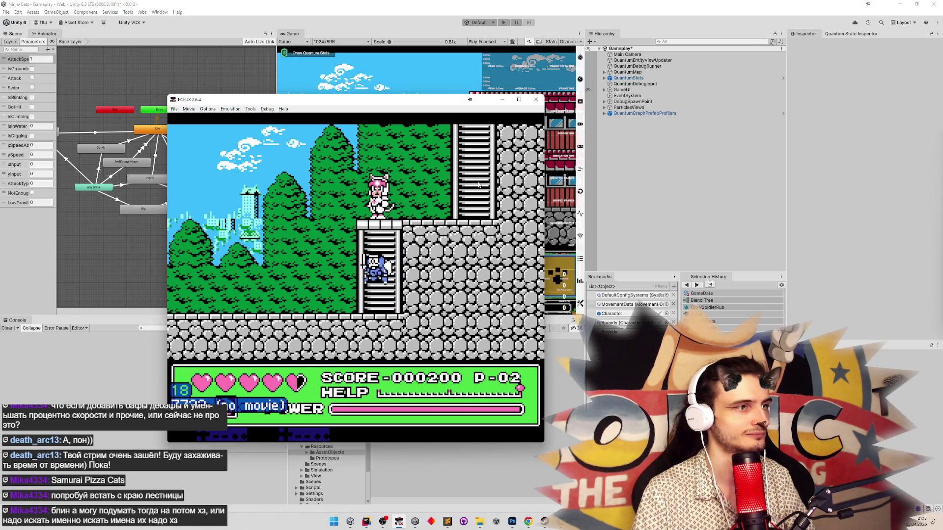
# Walk the ninja cat off and back onto the ladder base, attacking there.
pyautogui.press('Left')
pyautogui.press('Right')
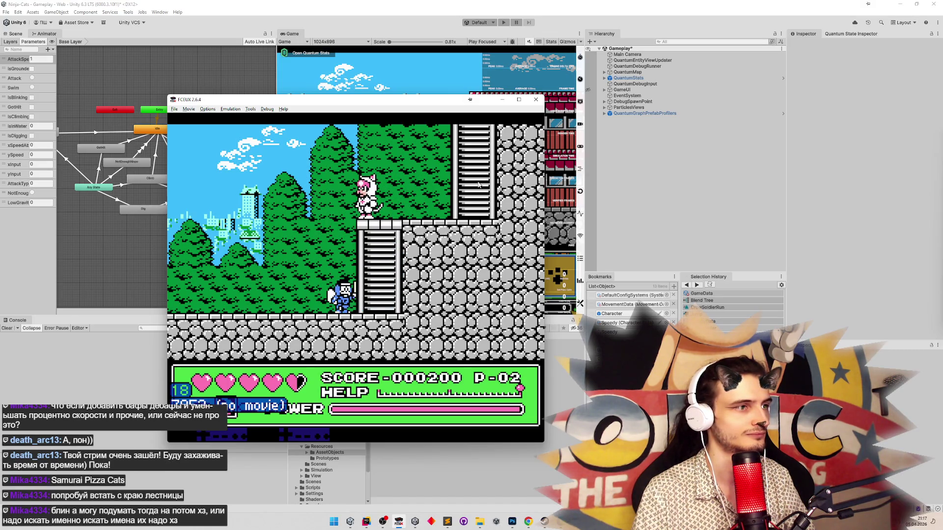
pyautogui.press('Left')
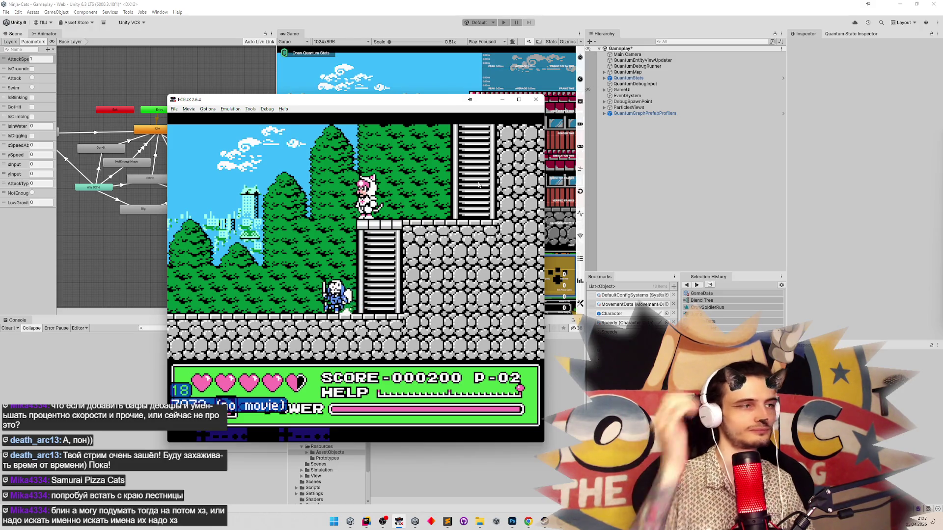
pyautogui.press('Right')
pyautogui.press('d')
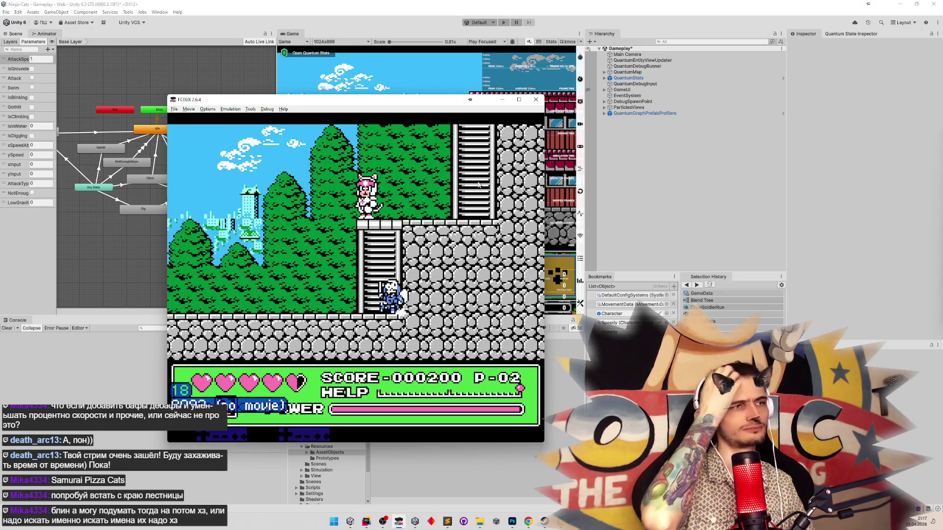
pyautogui.press('Left')
pyautogui.press('Right')
# Climb the ninja cat repeatedly up and down the ladder, then close FCEUX.
pyautogui.press('Up')
pyautogui.press('Up')
pyautogui.press('Down')
pyautogui.press('Up')
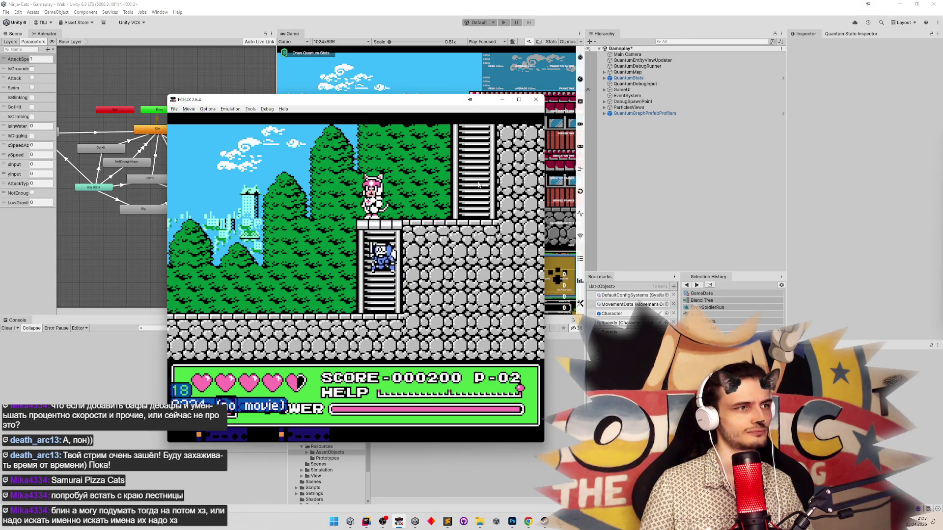
pyautogui.press('Down')
pyautogui.press('Up')
pyautogui.press('Down')
pyautogui.press('Up')
pyautogui.press('Down')
pyautogui.press('Up')
pyautogui.press('Down')
pyautogui.press('Up')
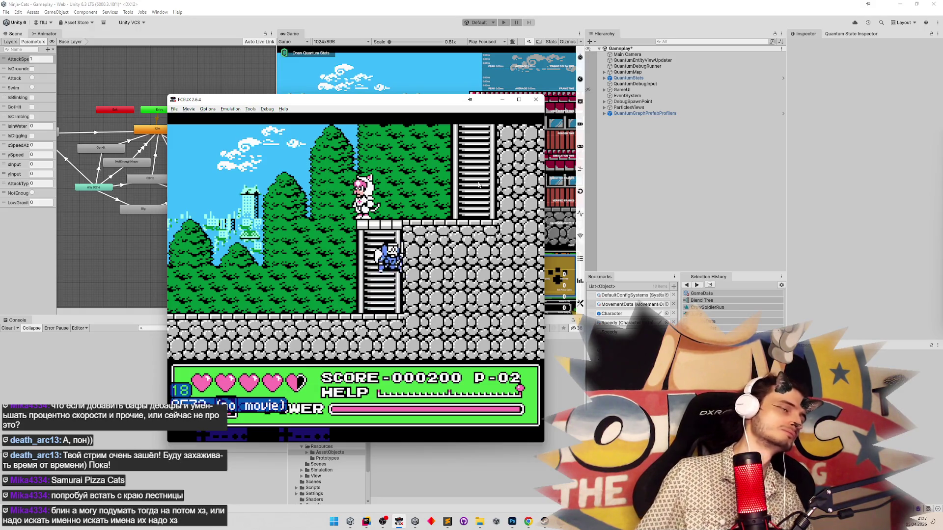
pyautogui.press('Down')
pyautogui.press('Up')
pyautogui.press('Left')
pyautogui.press('Right')
pyautogui.press('Up')
pyautogui.click(535, 99)
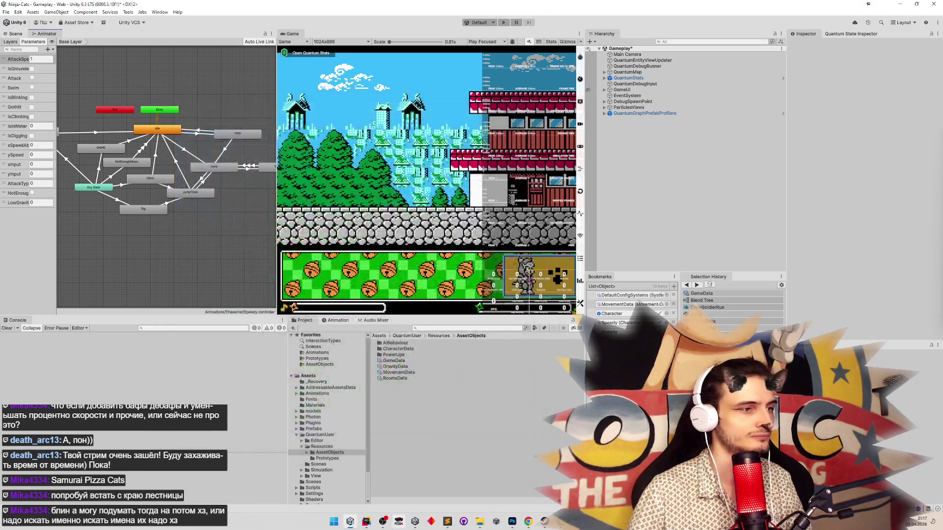
# Find and open JumpFallSystem.cs in Rider at its gravity and jump code.
pyautogui.click(367, 521)
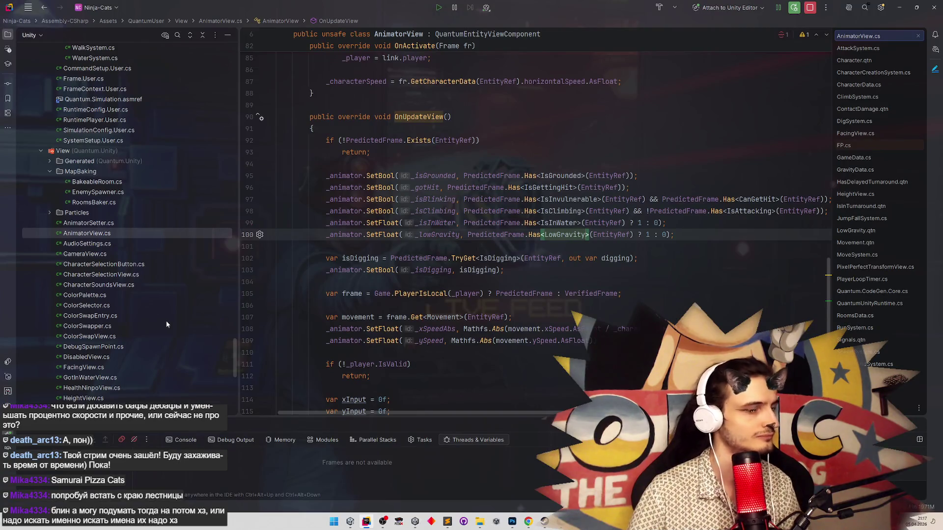
pyautogui.press('shift')
pyautogui.press('shift')
pyautogui.click(185, 304)
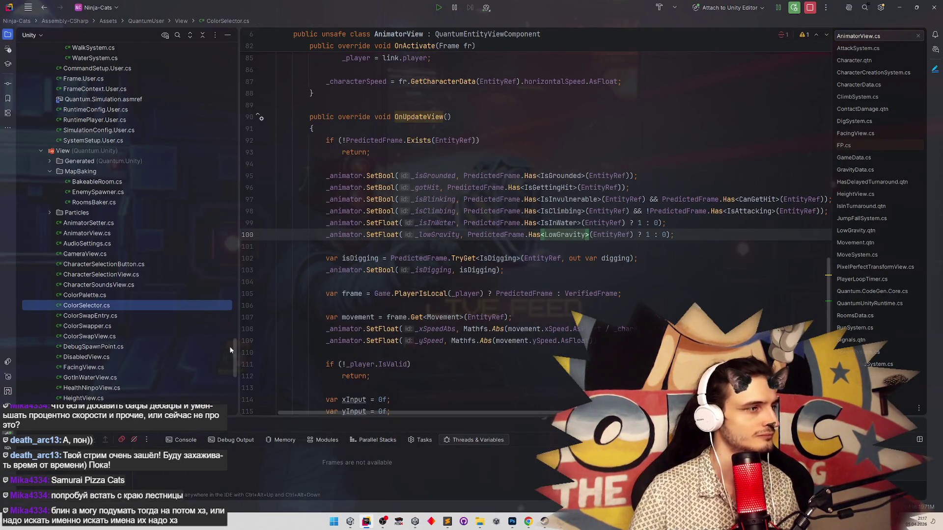
pyautogui.scroll(-5, 230, 350)
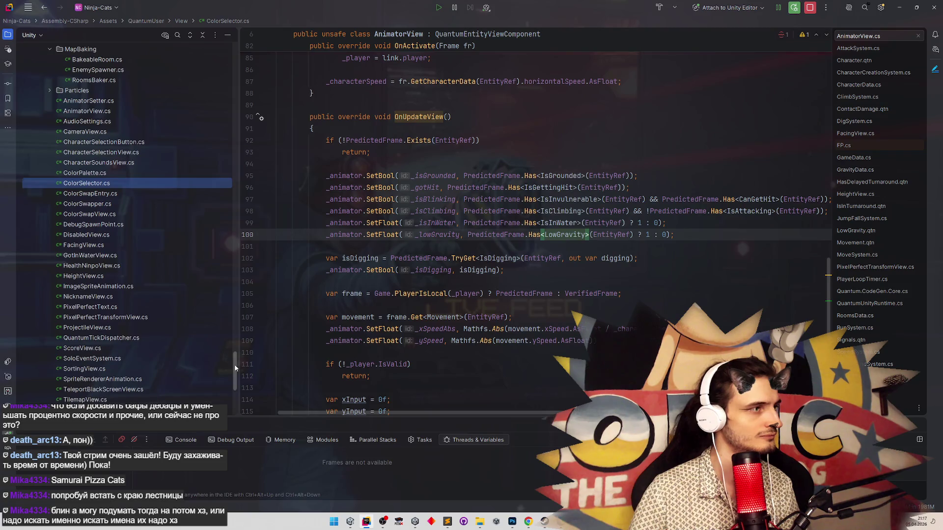
pyautogui.moveTo(235, 368); pyautogui.dragTo(235, 367)
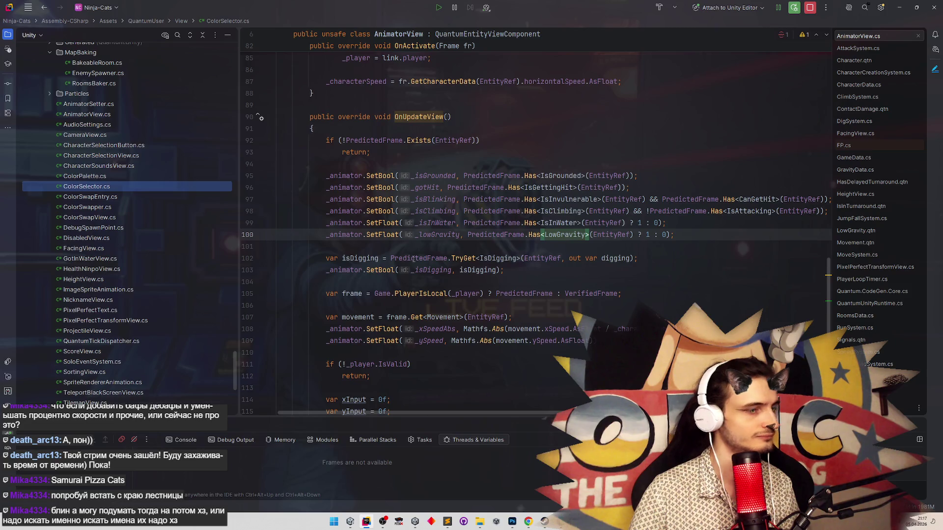
pyautogui.hotkey('ctrl', 'shift', 'f')
pyautogui.press('Return')
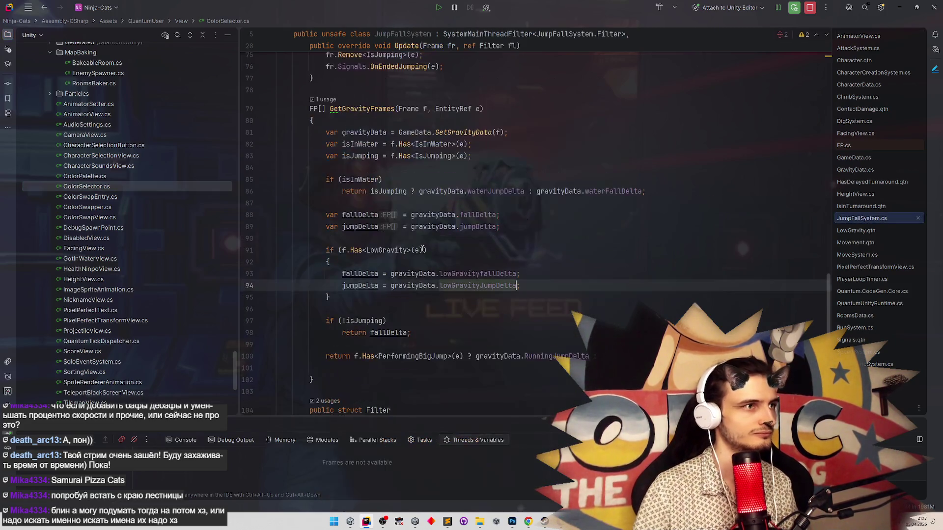
pyautogui.scroll(15, 486, 262)
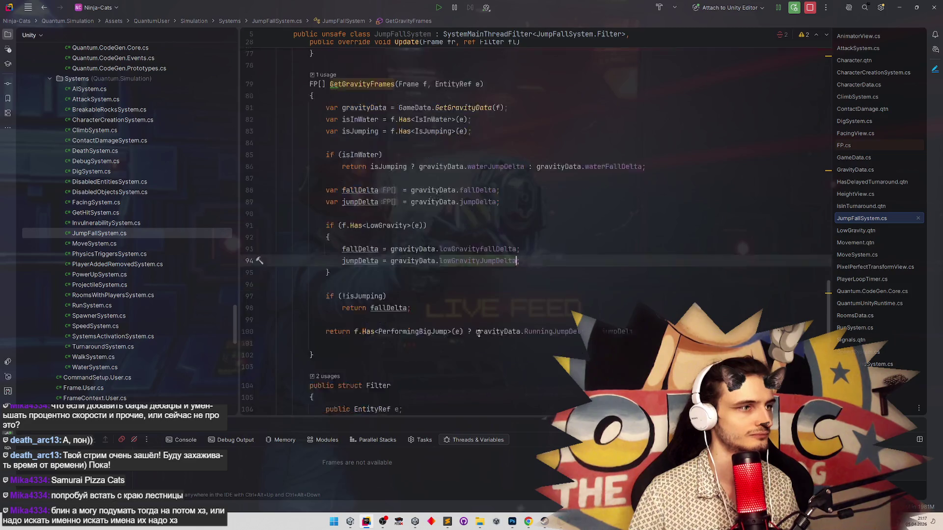
pyautogui.scroll(-2, 486, 263)
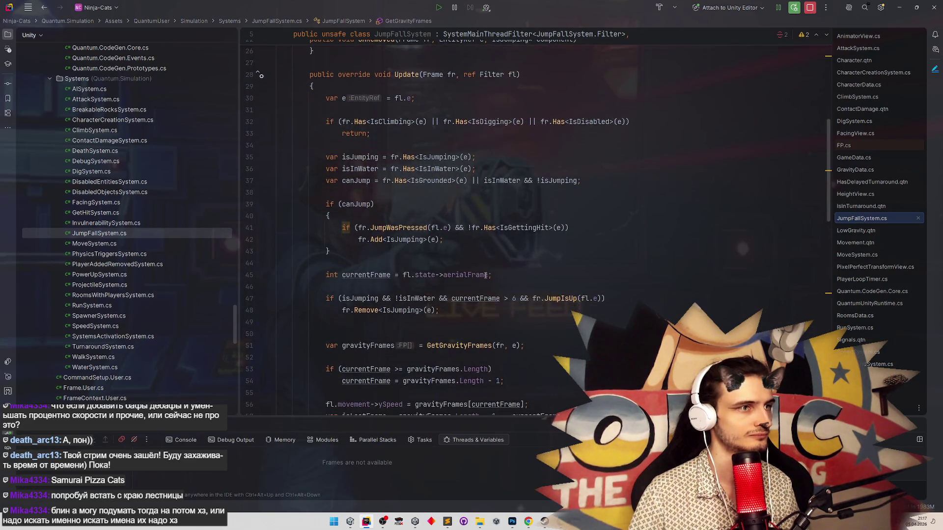
# Check the isJumping usages, then delete the stray space after IsGrounded(e) in canJump.
pyautogui.moveTo(456, 228); pyautogui.dragTo(562, 228)
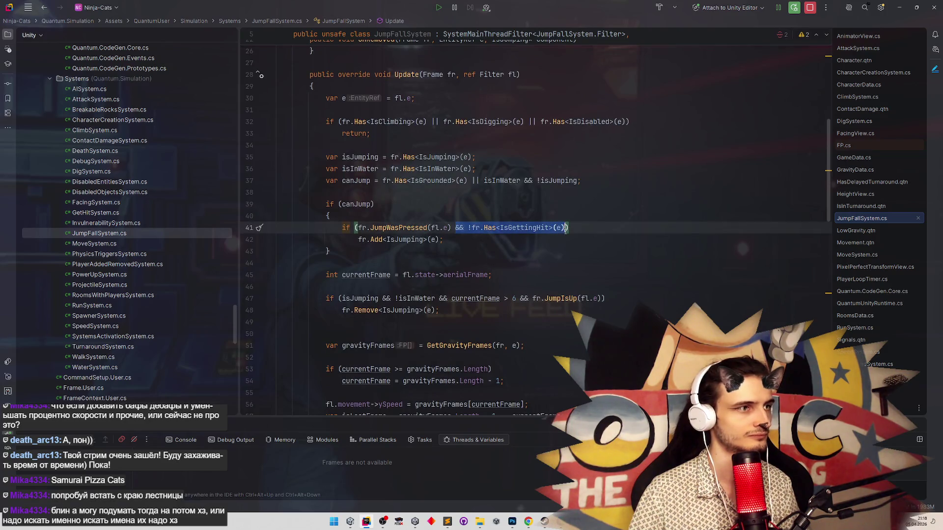
pyautogui.click(562, 263)
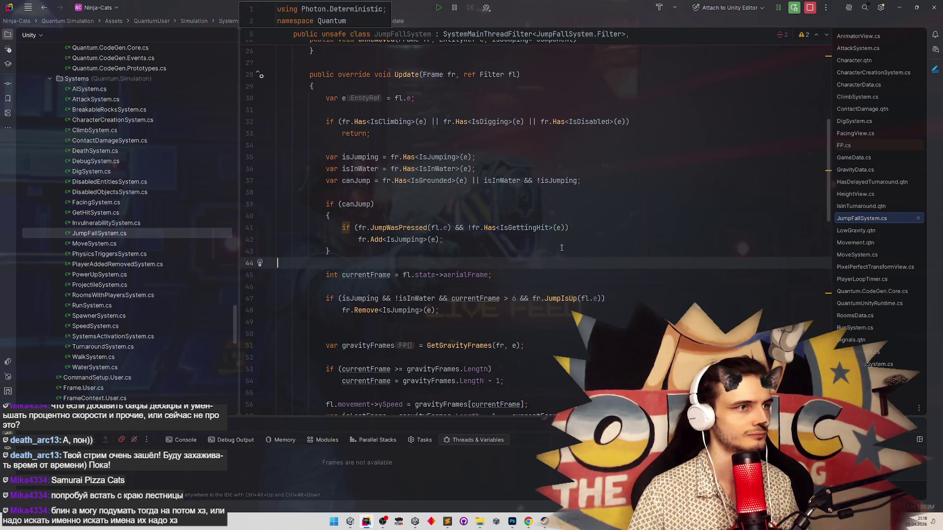
pyautogui.click(578, 184)
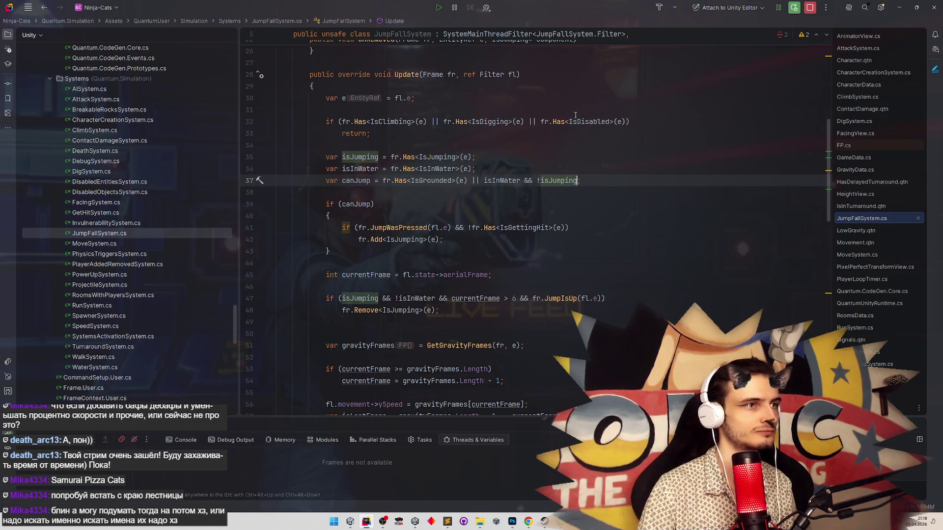
pyautogui.click(471, 180)
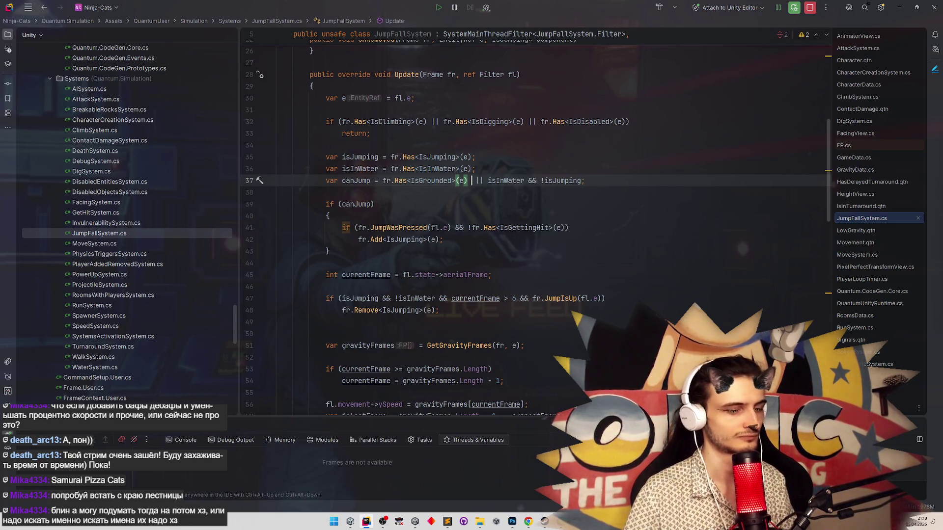
pyautogui.press('BackSpace')
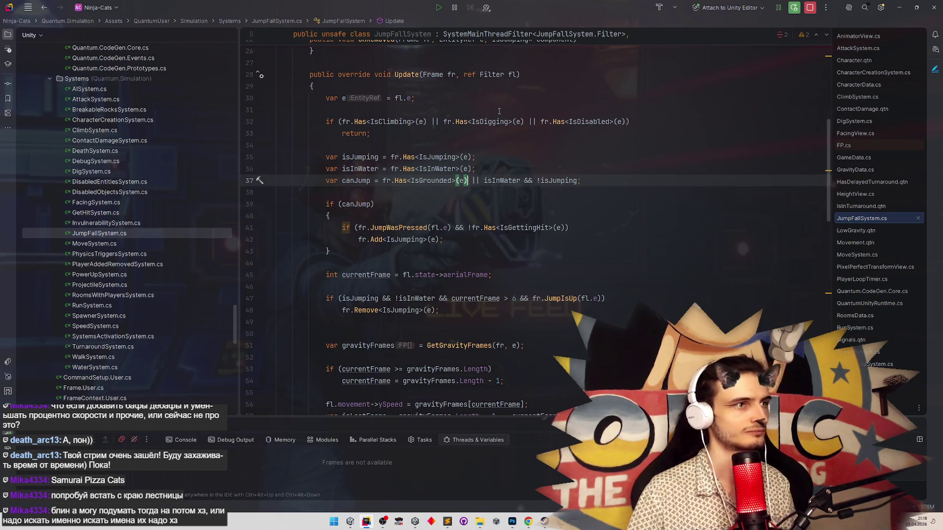
# Append '&& !fr.Has<IsInTurnaround>(e)' to the jump condition, then return to Unity.
pyautogui.moveTo(469, 228); pyautogui.dragTo(546, 227)
pyautogui.hotkey('ctrl', 'c')
pyautogui.press('Right')
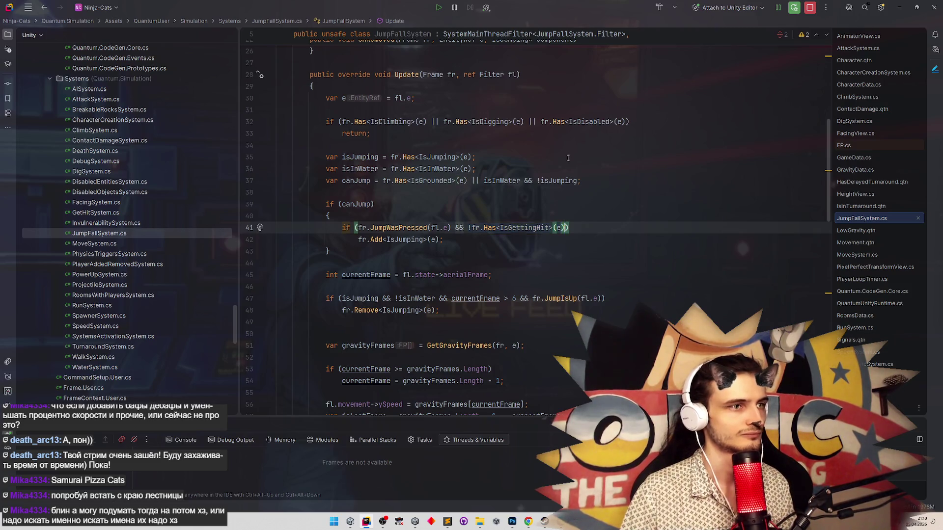
pyautogui.write('&&')
pyautogui.hotkey('ctrl', 'v')
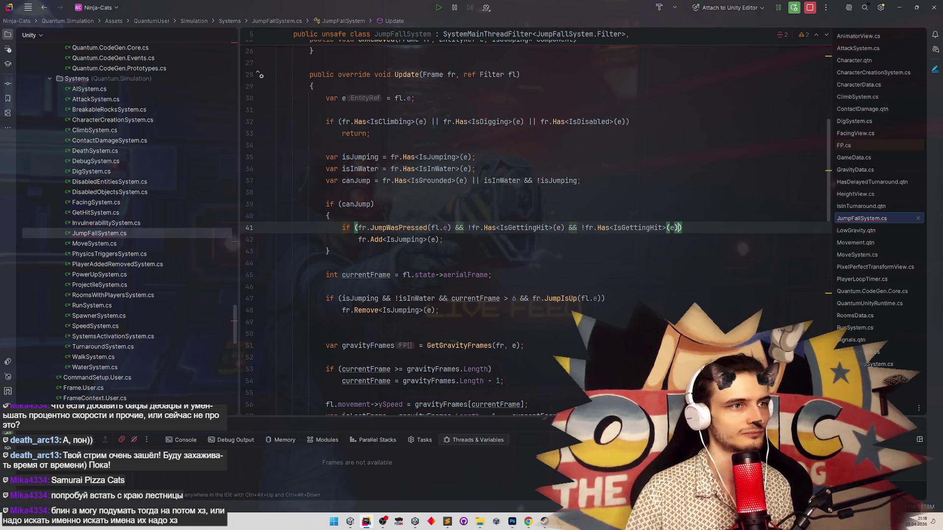
pyautogui.doubleClick(637, 228)
pyautogui.write('IsInT')
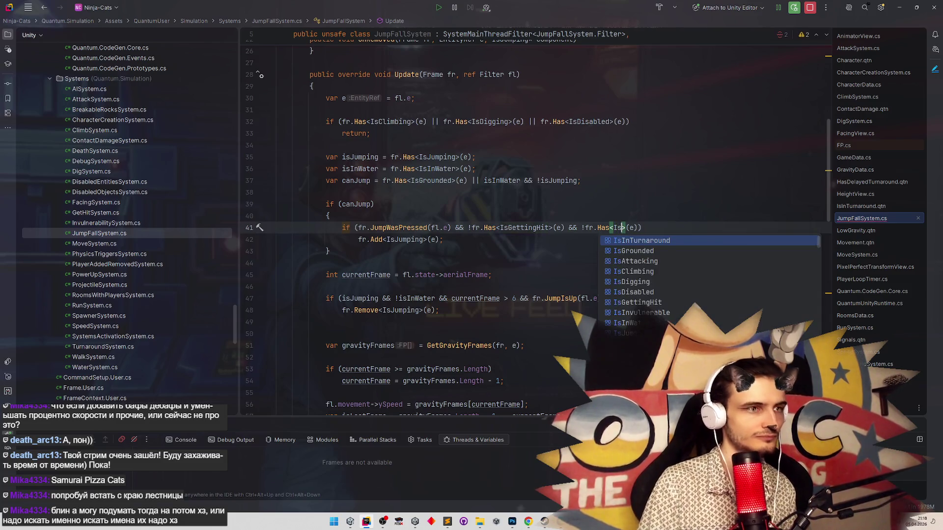
pyautogui.press('Return')
pyautogui.click(634, 191)
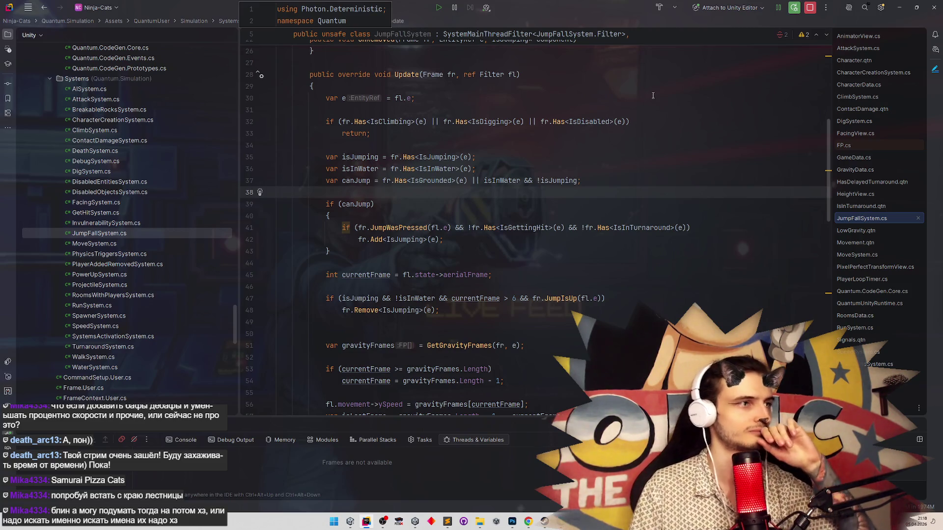
pyautogui.hotkey('alt', 'Tab')
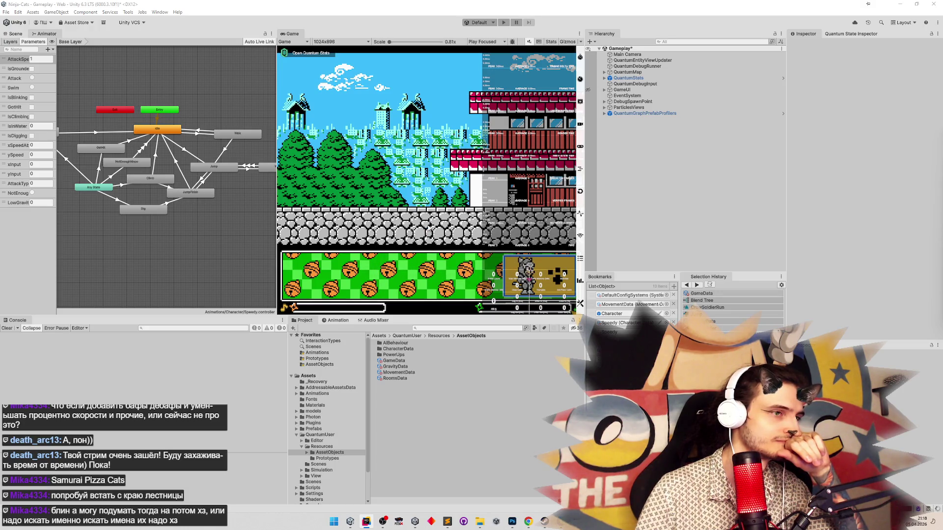
# Clear the Console warnings and bring the tasks.todo list up in Sublime Text.
pyautogui.click(7, 328)
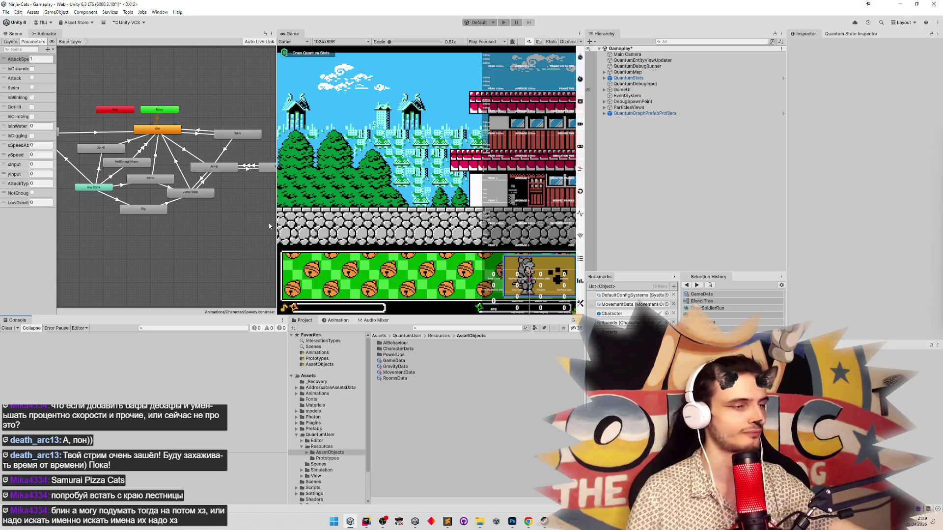
pyautogui.click(453, 524)
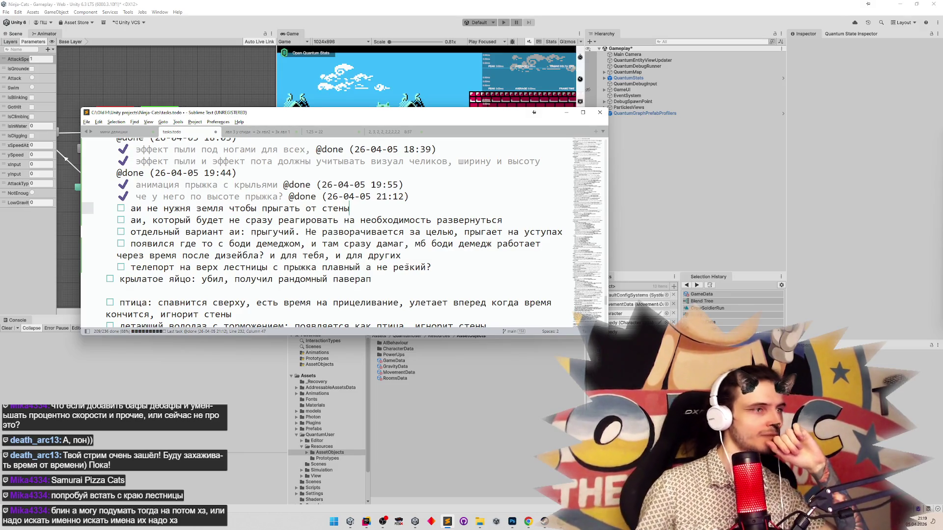
pyautogui.moveTo(87, 221)
pyautogui.mouseDown()
pyautogui.moveTo(88, 182)
pyautogui.moveTo(86, 207)
pyautogui.mouseUp()
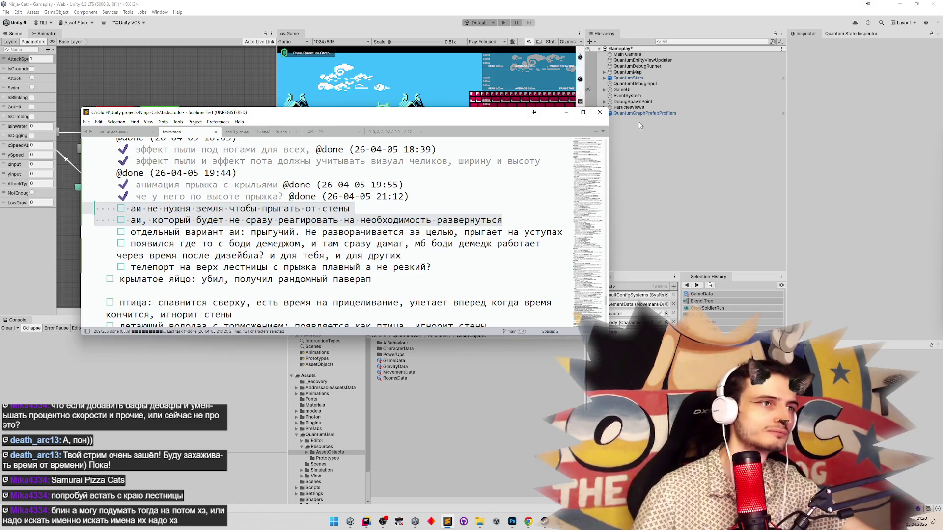
pyautogui.click(567, 113)
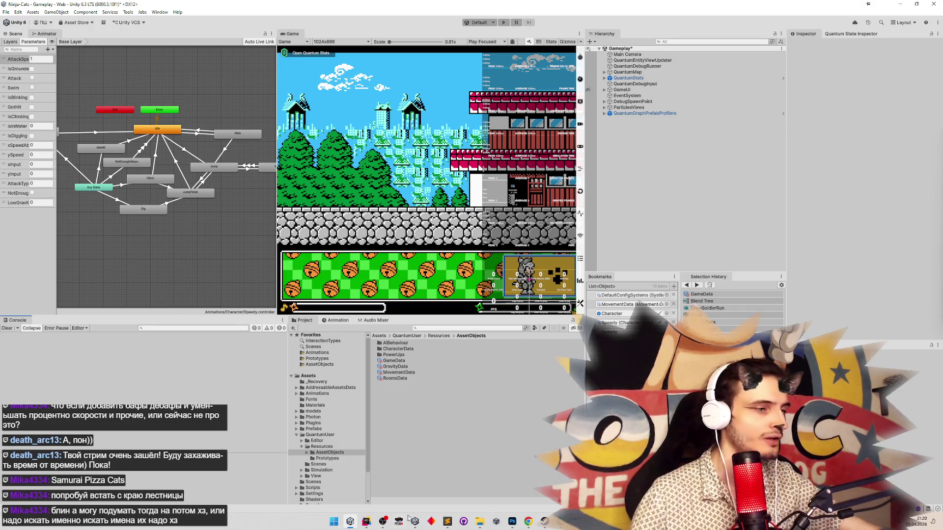
pyautogui.click(446, 522)
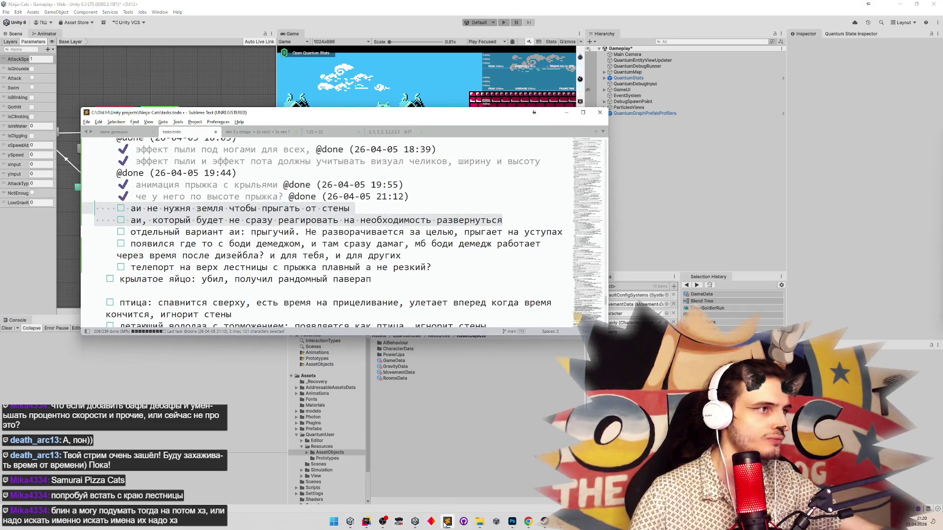
pyautogui.click(445, 523)
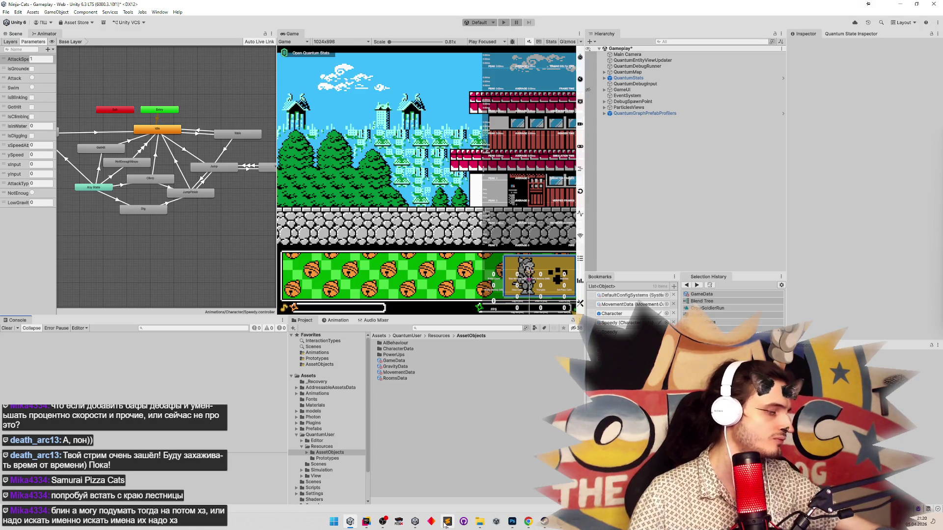
pyautogui.click(445, 524)
pyautogui.click(444, 523)
pyautogui.click(445, 523)
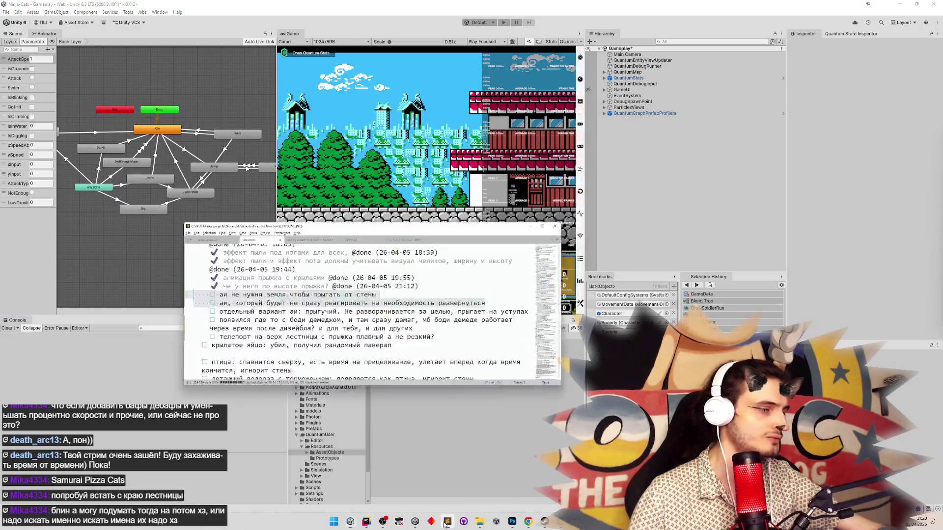
pyautogui.click(445, 523)
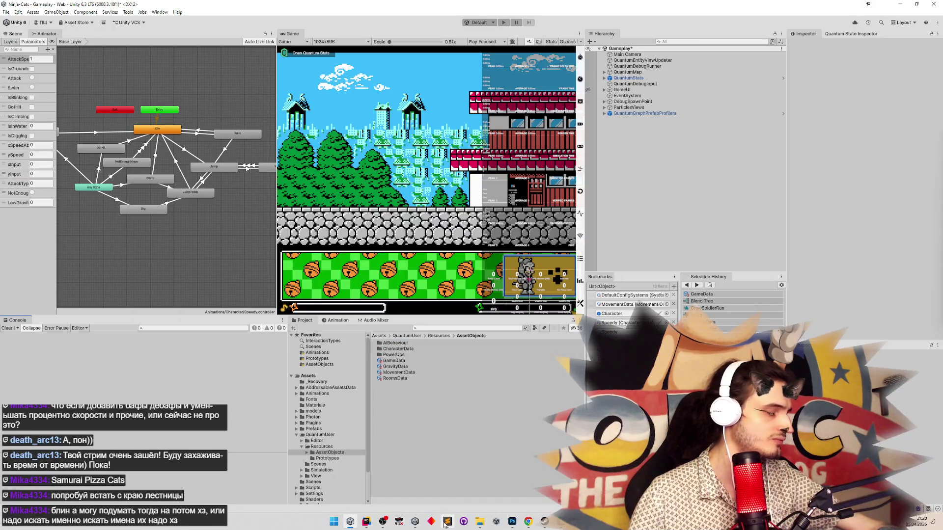
pyautogui.click(445, 523)
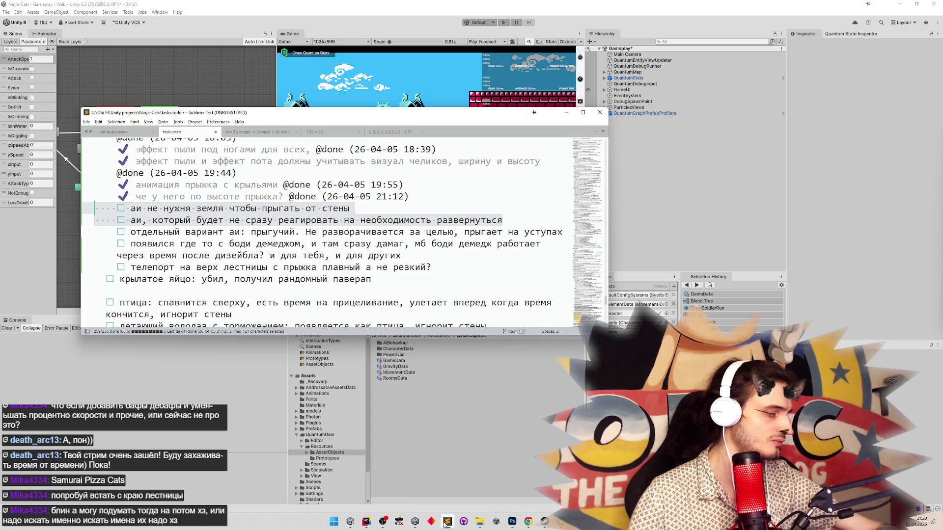
pyautogui.click(445, 523)
pyautogui.click(444, 523)
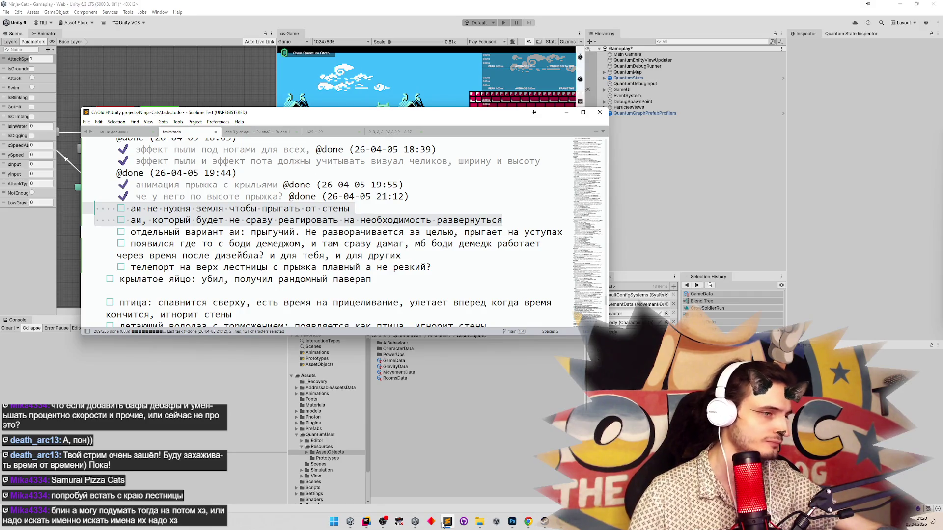
pyautogui.click(445, 523)
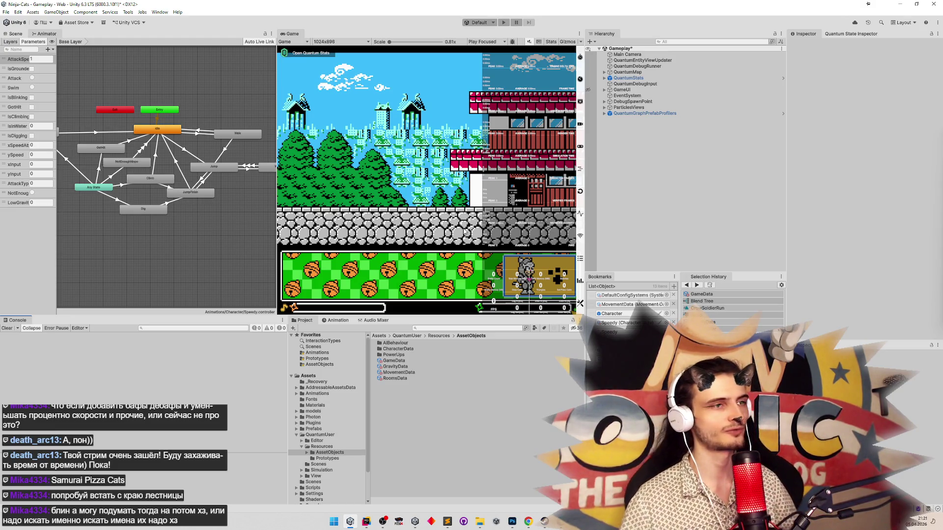
pyautogui.click(447, 522)
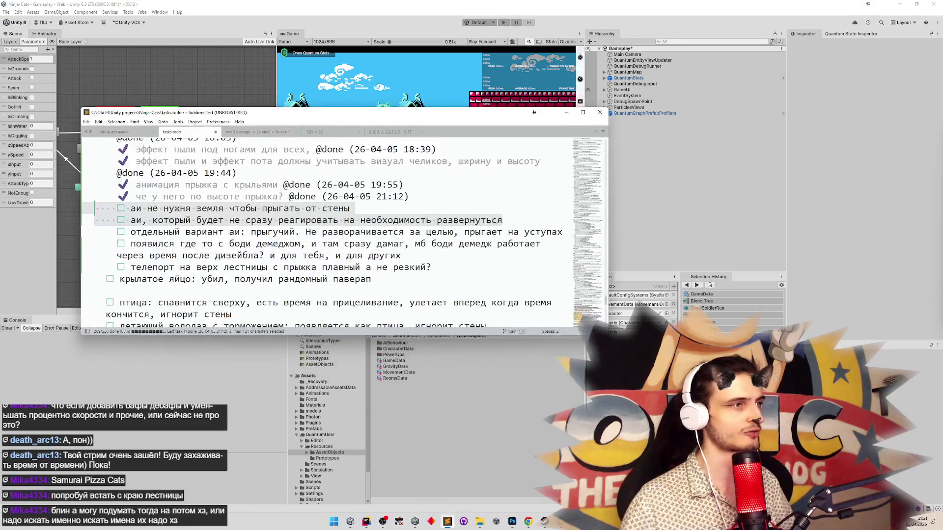